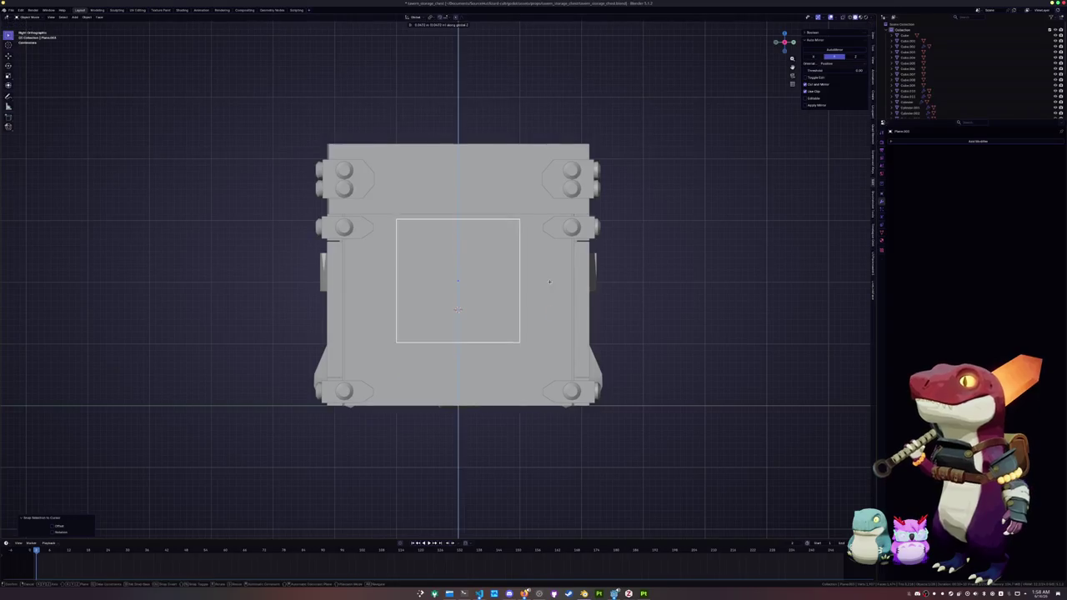
key(z)
key(g)
key(s)
Raise the plane and resize it vertically and horizontally into a panel shape.
key(y)
key(Return)
key(Tab)
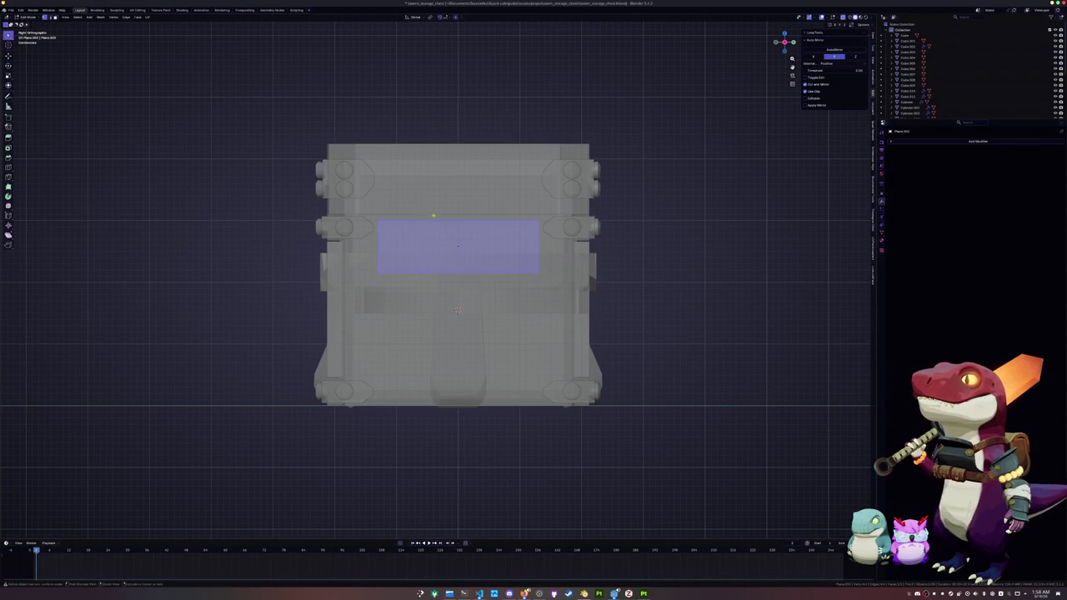
Add vertical and horizontal loop cuts across the panel and spread them apart.
key(ctrl+r)
click(500, 221)
key(s)
key(y)
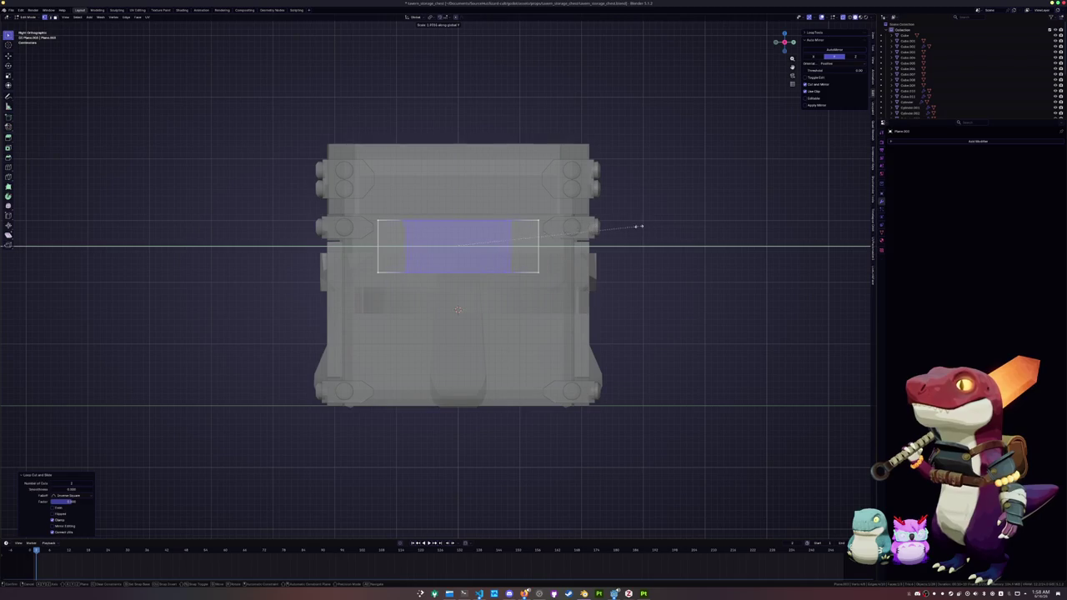
click(683, 226)
key(ctrl+r)
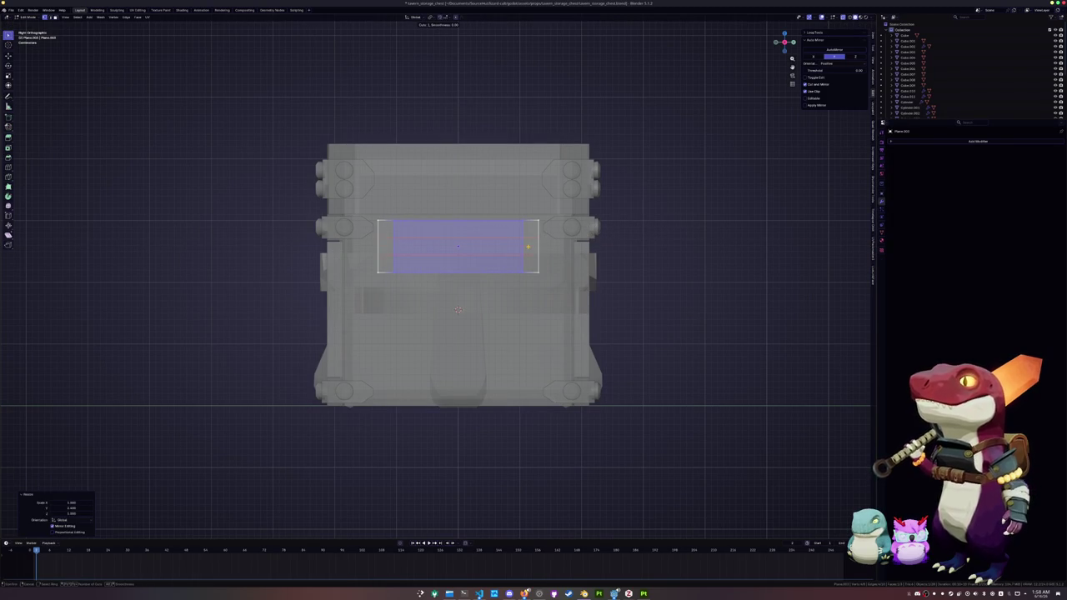
scroll(528, 247, up, 1)
click(528, 246)
key(s)
key(z)
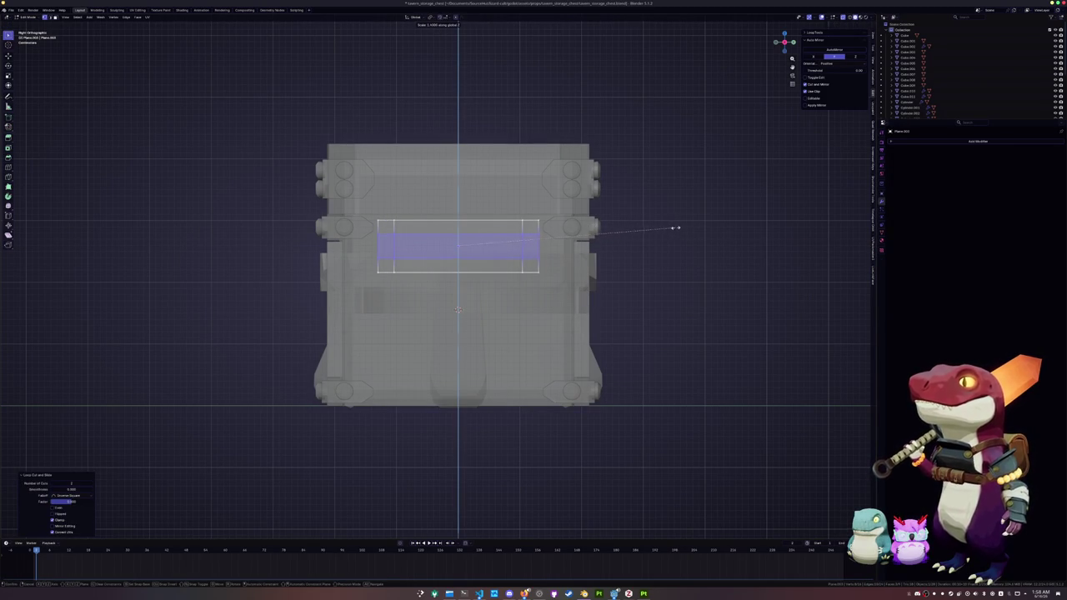
click(675, 227)
Scale the vertical end loops horizontally to set the panel's end spacing.
alt+click(519, 227)
scroll(439, 276, up, 2)
scroll(439, 277, up, 1)
key(s)
key(x)
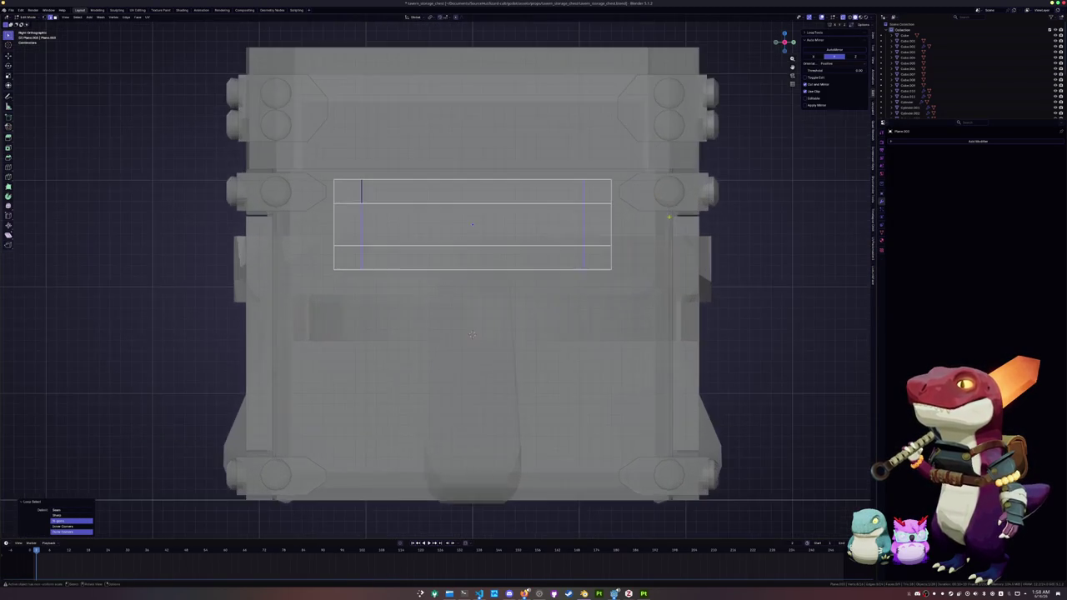
key(y)
click(708, 216)
Vertex-slide the end corner vertices to chamfer the panel's top and bottom corners.
click(608, 191)
key(shift+v)
click(597, 269)
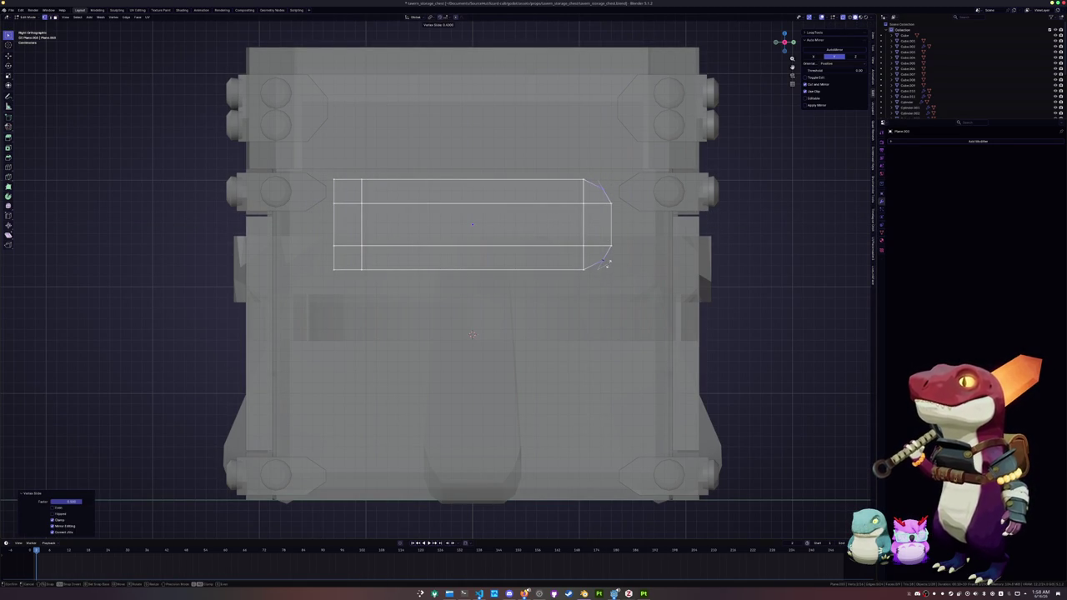
click(606, 264)
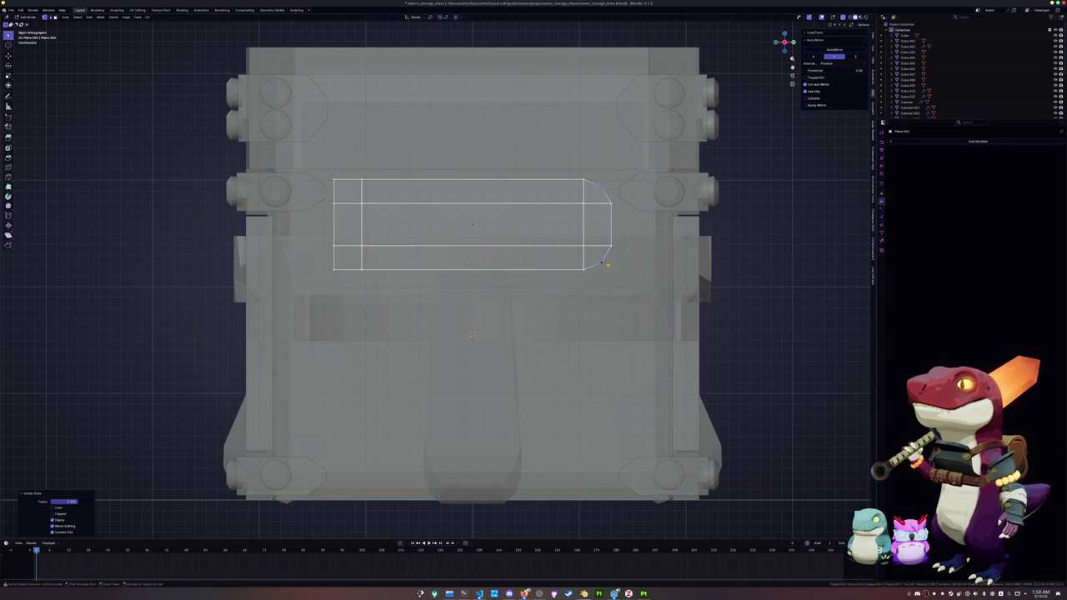
Auto Mirror the panel across both axes and return to Object Mode.
key(a)
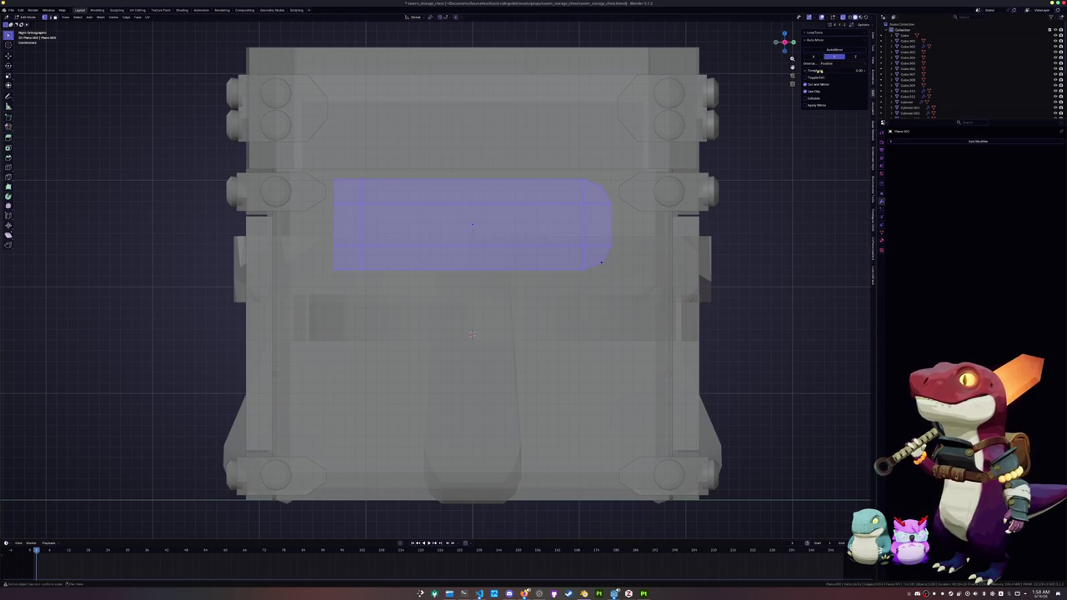
click(835, 51)
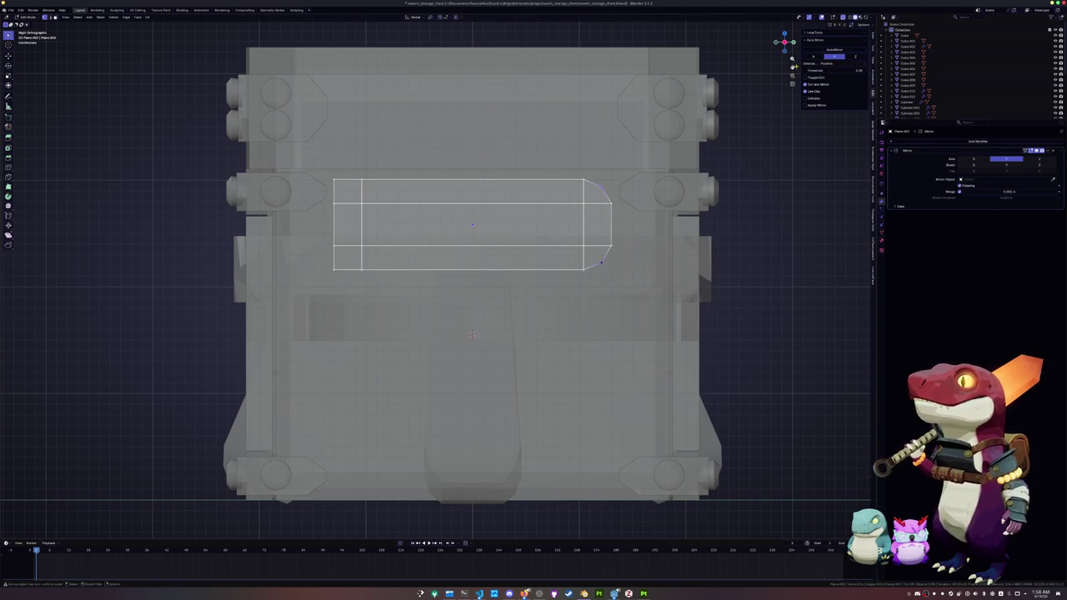
click(821, 56)
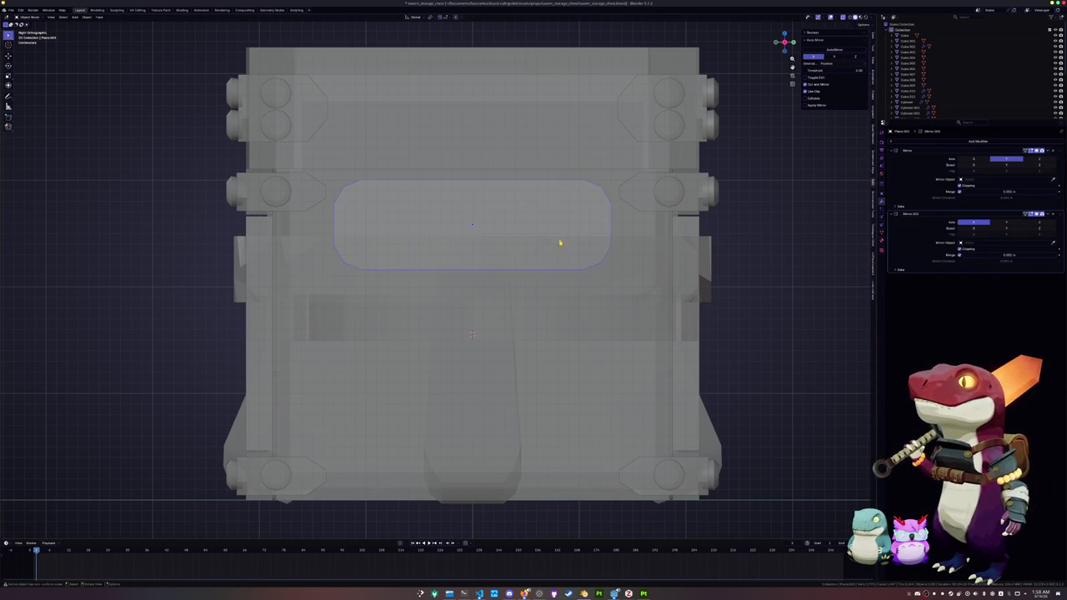
key(Tab)
scroll(533, 256, down, 2)
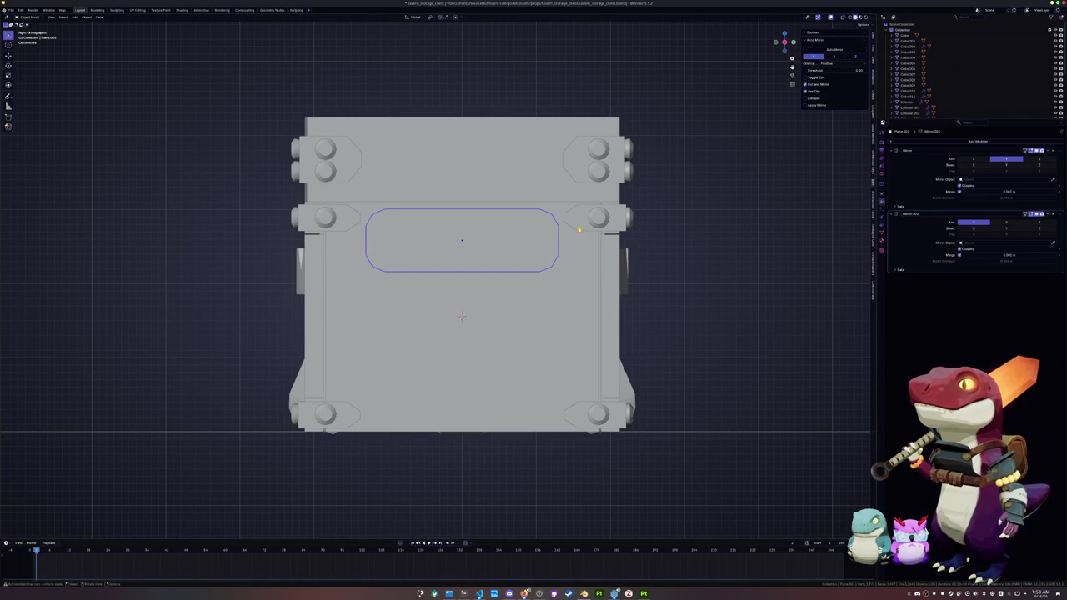
Select a chest piece and inspect its mesh in X-ray edit mode.
click(579, 229)
key(Tab)
scroll(501, 241, up, 2)
key(alt+z)
key(Tab)
scroll(445, 195, down, 2)
Add a centred loop cut near the tips of the corner rivet plate.
click(438, 455)
key(Tab)
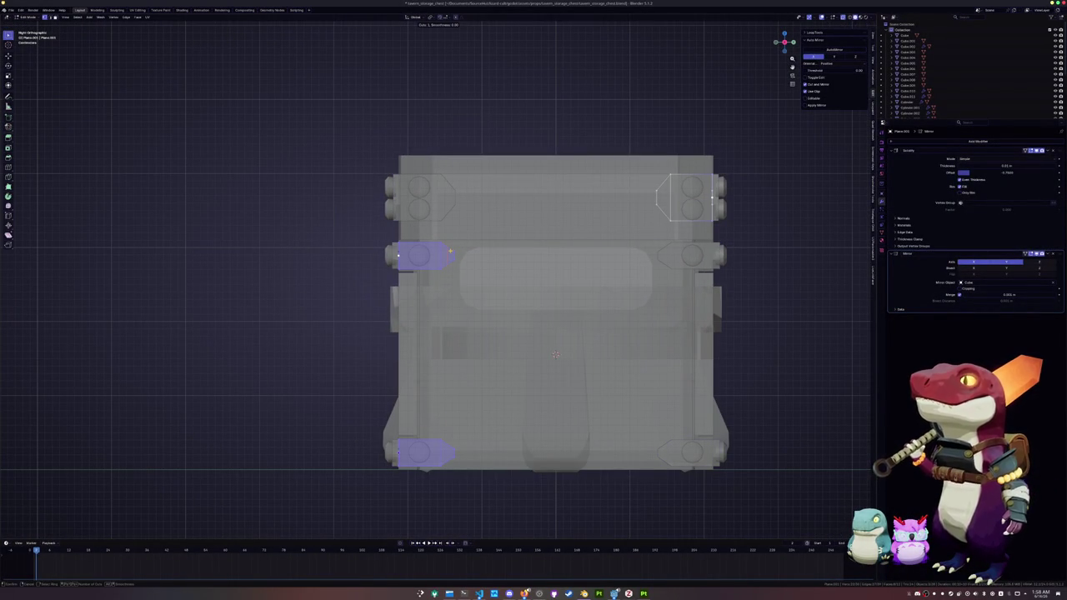
click(450, 250)
right_click(450, 250)
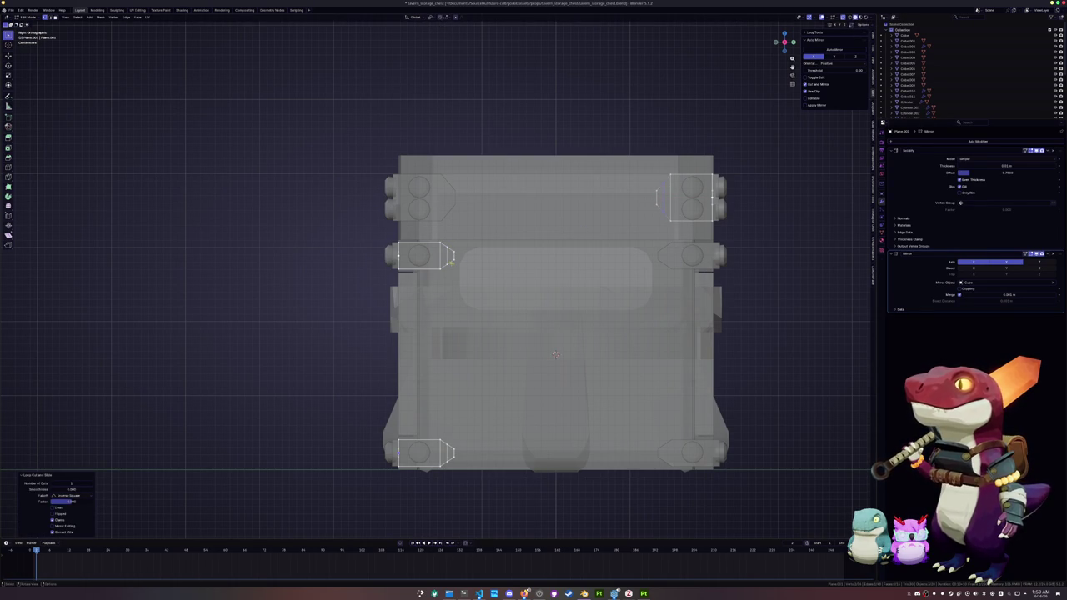
Flatten the plate tips by scaling their loops on Z about individual origins.
alt+click(447, 255)
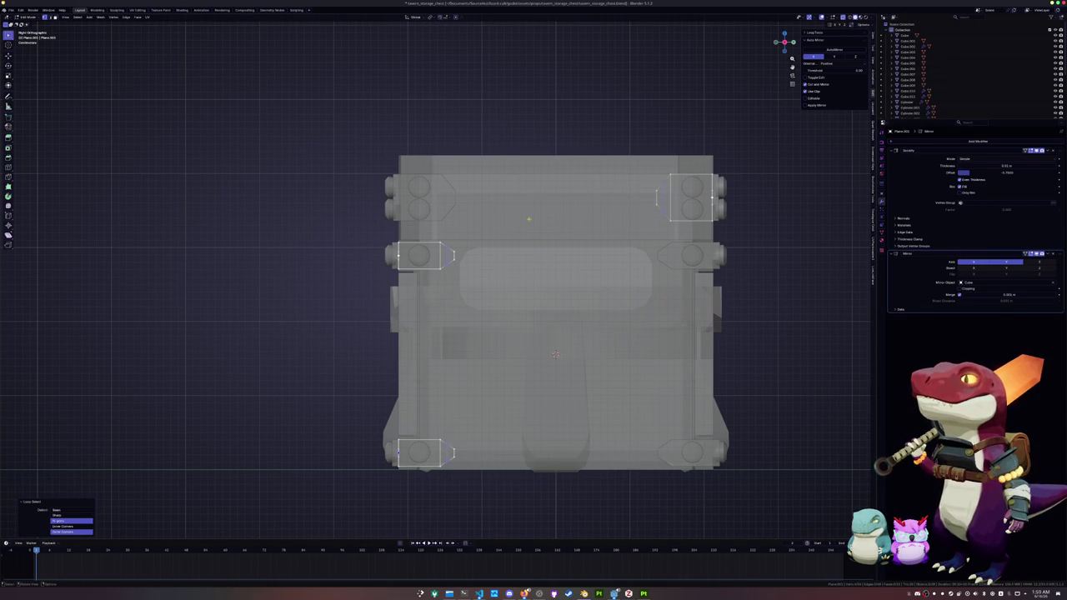
click(432, 20)
click(446, 44)
key(s)
key(z)
click(607, 96)
key(Tab)
key(alt+z)
click(556, 375)
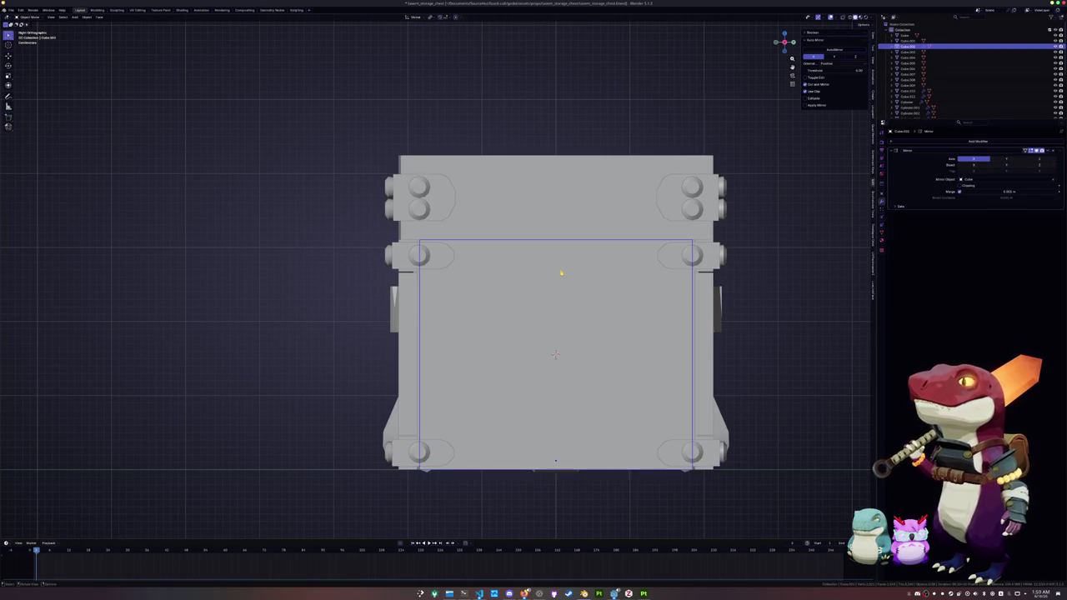
Add a Solidify modifier to the handle panel with Offset set to 1.
click(555, 278)
click(930, 141)
text(s)
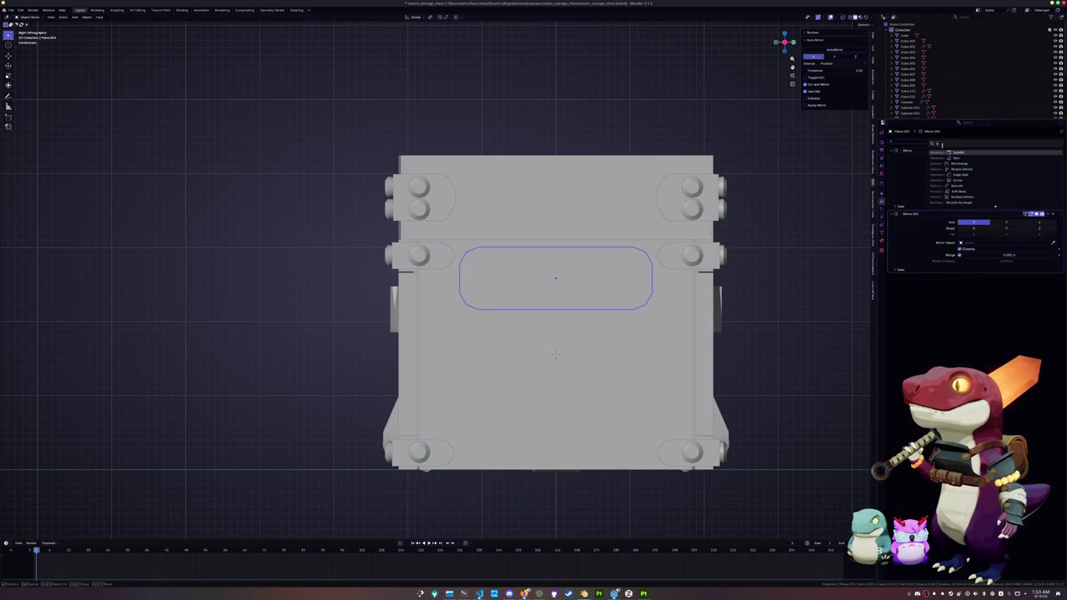
click(952, 152)
drag(1003, 302, 1052, 300)
middle_drag(583, 317, 614, 327)
key(alt+z)
Apply the handle panel's scale and turn the view back to face the side.
key(ctrl+a)
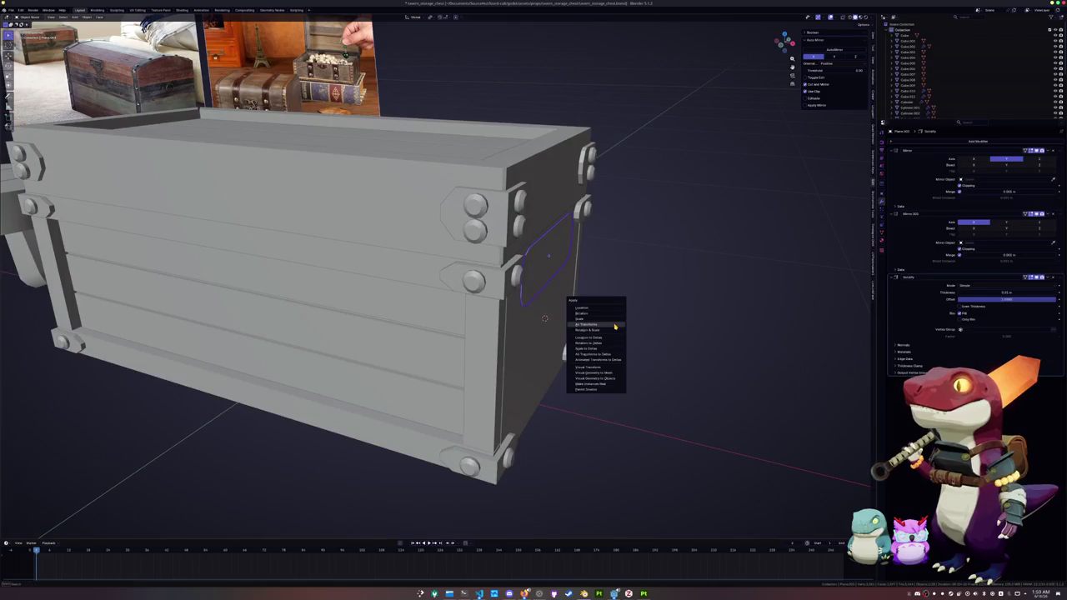
click(616, 322)
scroll(619, 323, up, 2)
scroll(620, 323, down, 3)
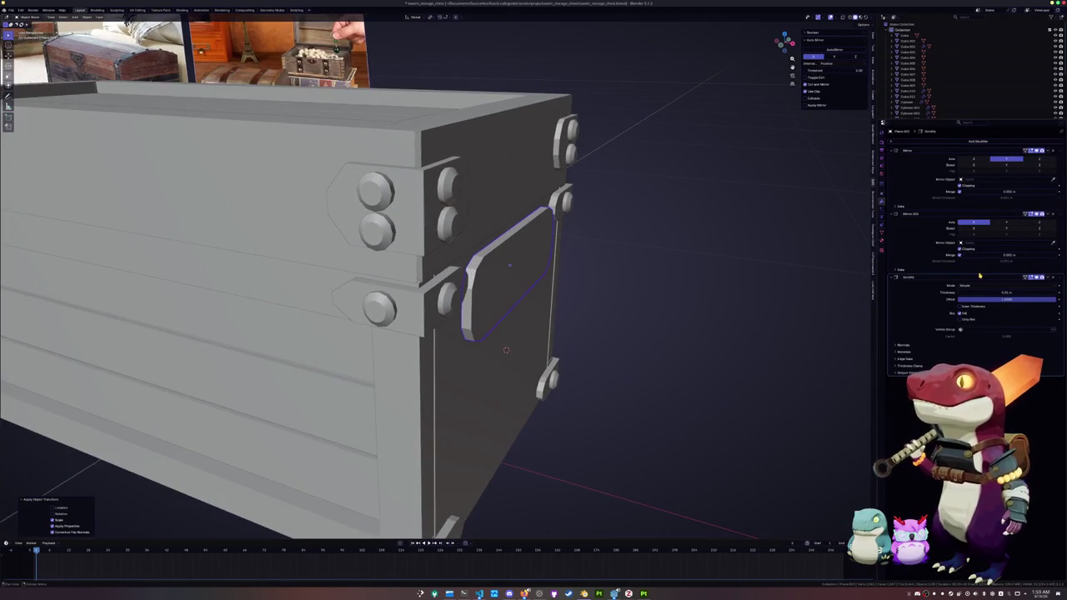
middle_drag(674, 280, 563, 411)
key(Tab)
Select the faces at the handle's rounded end in X-ray side view.
key(alt+z)
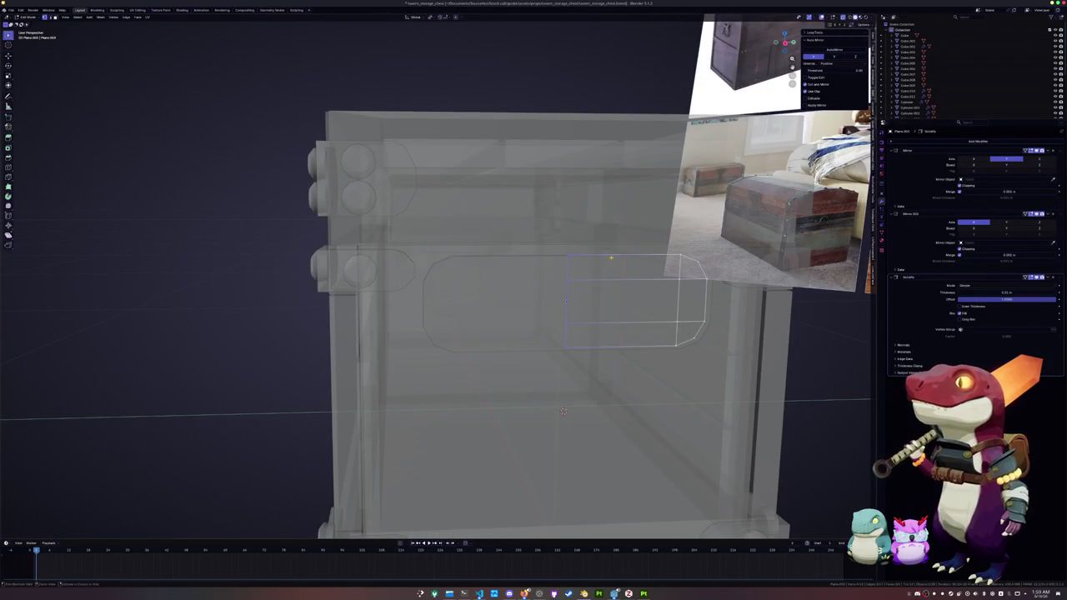
scroll(563, 411, down, 3)
middle_drag(563, 411, 507, 351)
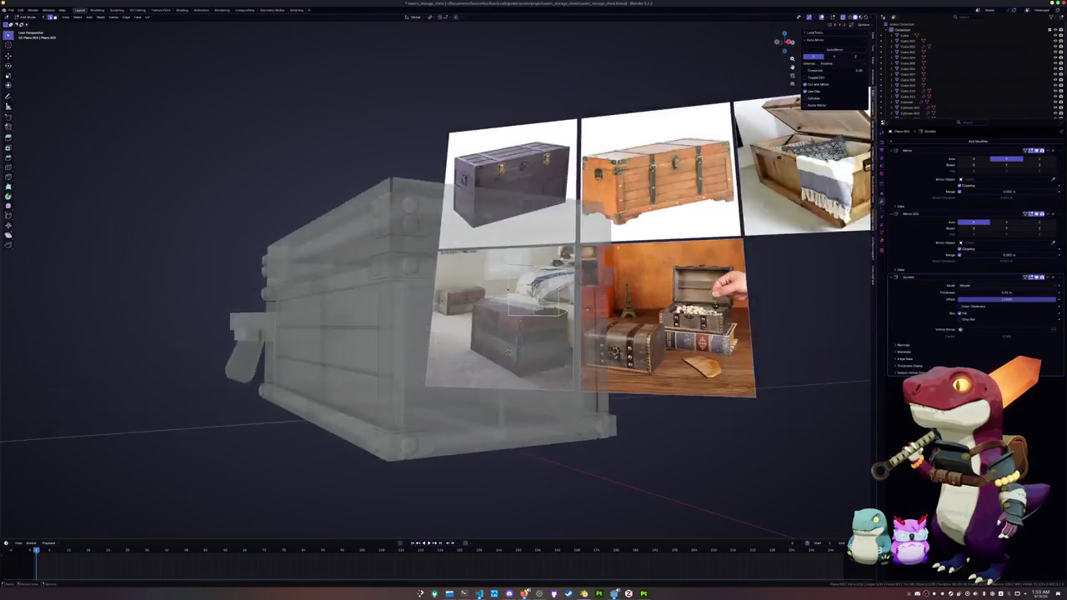
middle_drag(509, 290, 509, 356)
drag(586, 308, 589, 270)
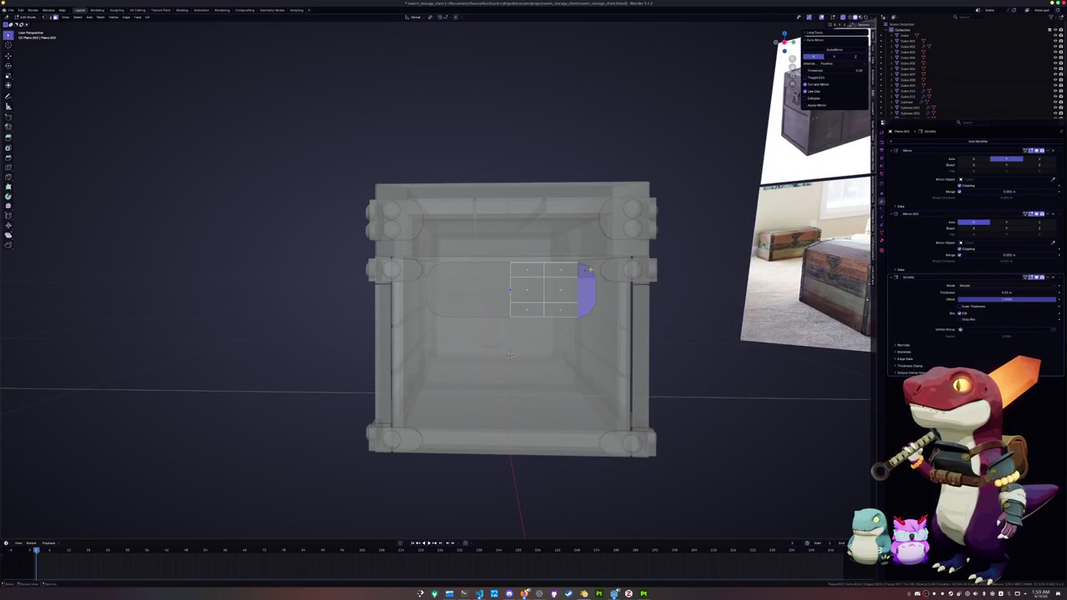
key(KP_3)
scroll(590, 269, up, 2)
key(r)
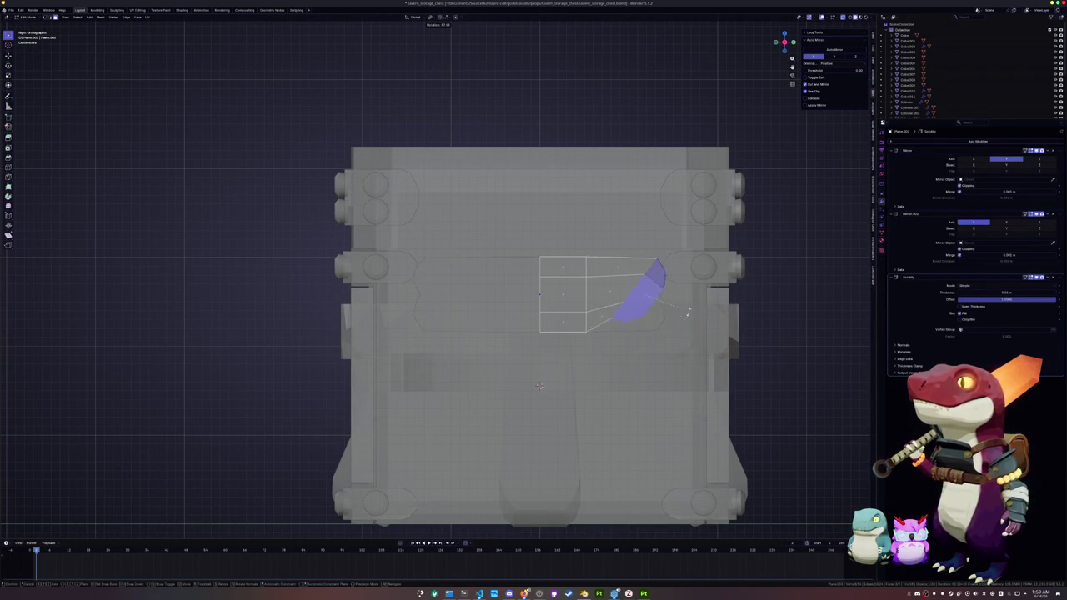
key(Escape)
key(Tab)
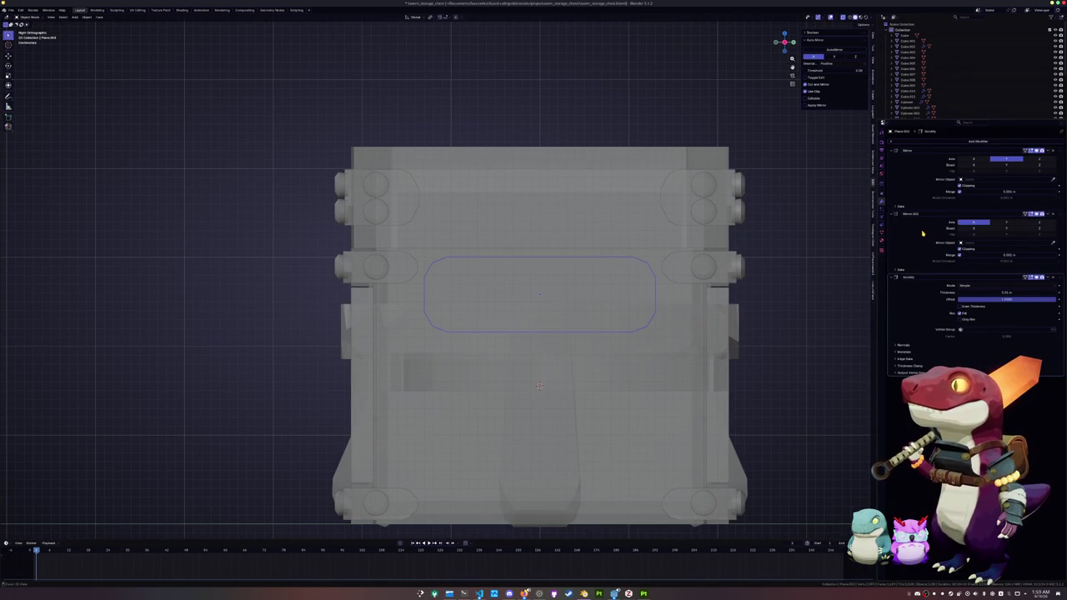
Remove the first Mirror modifier and bend the handle end by rotating and lowering it.
key(ctrl+x)
key(Tab)
key(r)
click(713, 320)
key(g)
key(z)
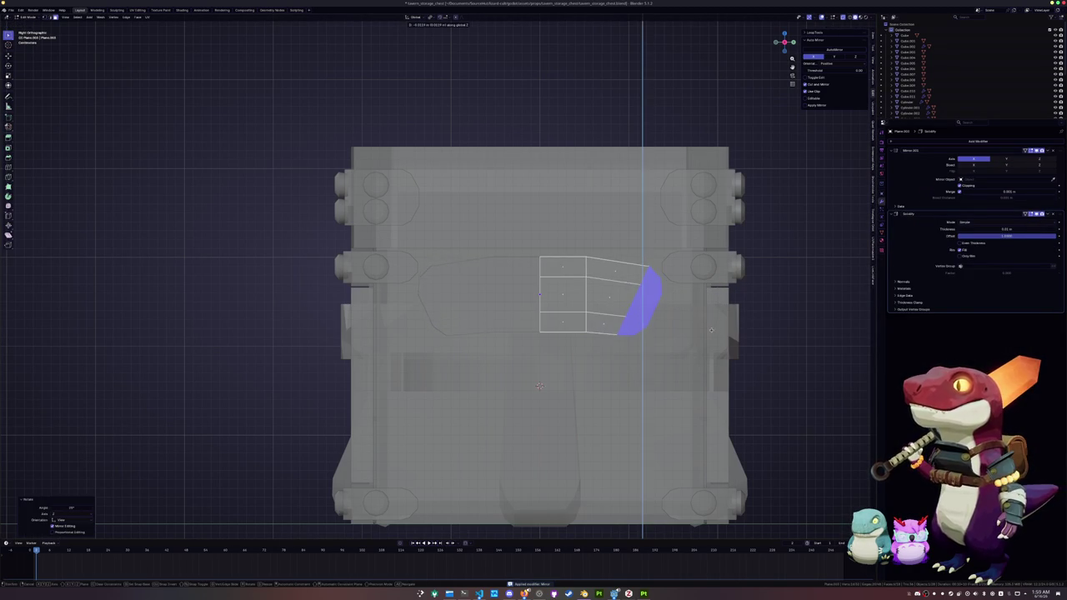
click(711, 333)
Reposition an edge loop along the handle and merge overlapping vertices by distance.
alt+click(656, 300)
key(g)
key(g)
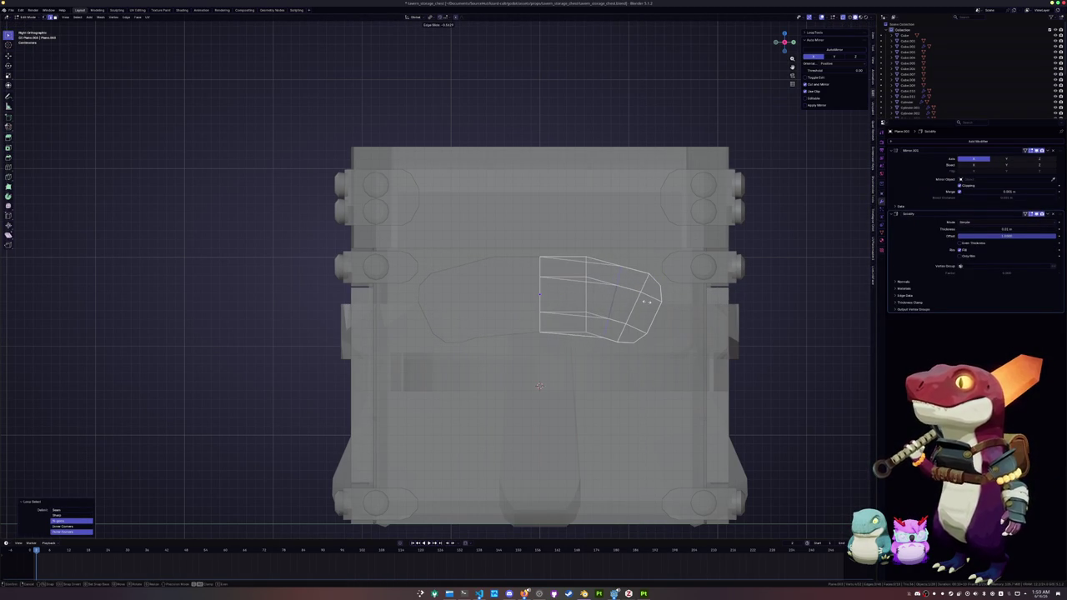
click(623, 299)
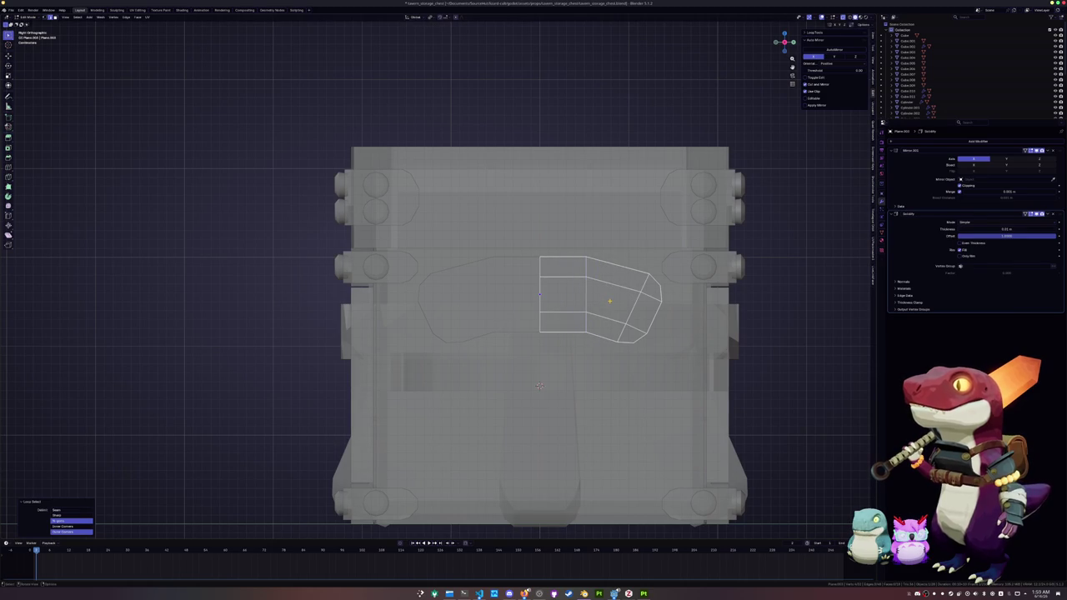
key(a)
right_click(596, 343)
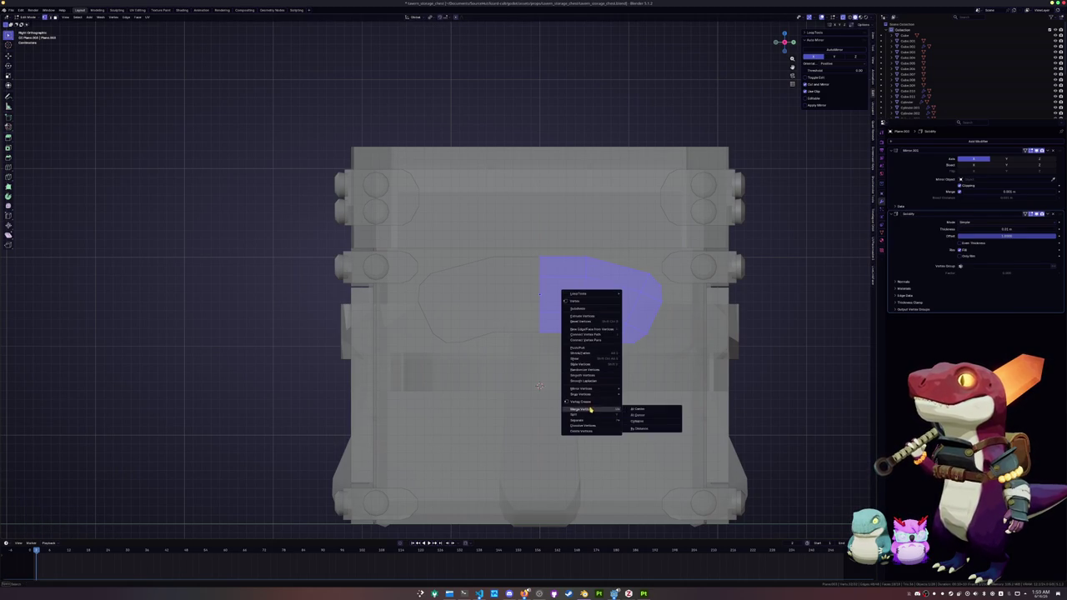
click(642, 427)
Rotate a cross loop on the handle and add another loop cut beside it.
scroll(623, 323, up, 1)
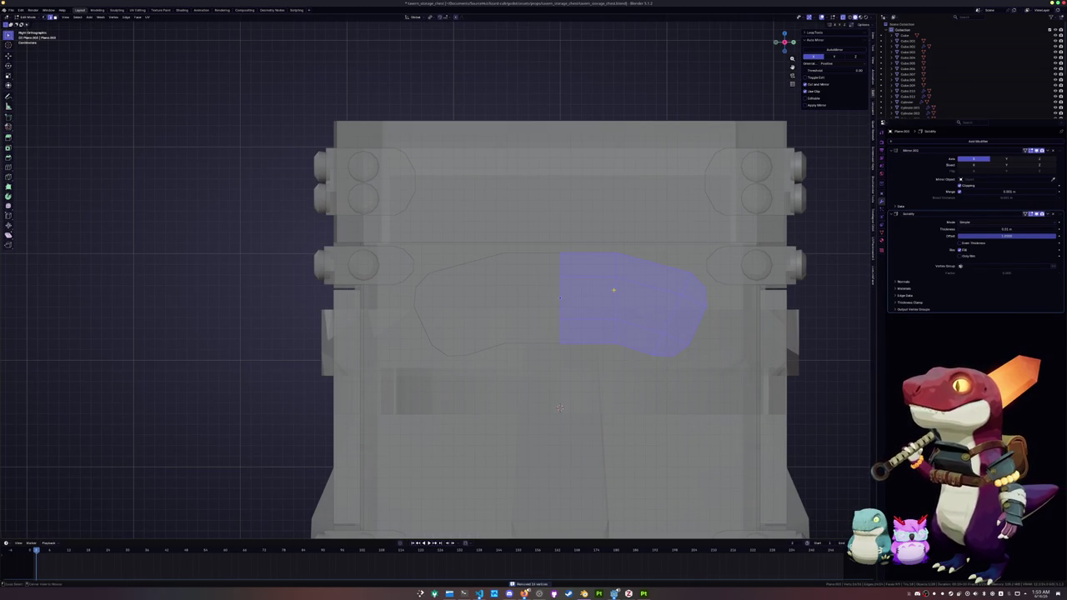
alt+click(687, 274)
key(r)
click(688, 275)
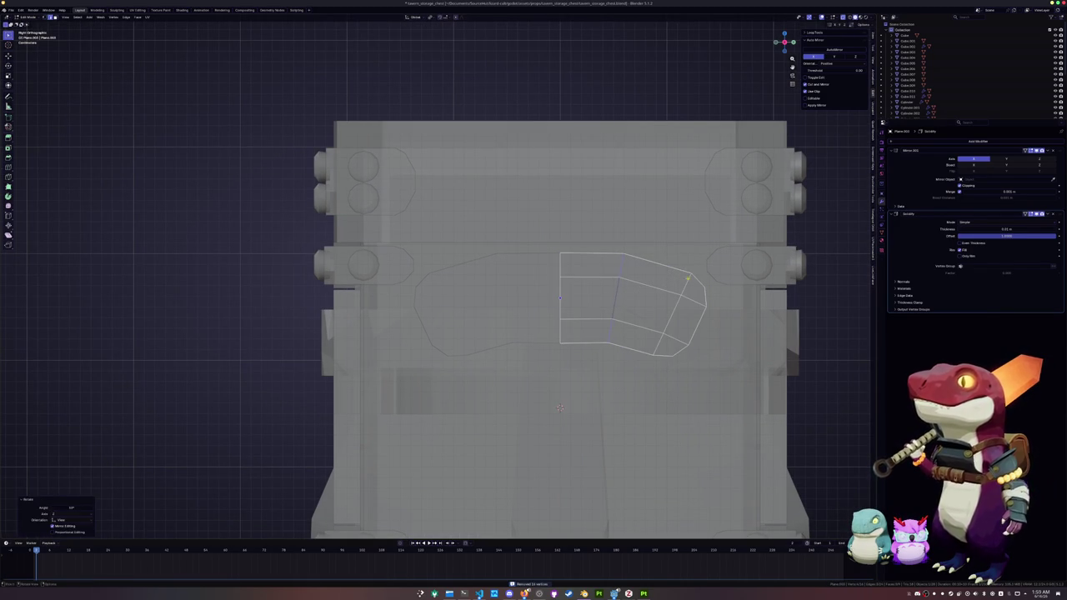
key(ctrl+r)
click(724, 285)
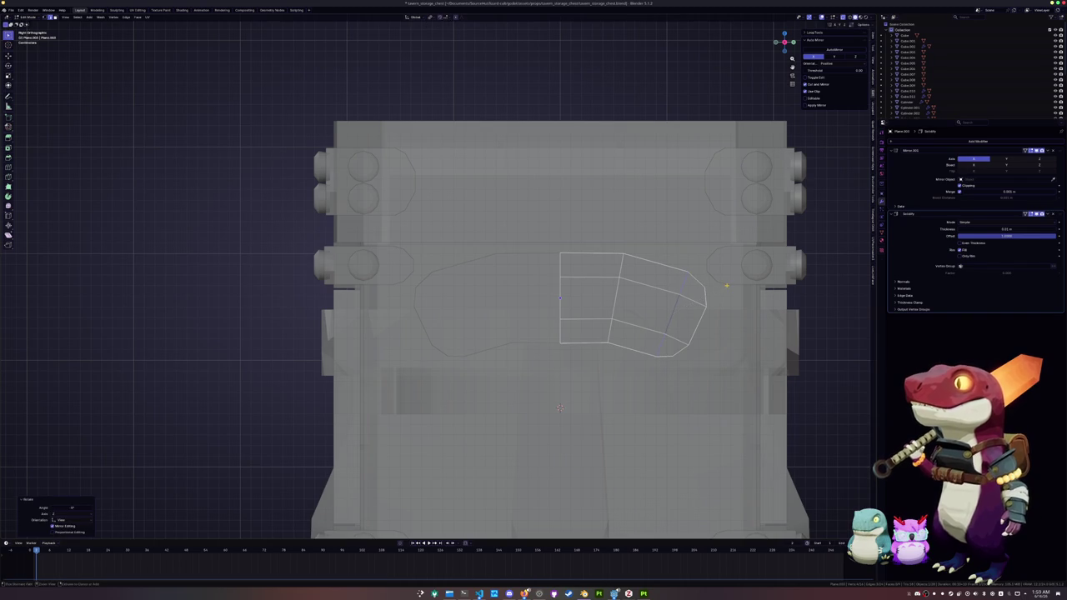
click(722, 285)
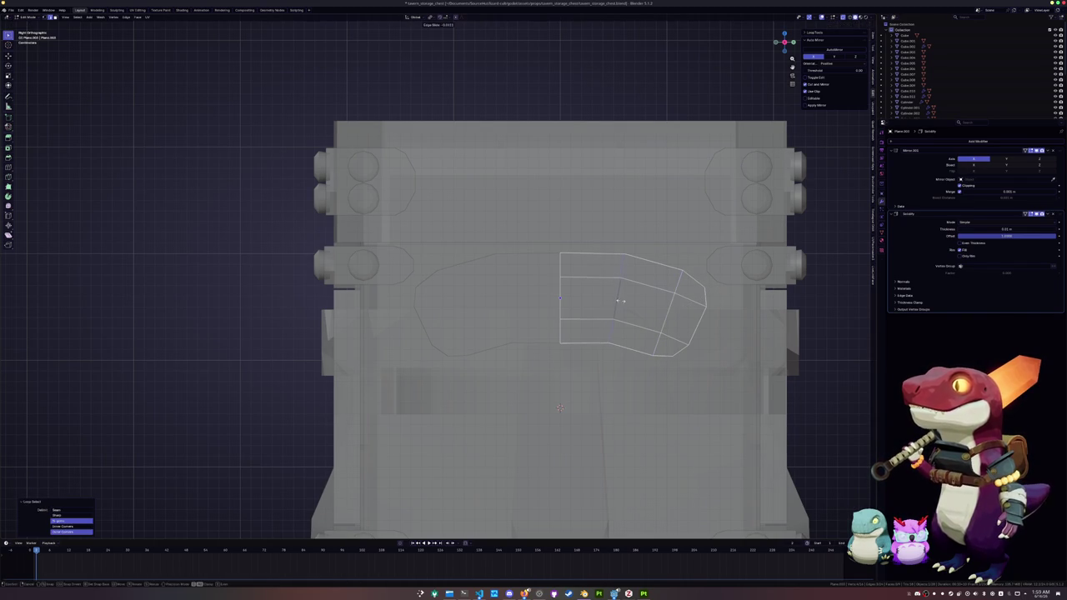
Review the reshaped handle from another angle with X-ray toggled off in Object Mode.
key(Tab)
scroll(621, 305, down, 5)
mouse_move(621, 305)
middle_down()
mouse_move(587, 333)
mouse_move(560, 325)
middle_up()
scroll(614, 320, up, 3)
key(Tab)
key(alt+z)
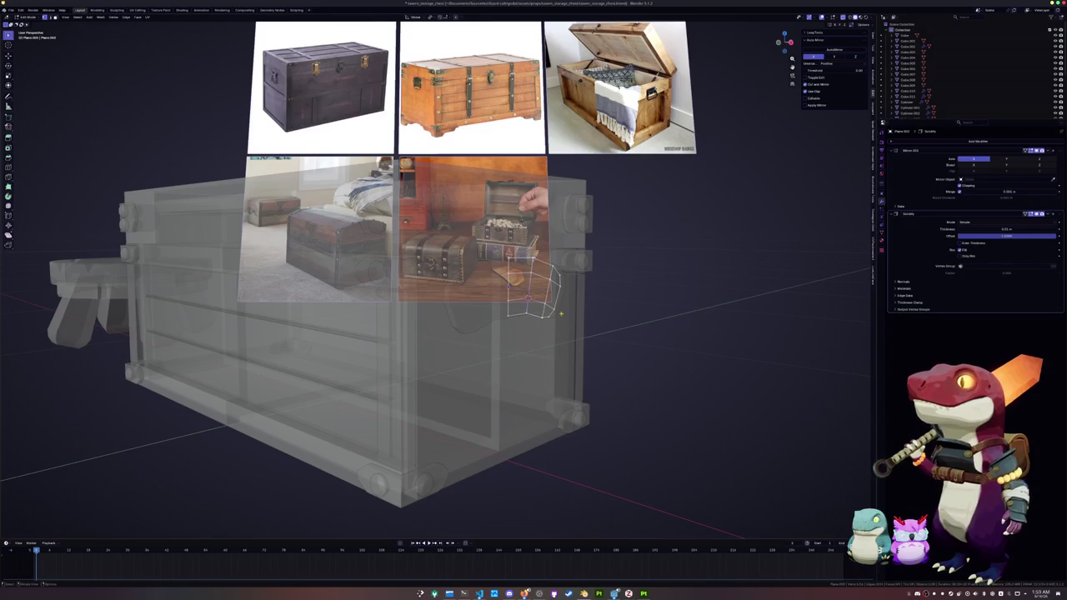
key(Tab)
key(alt+z)
key(shift+a)
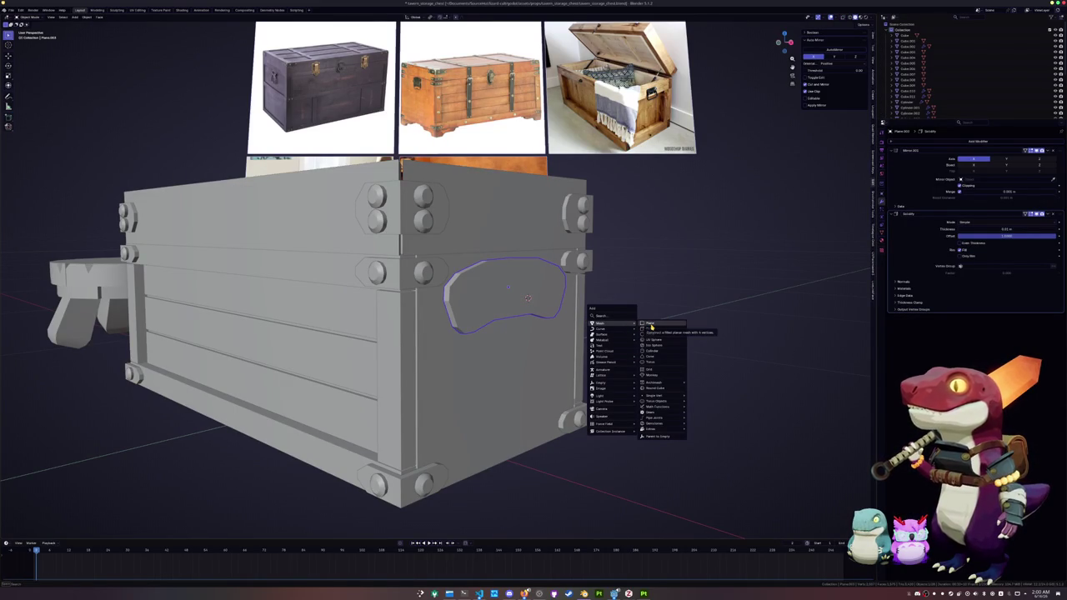
Add a plane, stand it upright and shrink it to a small square.
click(651, 325)
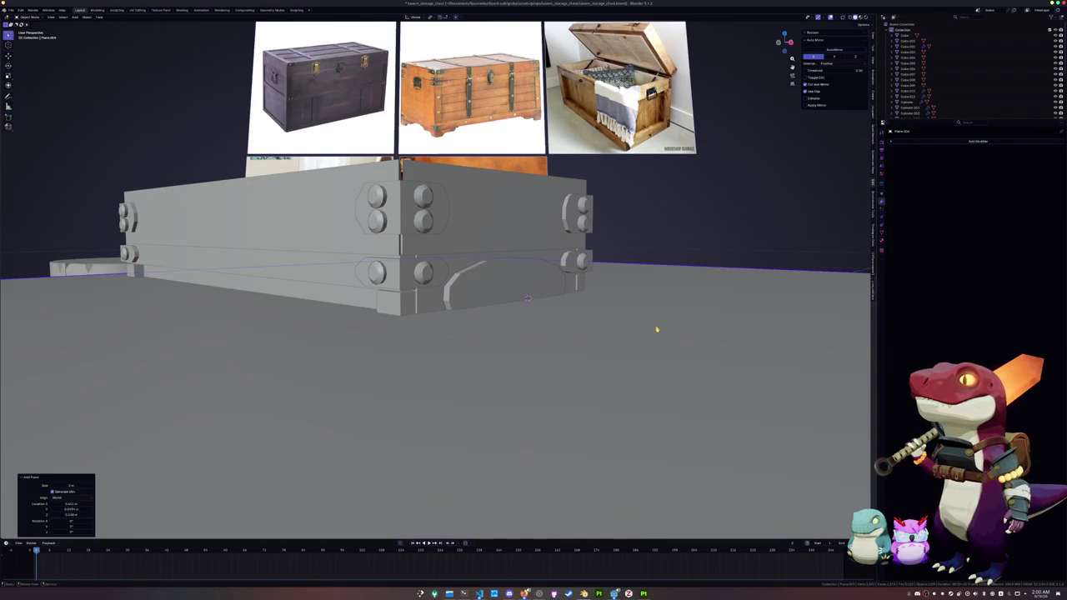
key(r)
click(659, 330)
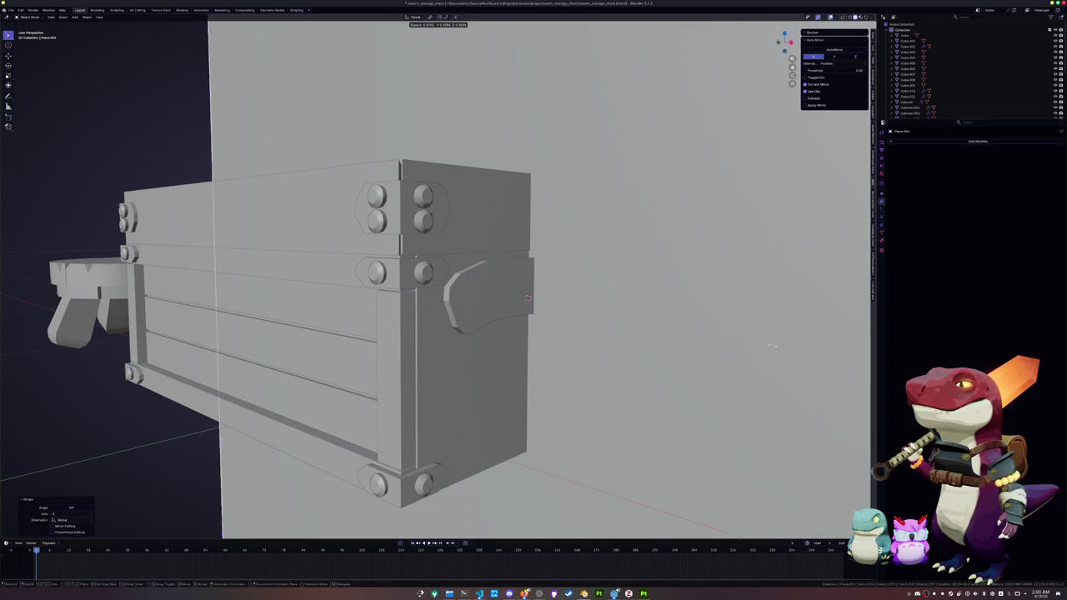
key(s)
click(537, 297)
key(ctrl+z)
key(s)
Select the lock plate and check its geometry in X-ray edit mode.
click(588, 307)
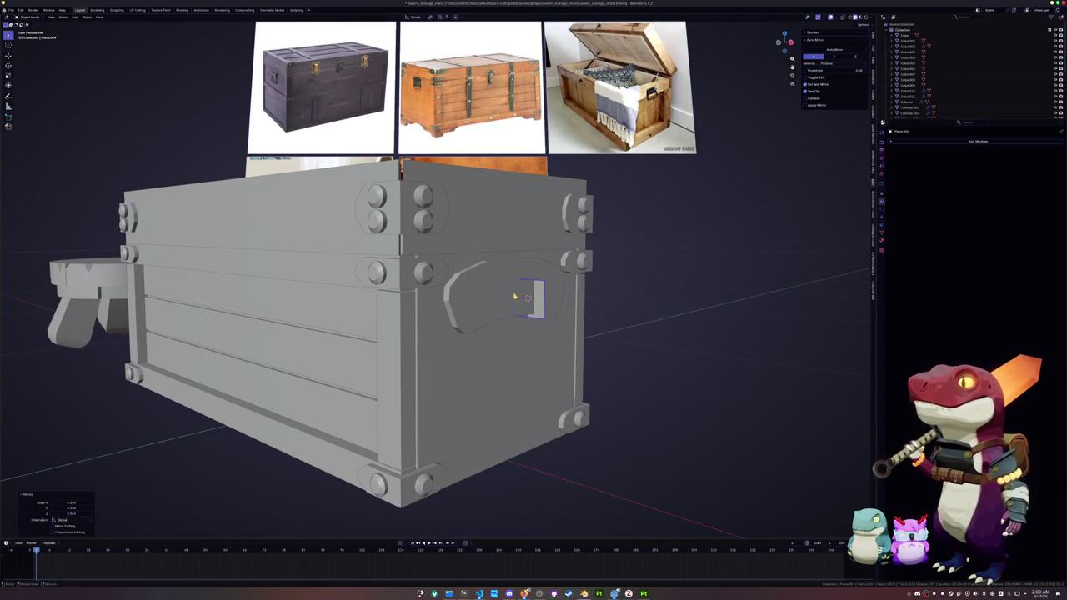
key(Tab)
key(alt+z)
key(Tab)
click(530, 286)
key(alt+z)
Snap the small plane to the 3D cursor and shift it along X in Front view.
click(540, 298)
key(shift+s)
key(KP_1)
scroll(617, 318, up, 2)
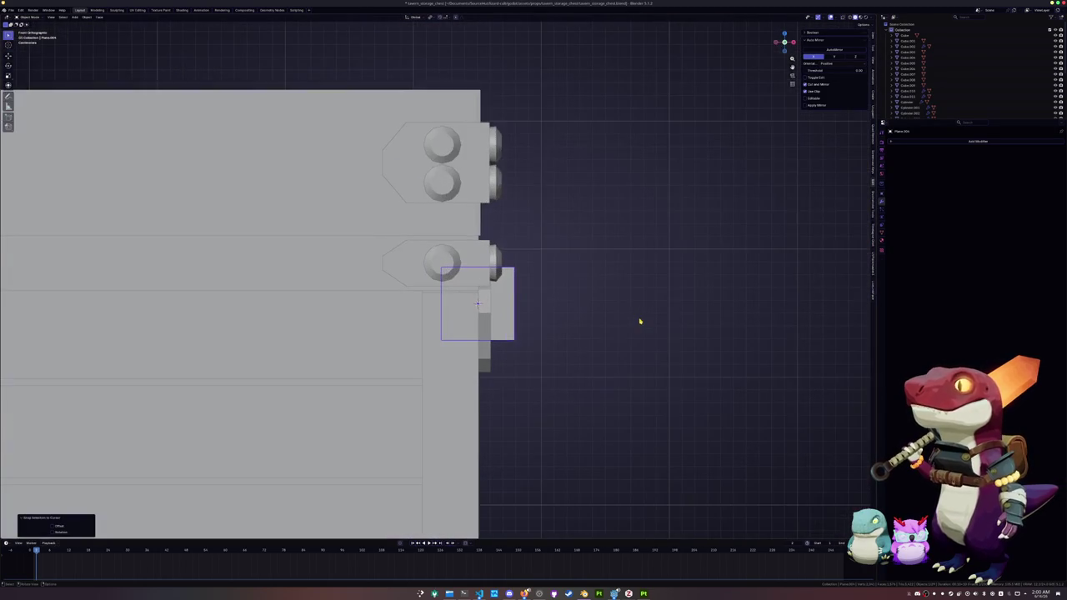
key(g)
key(x)
click(650, 310)
Narrow the plane on X and slide it against the chest's edge.
key(s)
key(x)
click(584, 318)
key(g)
key(x)
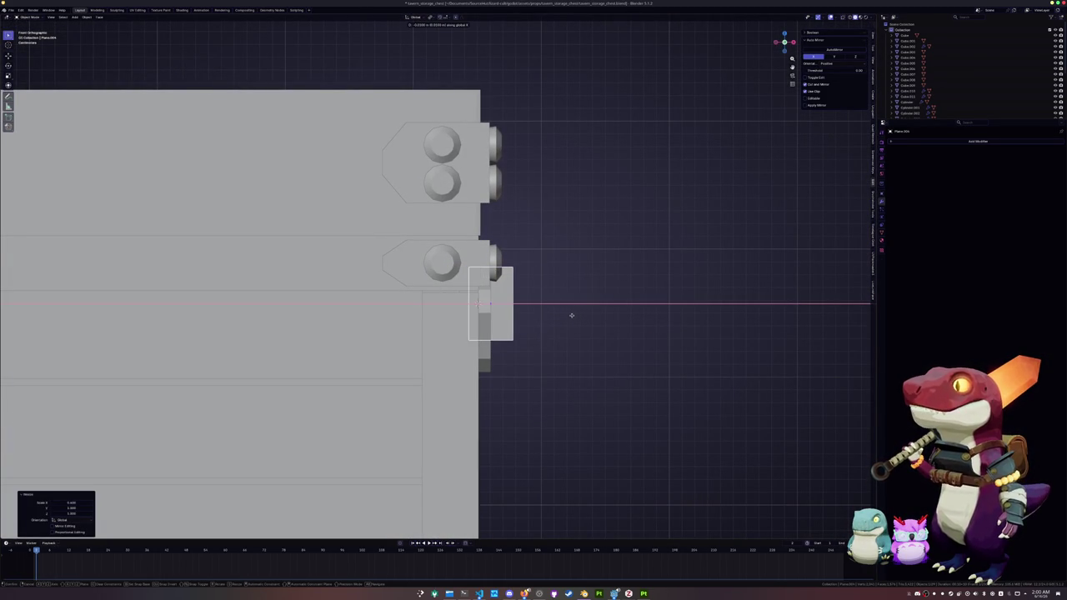
click(606, 321)
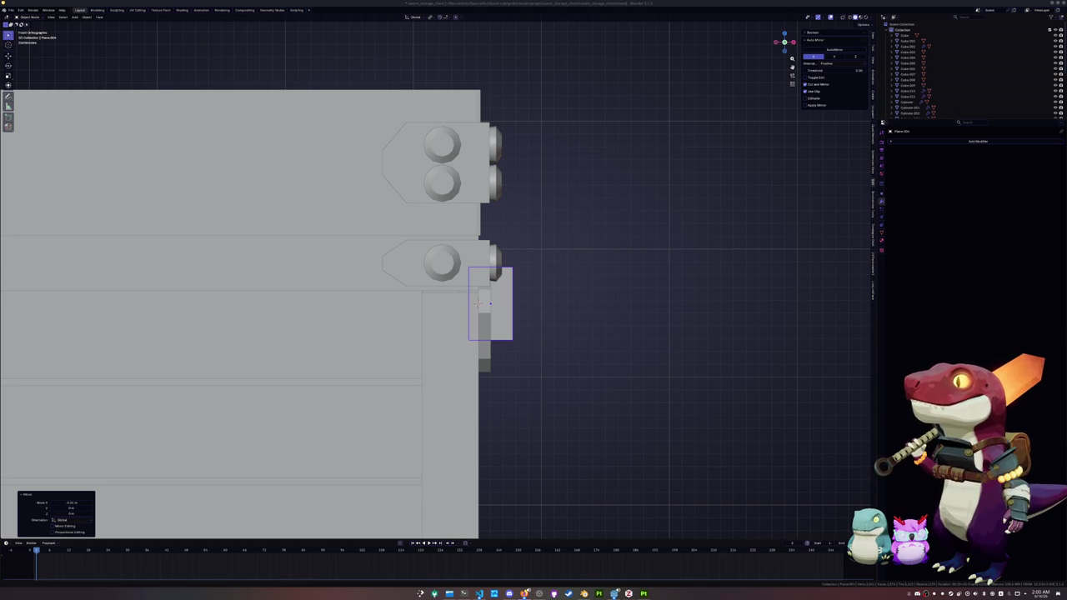
click(718, 341)
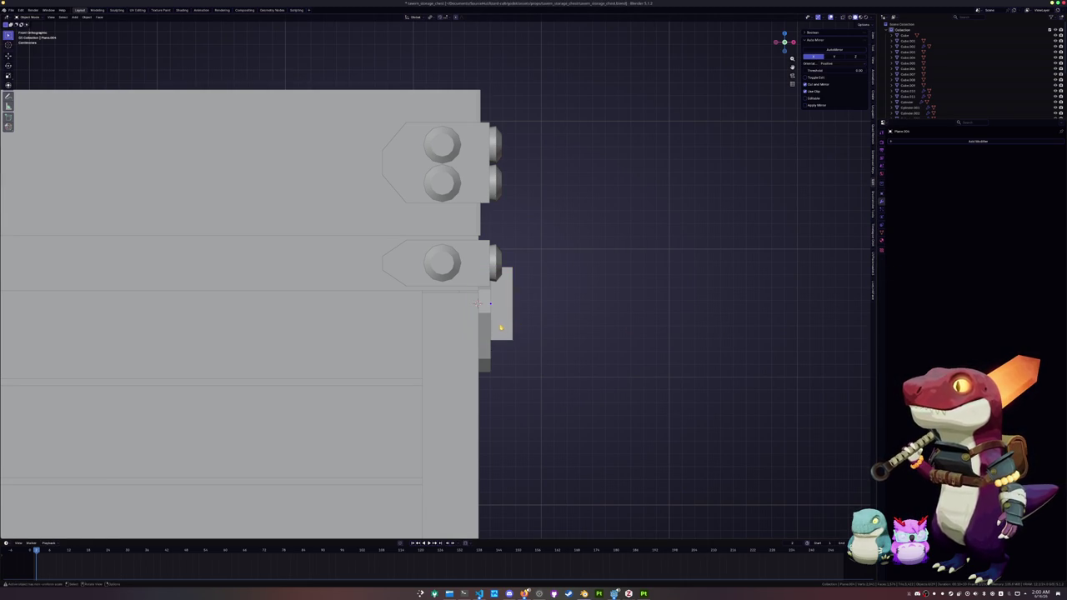
Add a loop cut through the middle of the small plane in Edit Mode.
middle_drag(477, 303, 502, 315)
key(Tab)
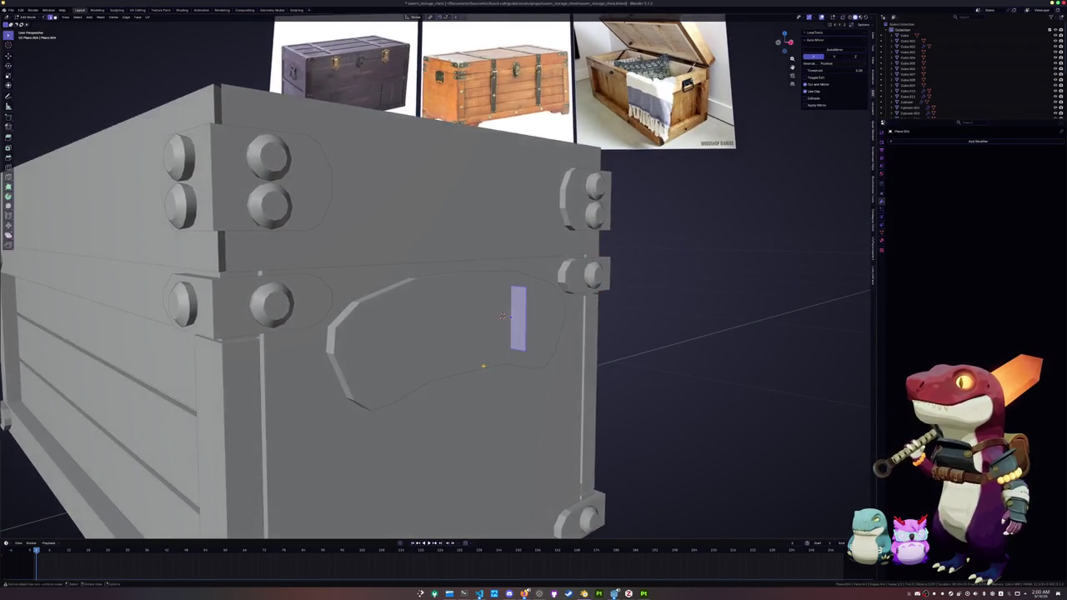
key(alt+z)
key(ctrl+r)
click(502, 315)
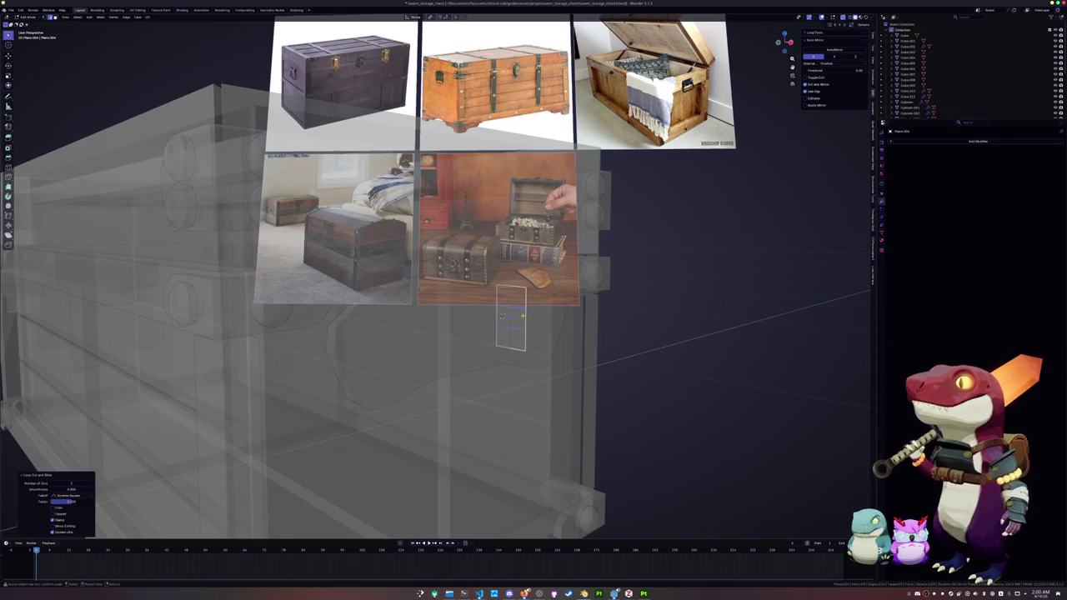
key(alt+z)
middle_drag(502, 315, 552, 334)
scroll(552, 333, up, 3)
Push the middle edge out along X to form a pointed tip.
key(g)
key(x)
key(0)
key(BackSpace)
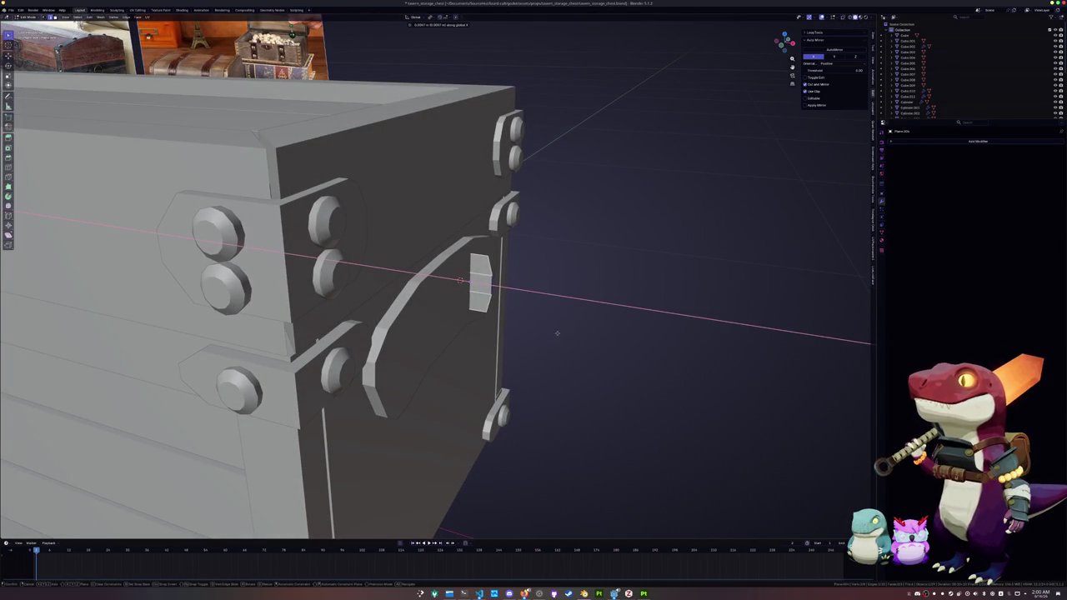
click(561, 332)
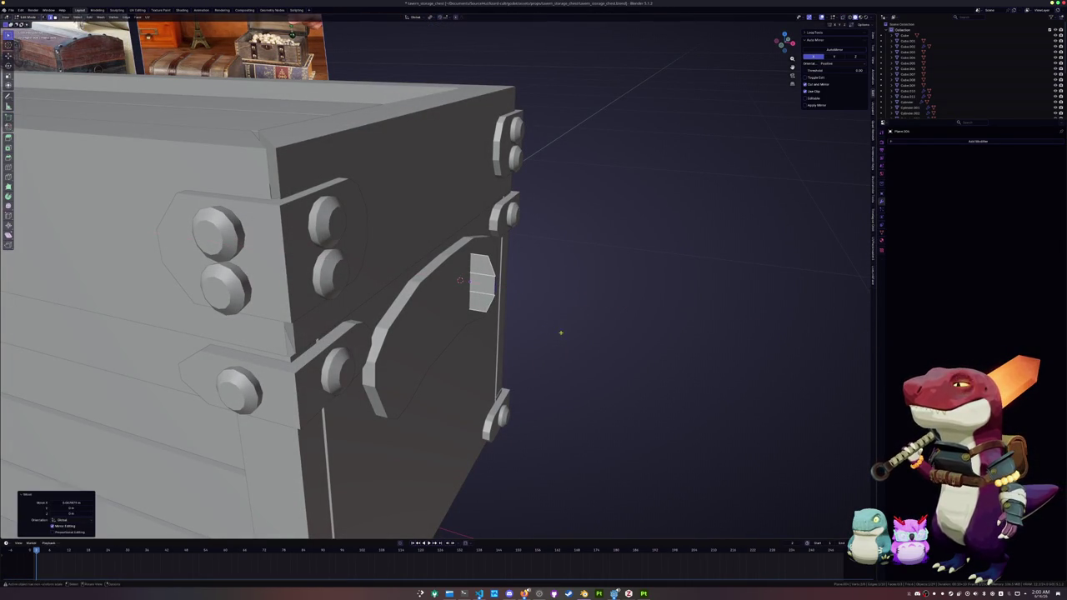
Mirror the selected tab geometry across the X axis, then return to Object Mode.
shift+click(494, 284)
key(KP_3)
key(ctrl+m)
key(x)
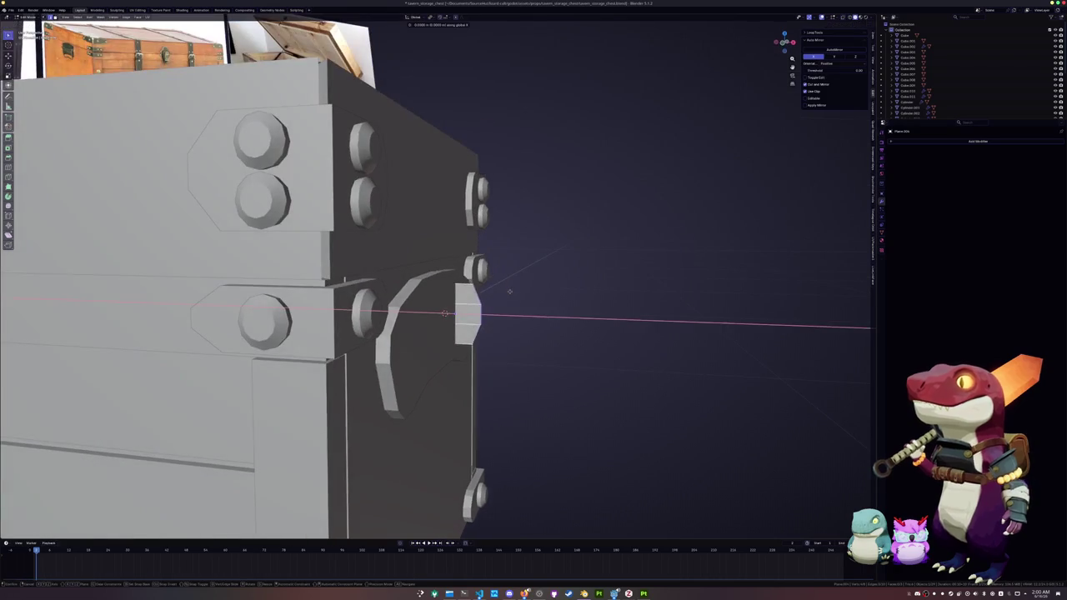
click(501, 295)
key(alt+z)
mouse_move(445, 315)
middle_down()
mouse_move(435, 321)
mouse_move(743, 280)
middle_up()
key(Tab)
key(alt+z)
scroll(445, 334, up, 5)
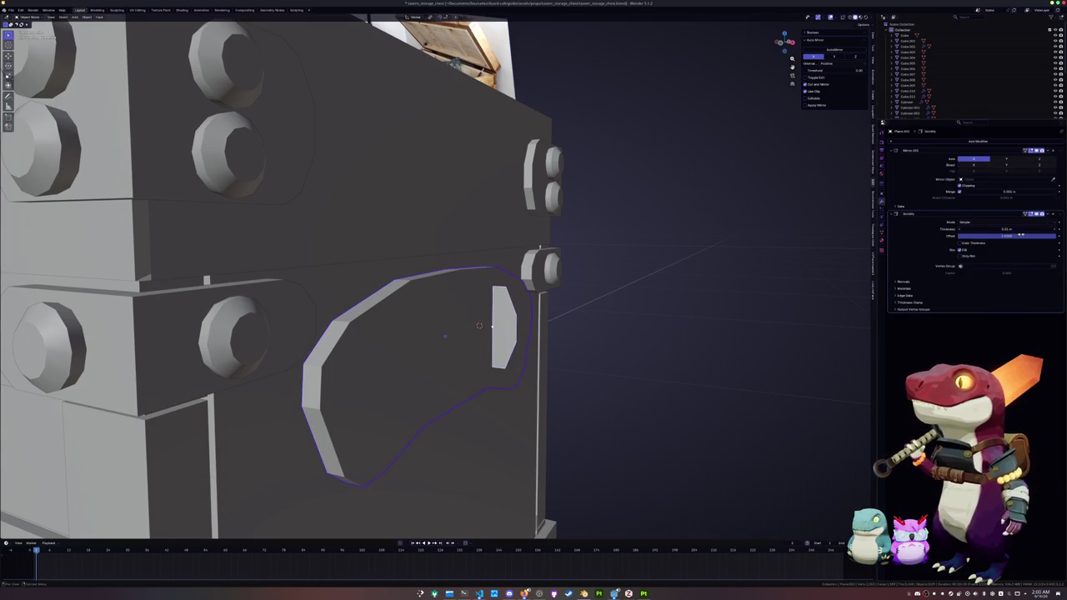
Copy the lock plate's modifiers onto the latch without the mirror, and apply its scale.
key(ctrl+a)
click(480, 367)
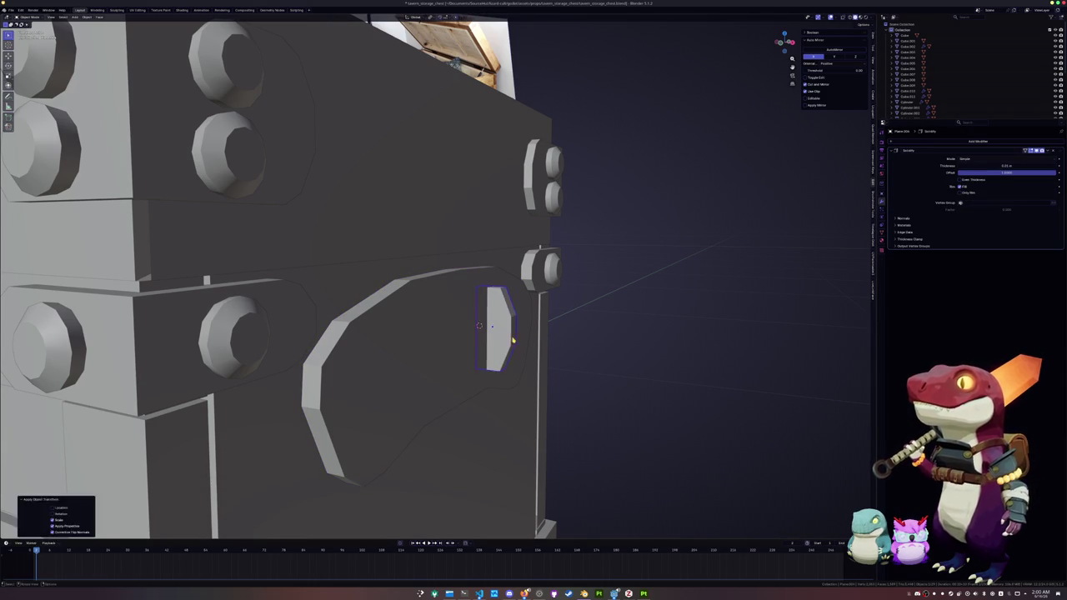
key(Tab)
scroll(517, 326, up, 3)
Loop cut the latch and bow its right and left edges into curves.
key(ctrl+r)
click(547, 321)
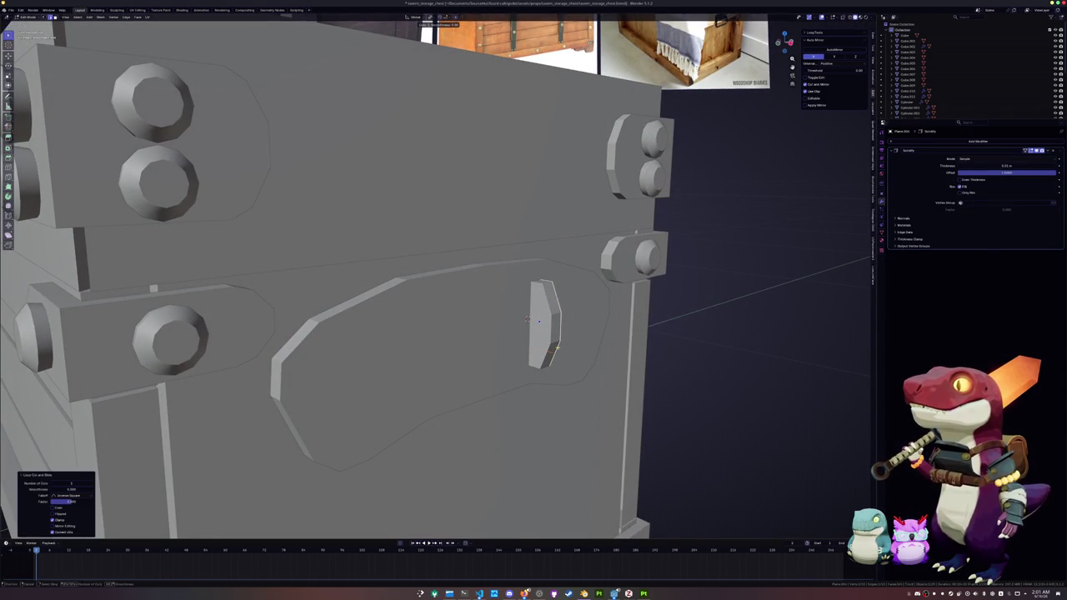
key(alt+z)
key(2)
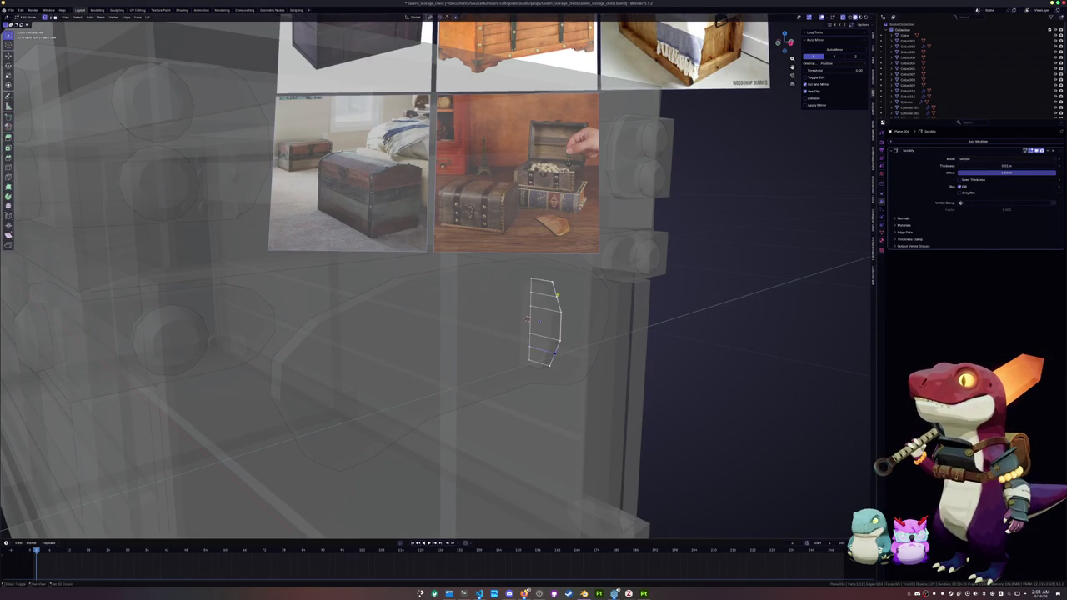
alt+click(561, 325)
right_click(561, 325)
alt+click(529, 320)
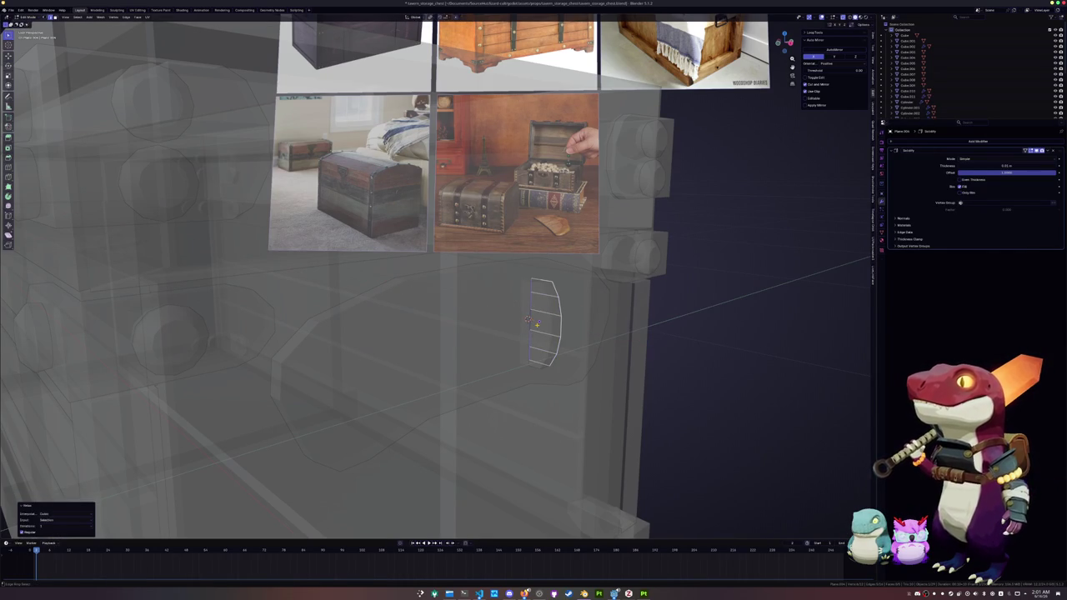
key(ctrl+Tab)
click(583, 342)
middle_drag(614, 350, 583, 352)
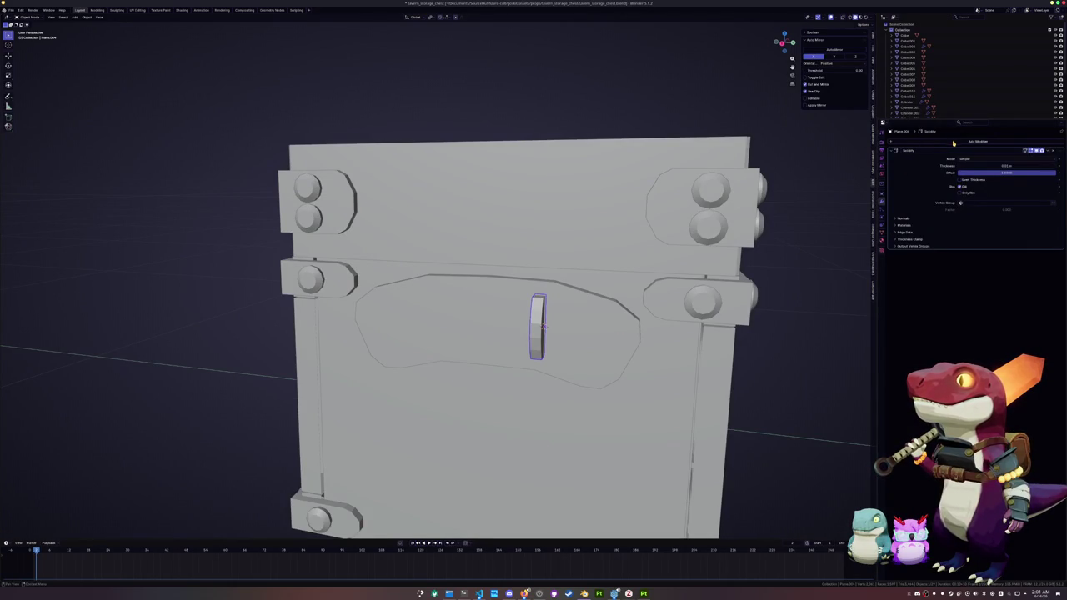
Give the latch a Mirror modifier with Plane.003 as the mirror object.
click(946, 144)
click(967, 164)
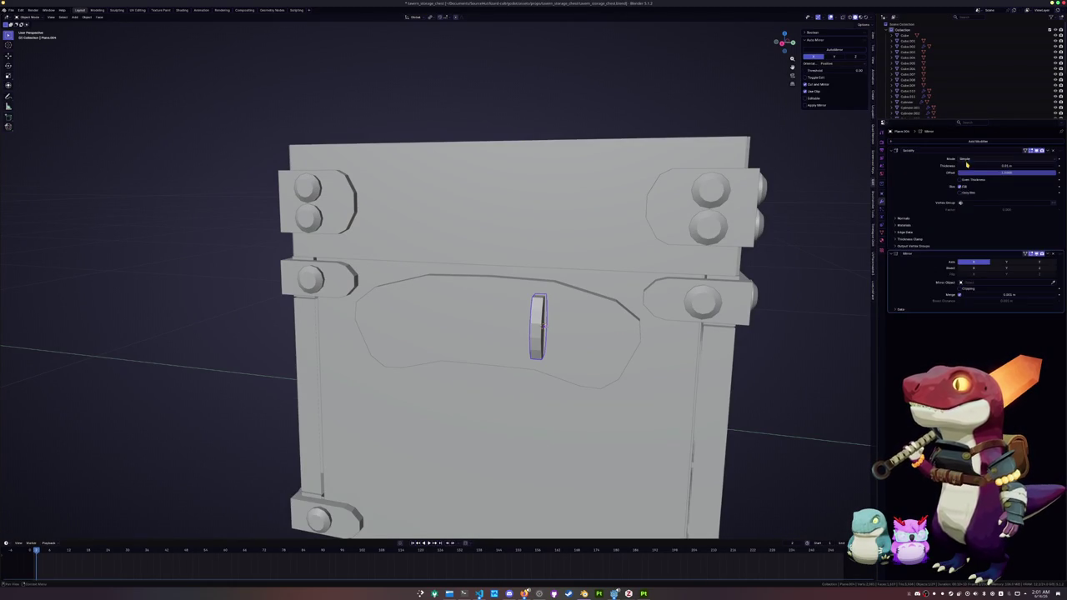
click(1052, 284)
click(612, 328)
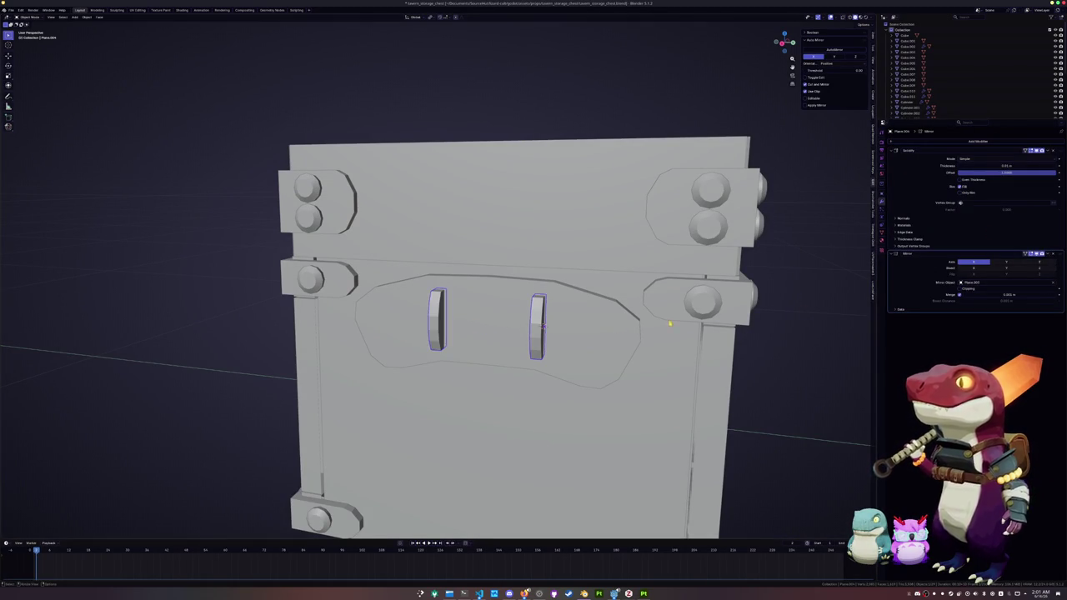
middle_drag(550, 348, 539, 341)
key(shift+a)
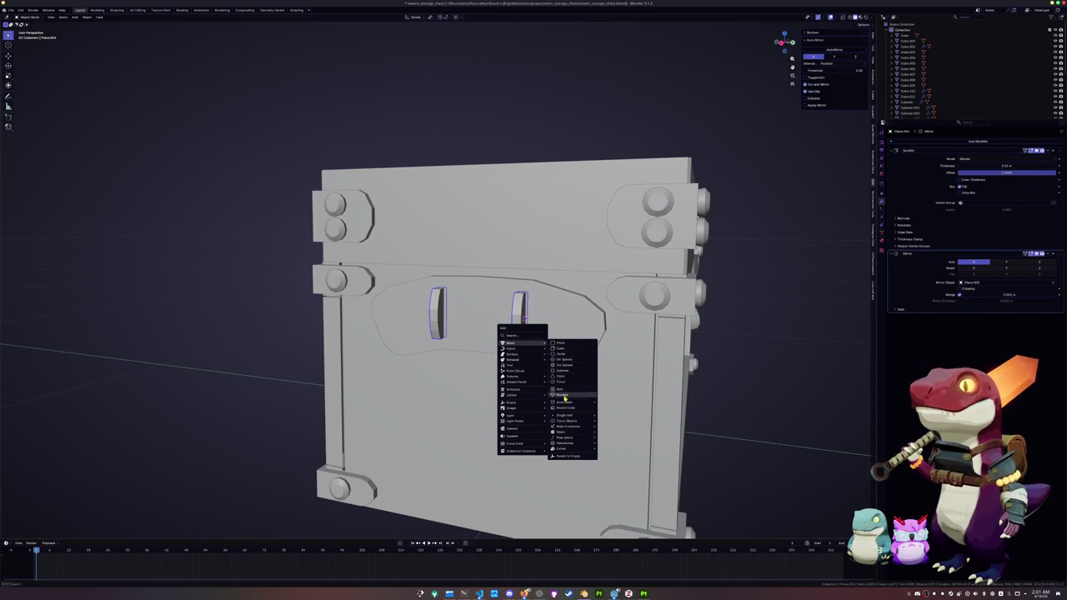
Add a new plane, stand it upright and move it below the chest.
click(570, 344)
scroll(572, 348, down, 2)
key(r)
key(Return)
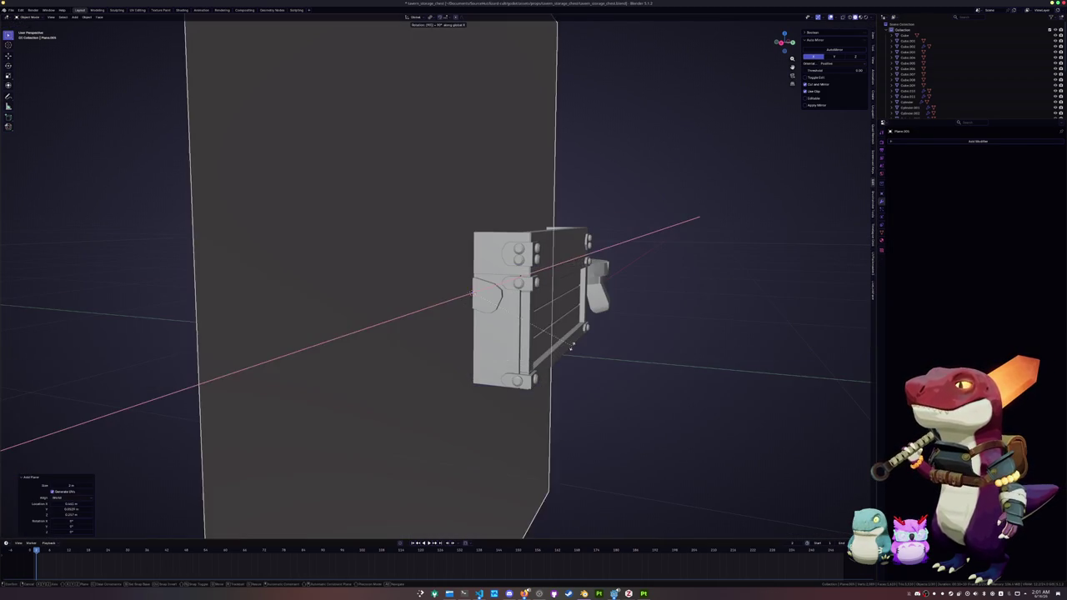
key(KP_Decimal)
key(g)
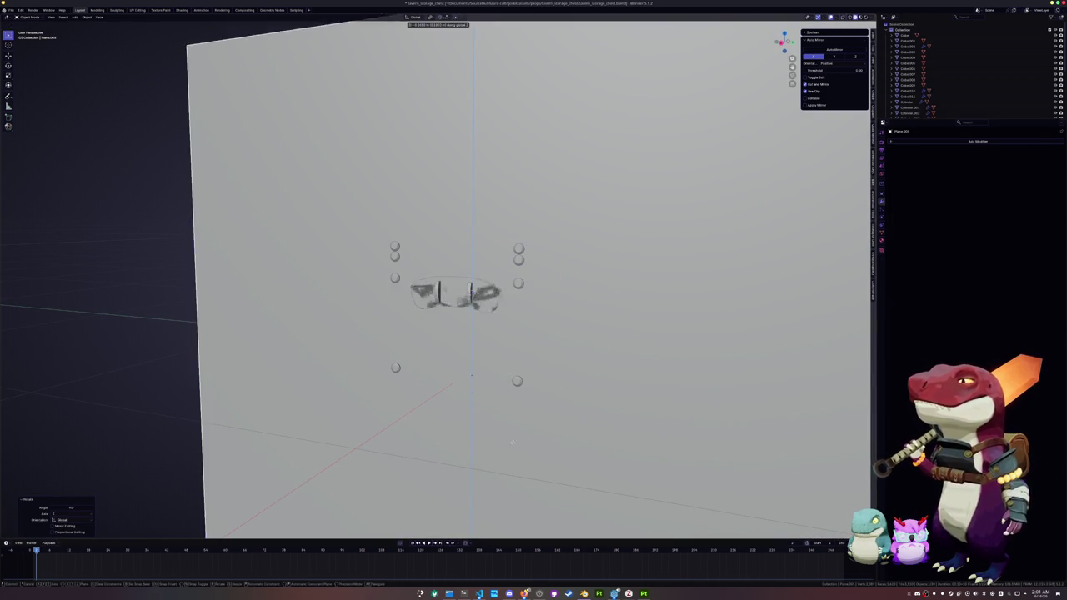
click(532, 432)
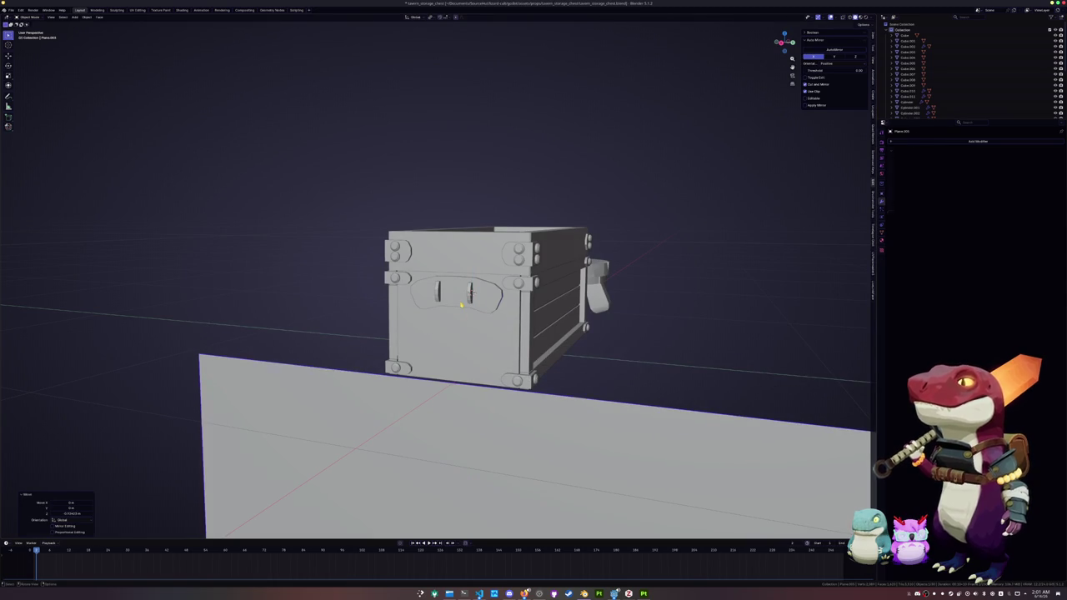
Snap the new plane to the 3D cursor on the lock plate and shrink it.
click(461, 305)
key(Tab)
key(alt+z)
key(Tab)
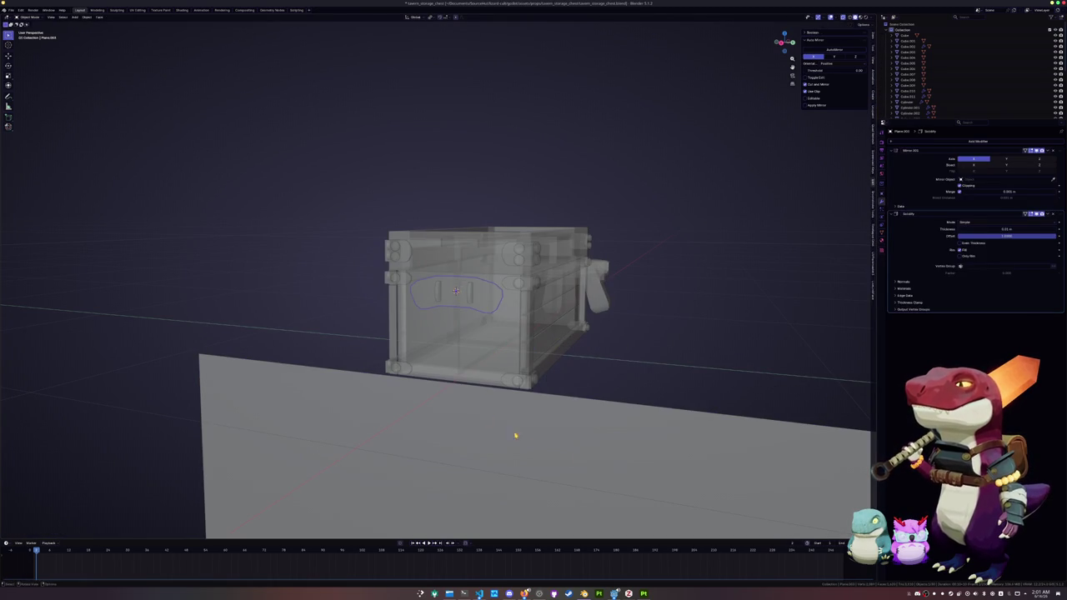
click(572, 464)
key(shift+s)
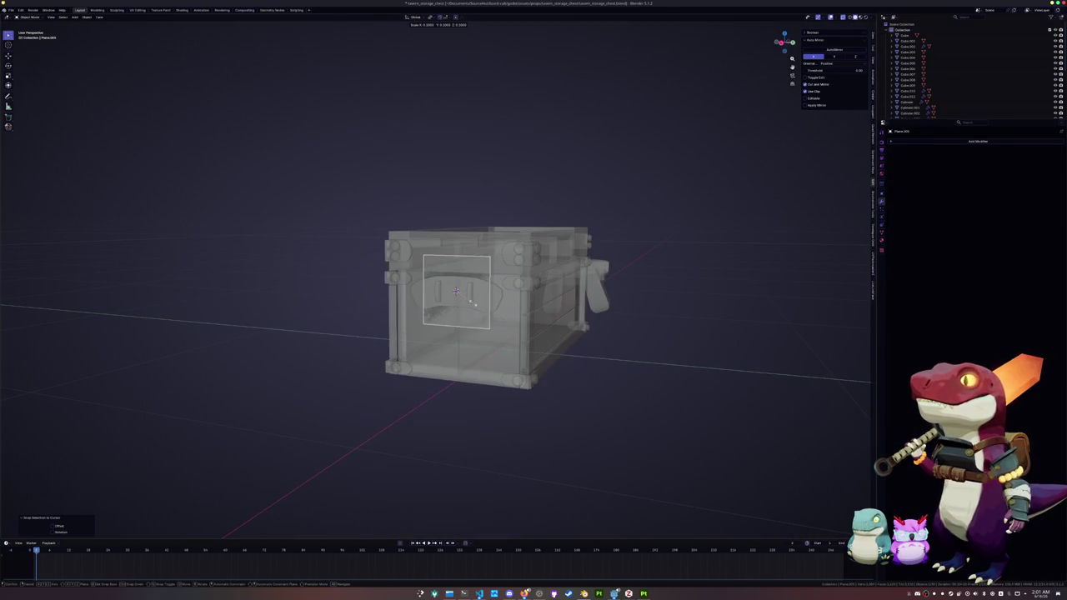
click(468, 301)
key(s)
click(521, 304)
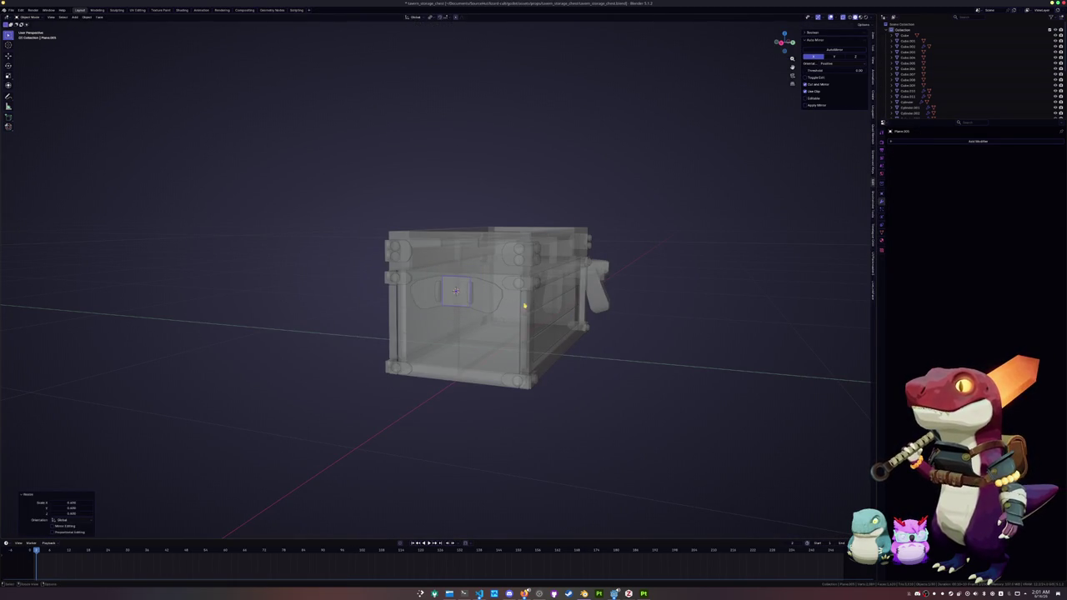
Move the plane's face vertically to the right height on the lock plate.
key(KP_1)
key(Tab)
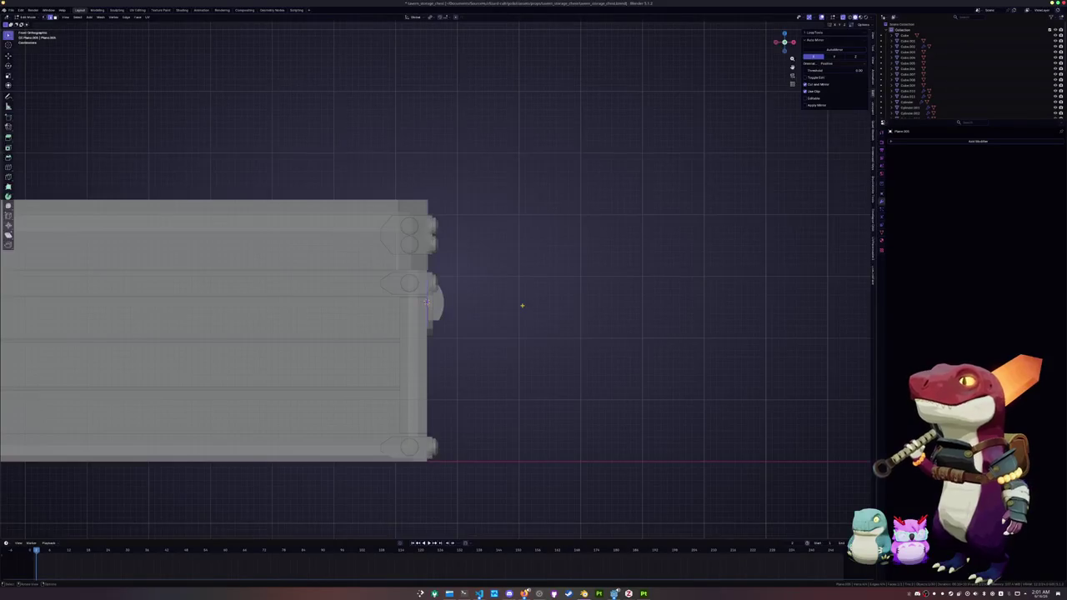
key(KP_3)
key(g)
key(z)
click(549, 326)
key(Tab)
Spread the mirrored latches farther apart along Y.
click(556, 332)
key(g)
key(y)
click(505, 419)
Widen the panel along X in Edit Mode.
click(511, 421)
key(Tab)
key(s)
key(x)
click(675, 394)
key(ctrl+r)
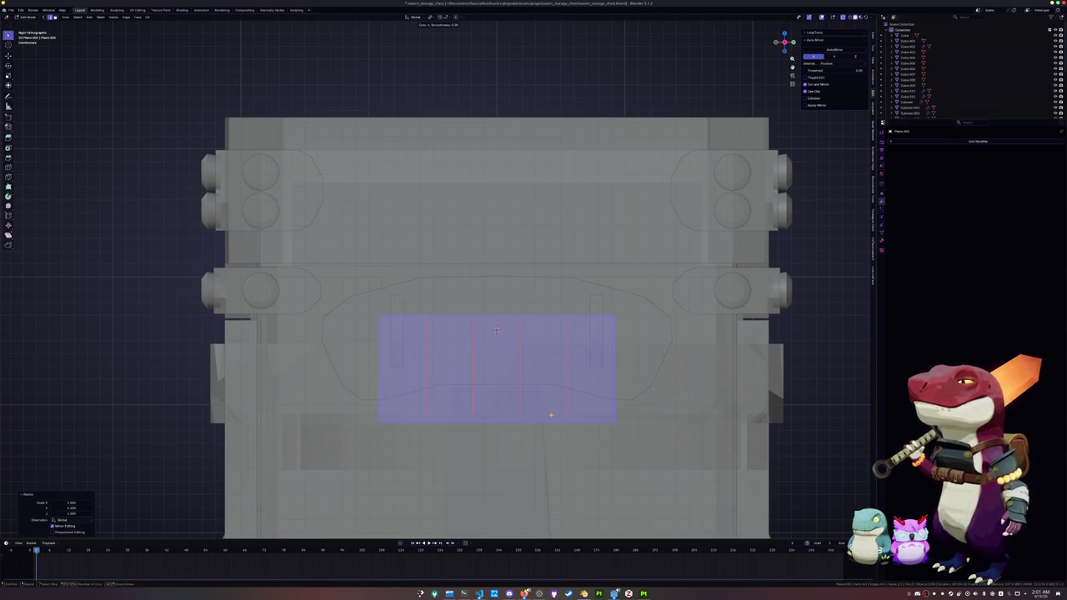
Commit four evenly spaced cuts and raise the outer bottom vertices along Z.
click(550, 415)
right_click(595, 419)
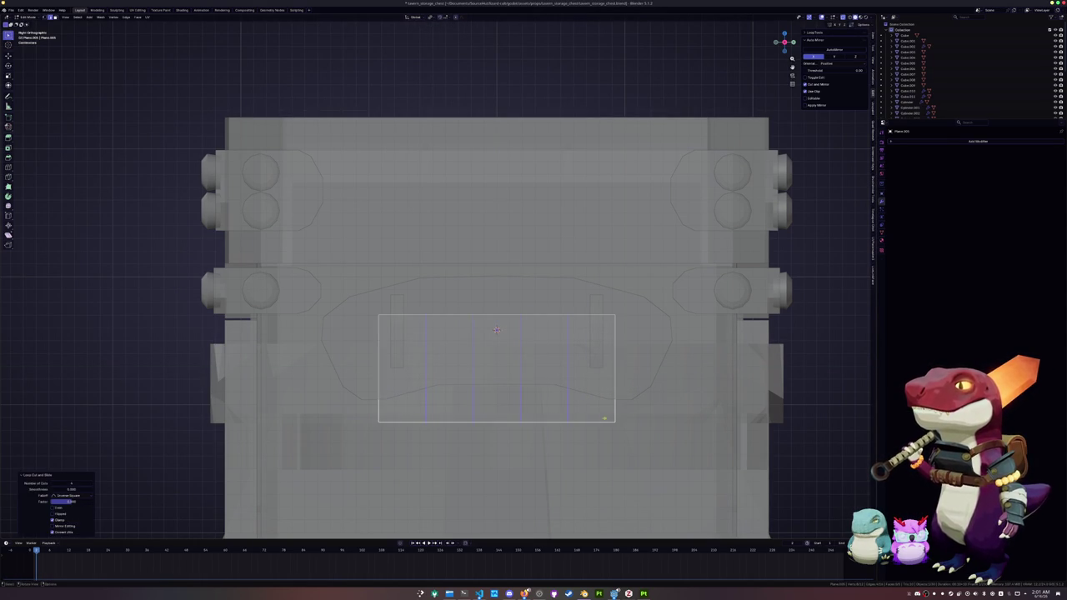
click(592, 421)
shift+click(403, 421)
key(g)
key(z)
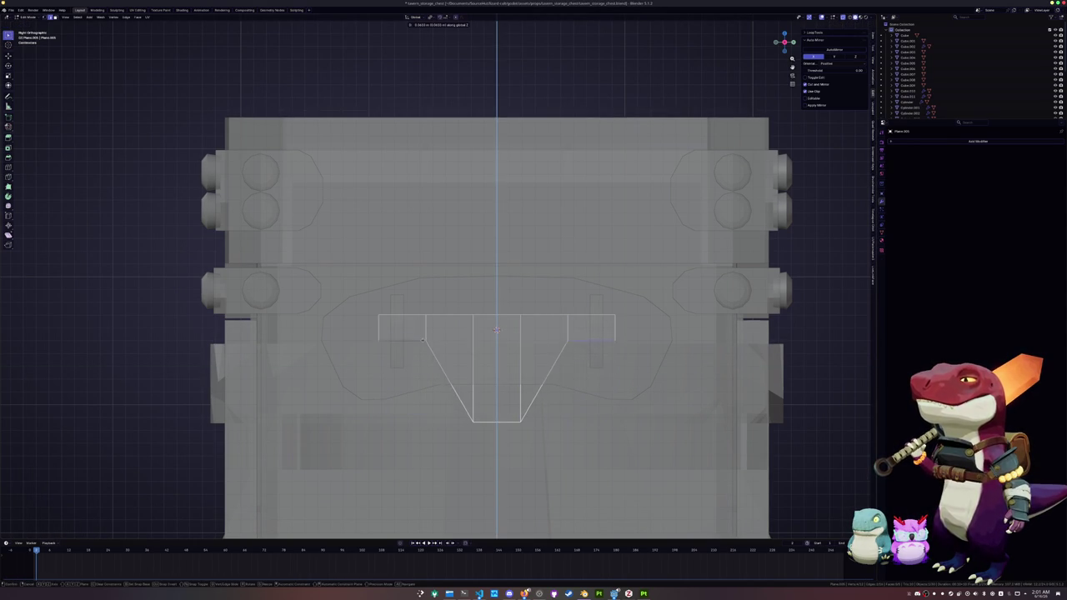
click(422, 333)
Lower the top middle edge loop, add vertical cuts, and drop their lower ends.
alt+click(485, 316)
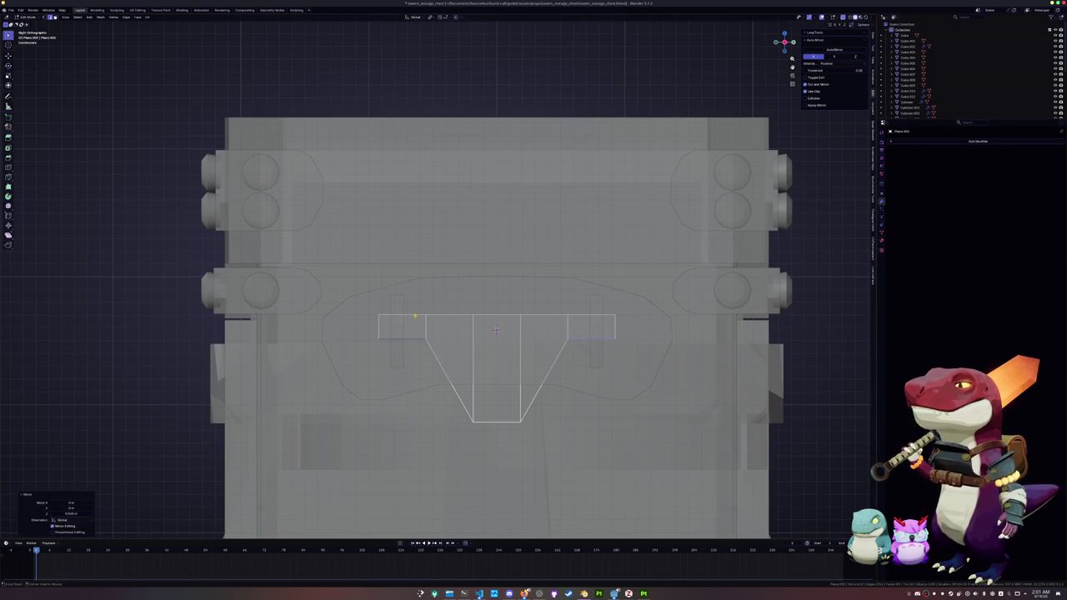
key(g)
key(z)
click(496, 330)
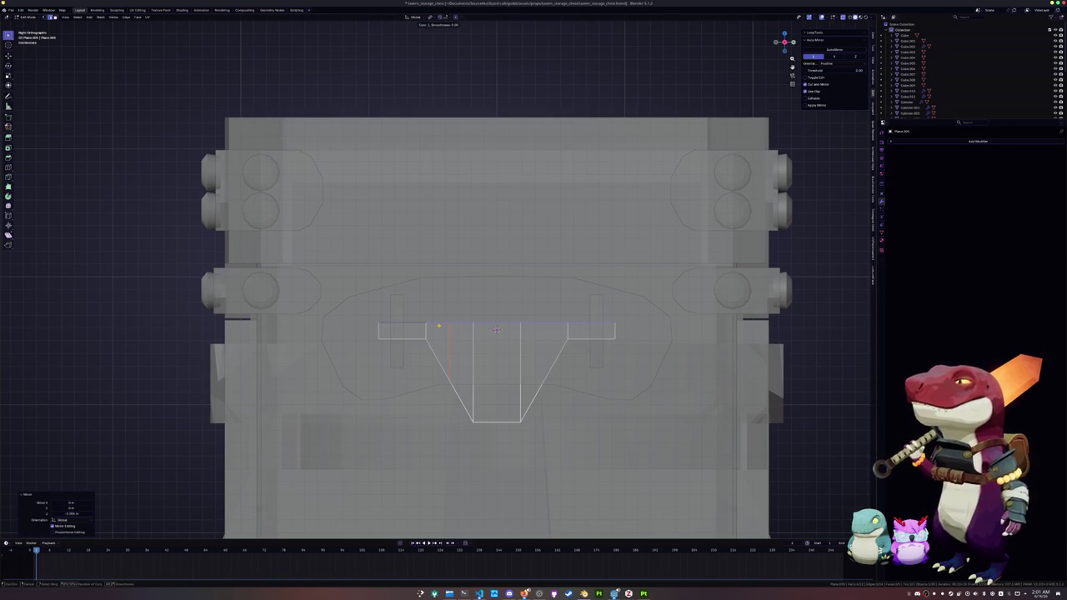
click(450, 380)
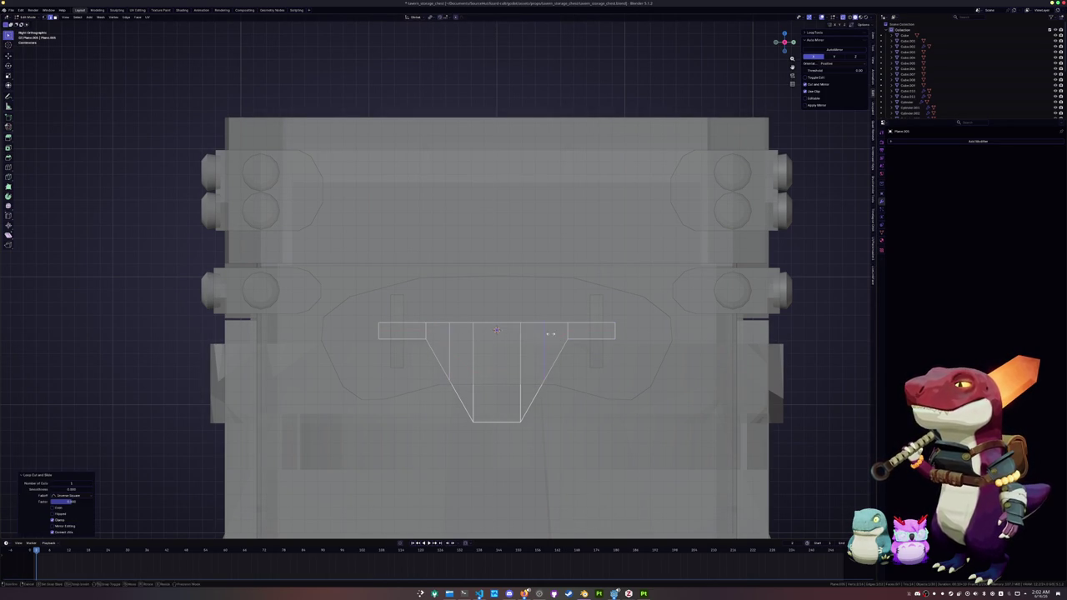
key(Return)
shift+click(449, 382)
key(g)
key(z)
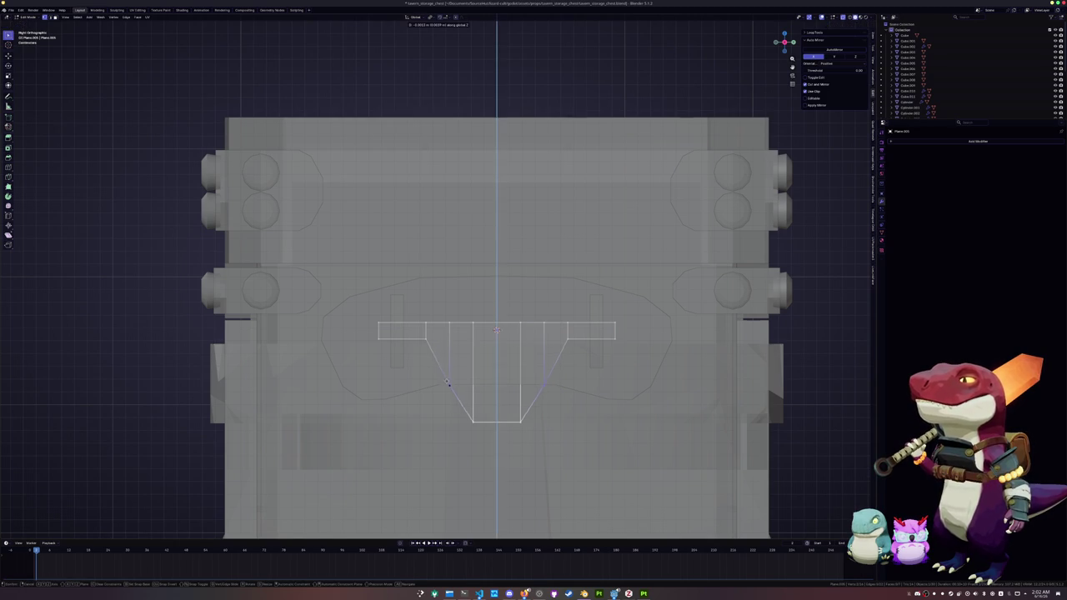
click(440, 417)
Lower the central top edge loop further along Z.
key(alt+a)
alt+click(516, 323)
key(g)
key(z)
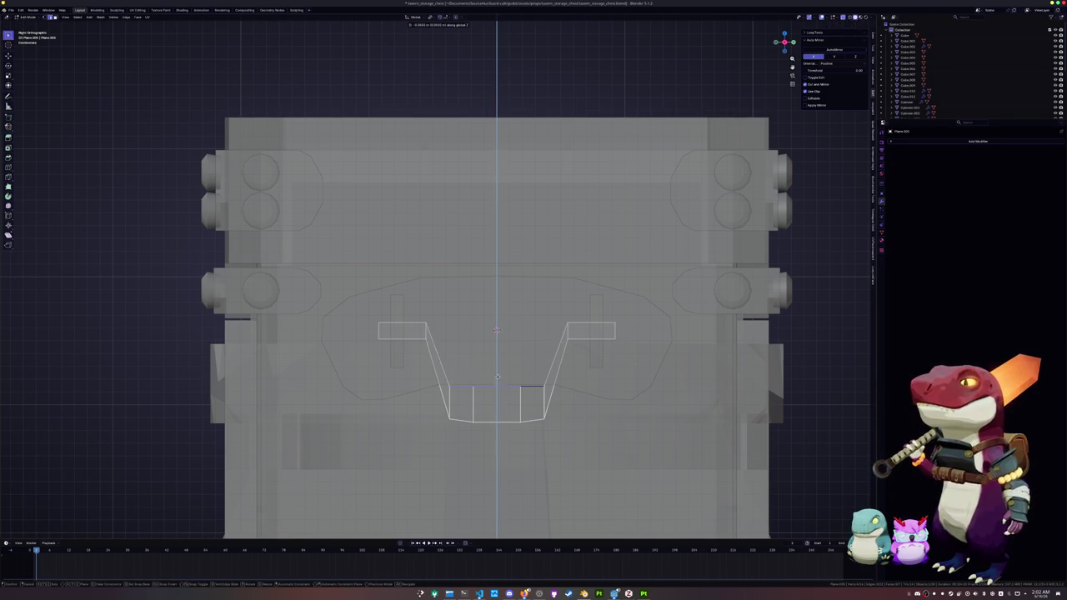
click(497, 381)
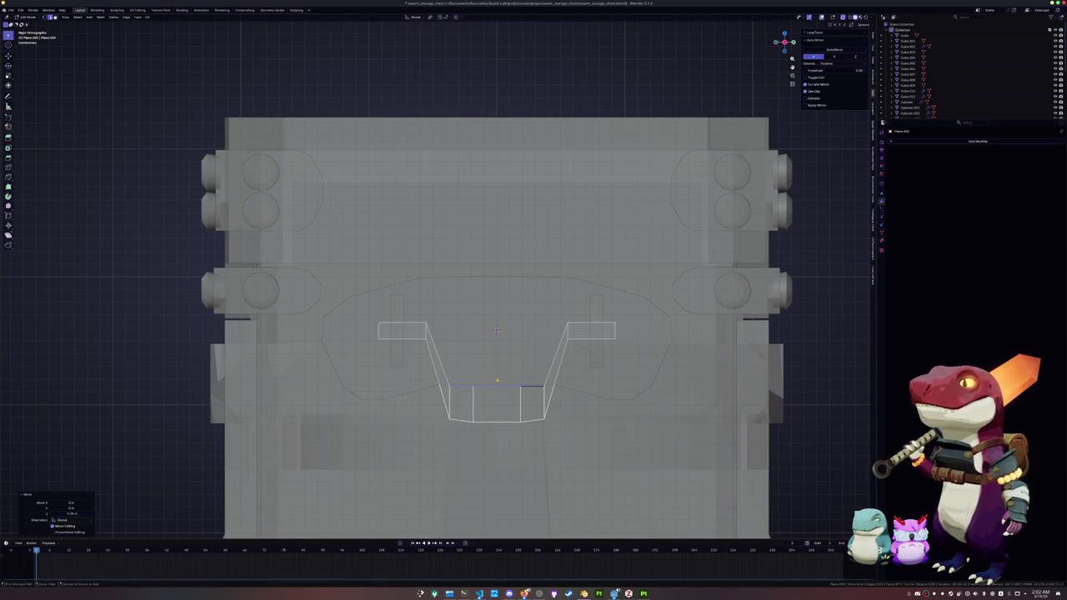
key(alt+a)
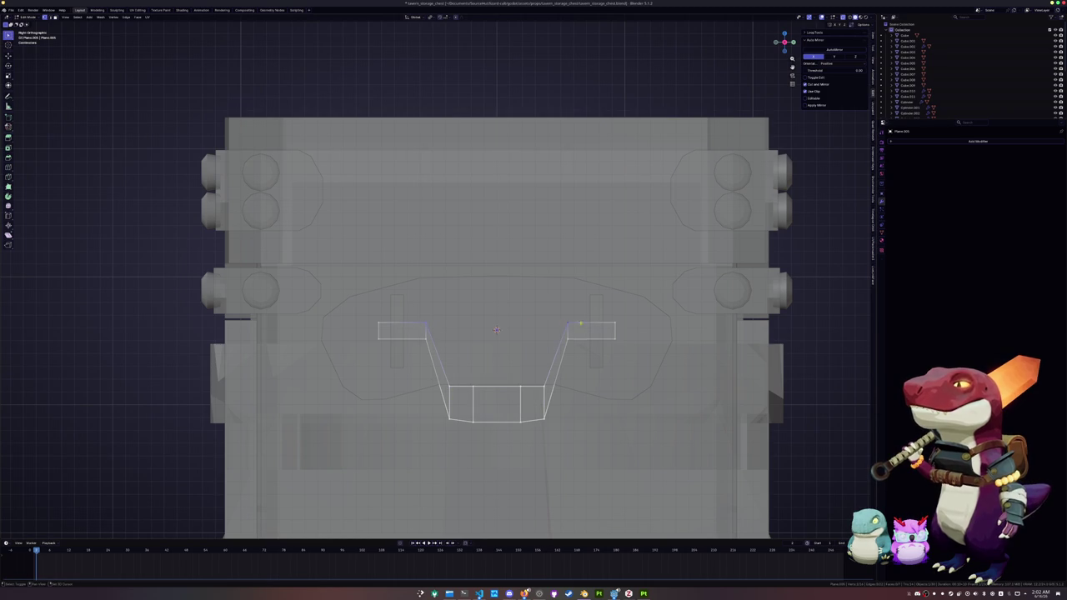
Change the pivot point and scale the selection horizontally along X twice.
key(ctrl+r)
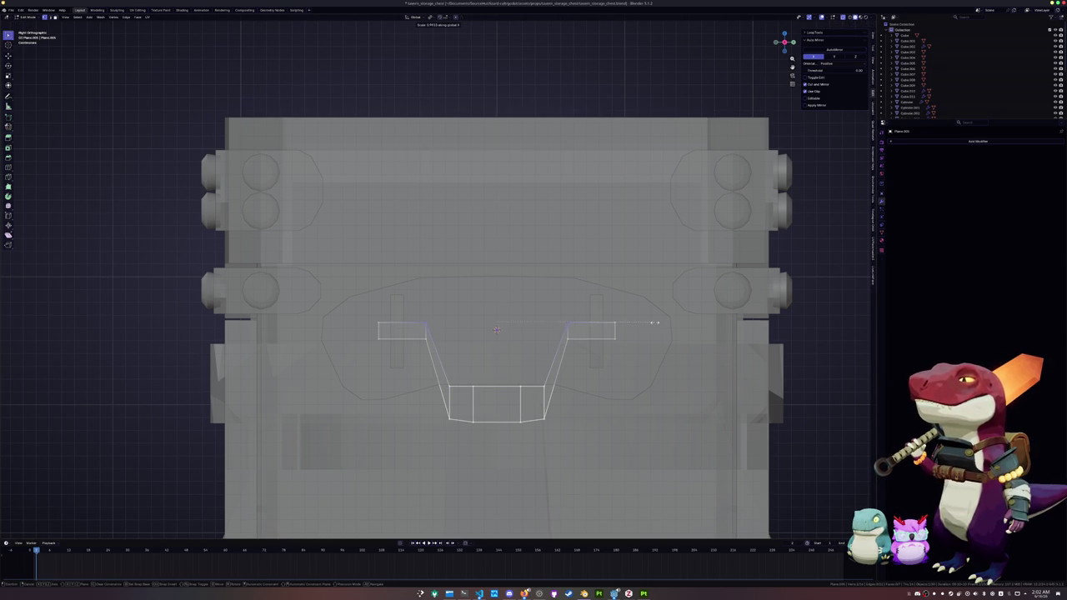
click(432, 17)
click(445, 52)
key(s)
key(x)
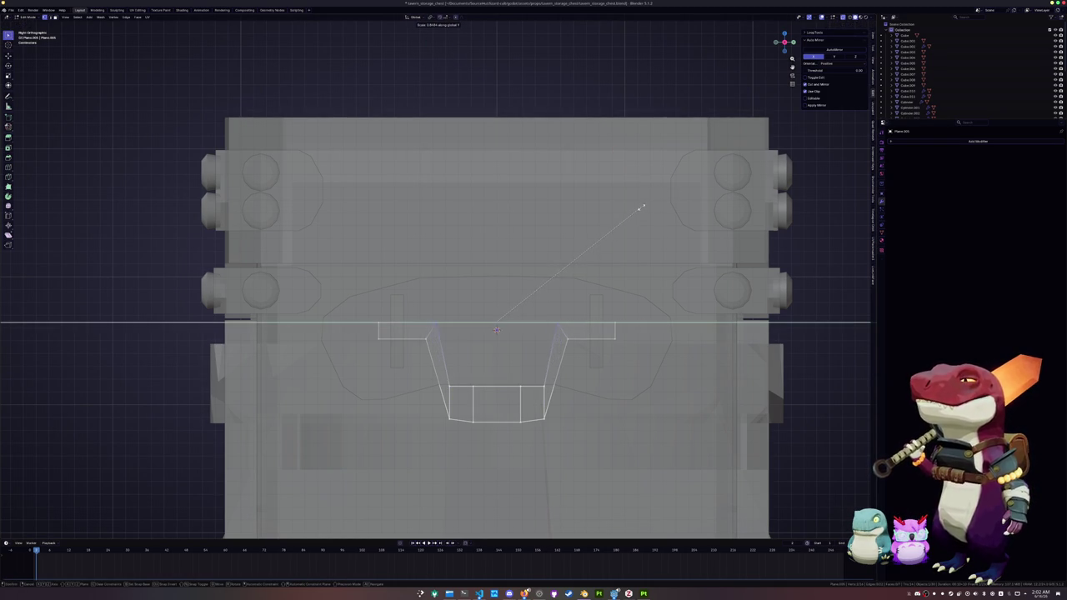
click(641, 208)
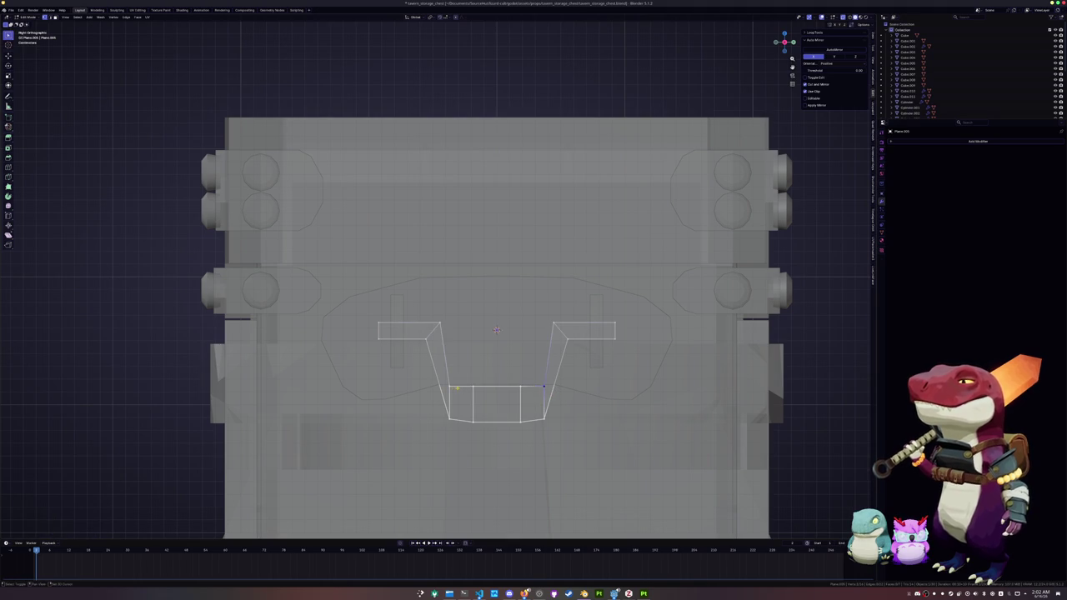
key(s)
key(x)
click(637, 392)
Slide the inner bottom edge and the lower-left and lower-right vertices along their edges.
click(496, 388)
key(g)
key(g)
click(501, 386)
click(450, 419)
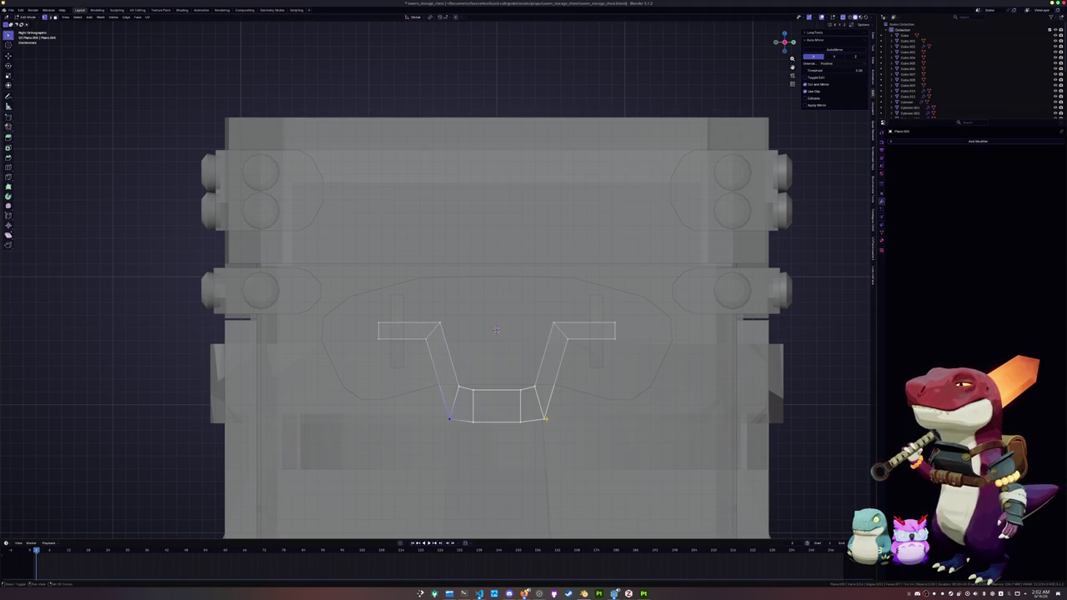
key(g)
key(g)
click(581, 411)
click(449, 416)
key(g)
key(g)
click(447, 411)
click(544, 411)
key(g)
key(g)
click(553, 411)
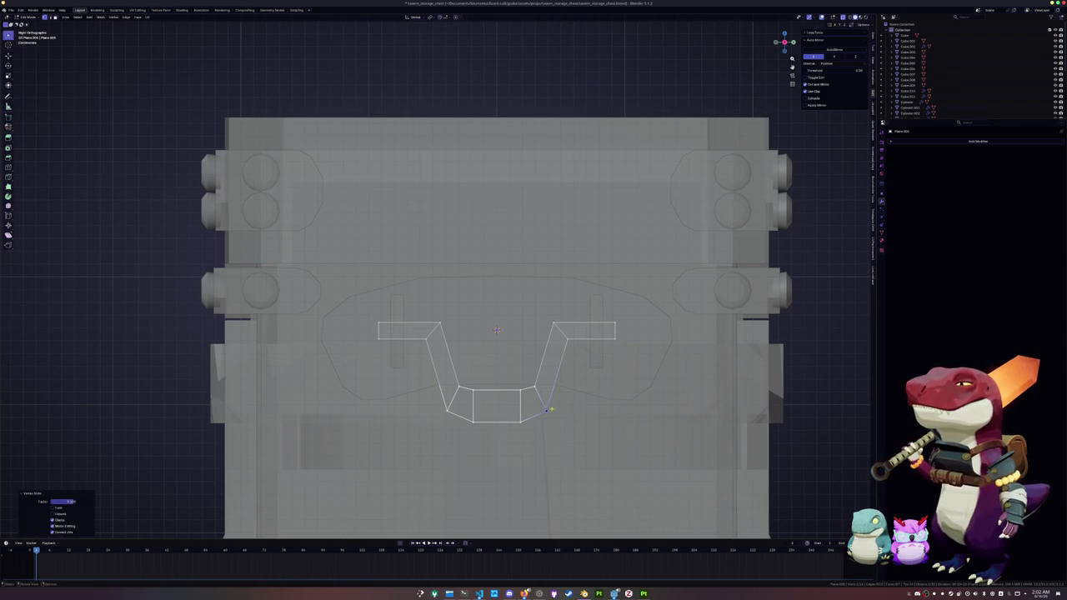
Box-select all bottom vertices and scale them wider along X.
drag(563, 435, 425, 388)
key(s)
key(x)
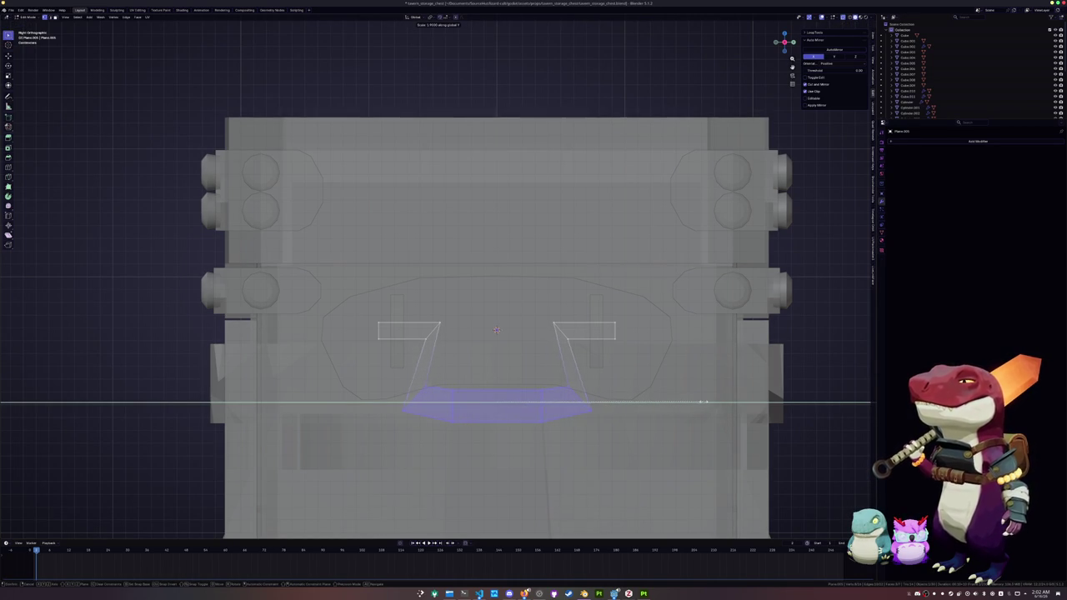
Angle the hasp's bottom corners by sliding the lower edges and scaling them outward.
key(Return)
key(2)
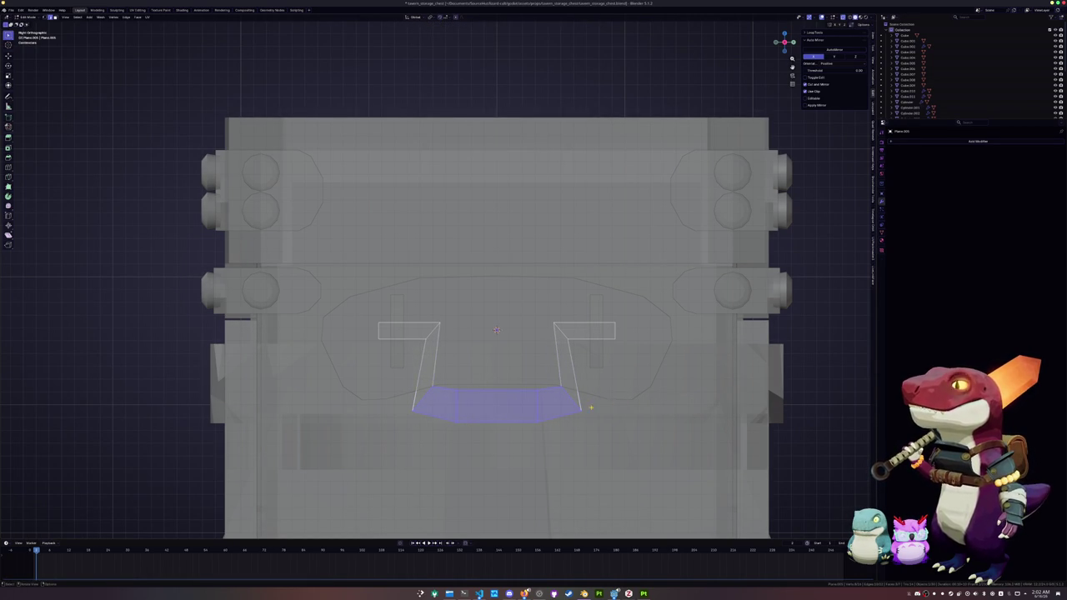
key(alt+a)
key(g)
key(g)
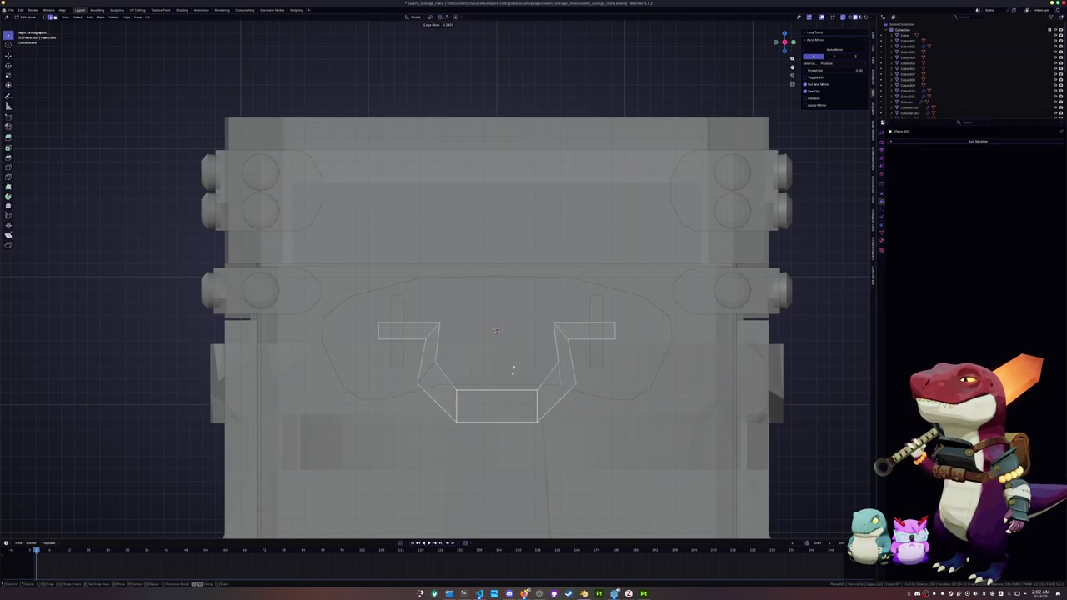
click(514, 382)
key(s)
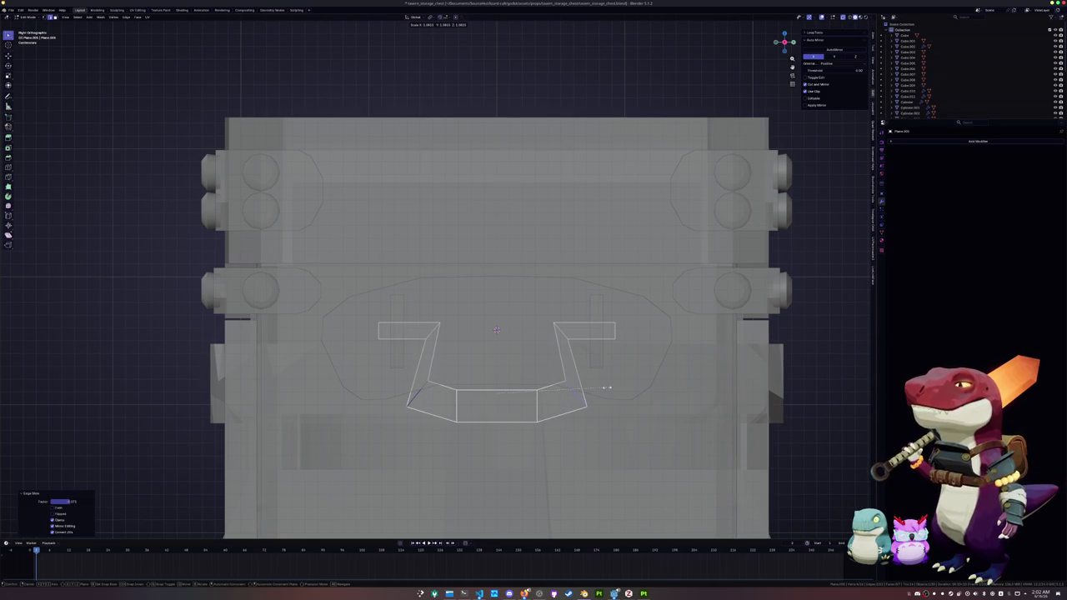
click(606, 387)
Bevel the two upper inner corners of the hasp outline.
click(464, 332)
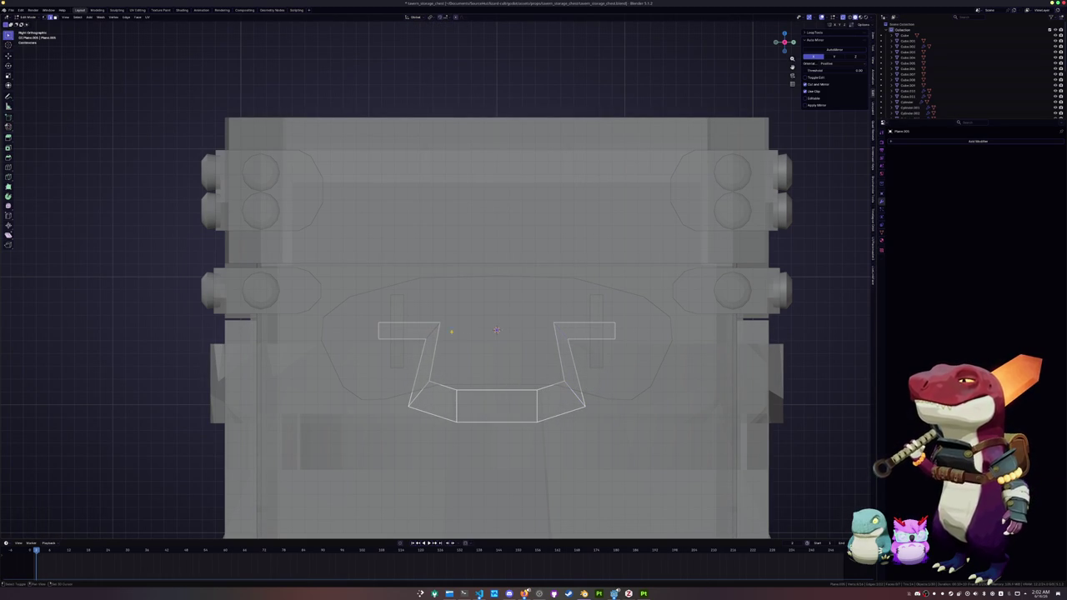
key(ctrl+b)
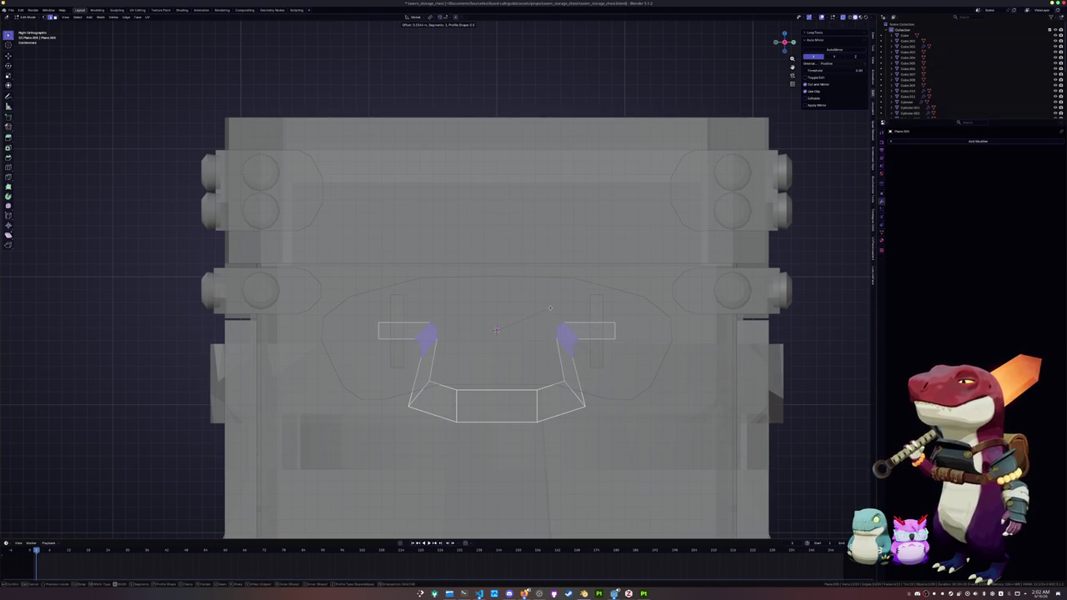
click(550, 308)
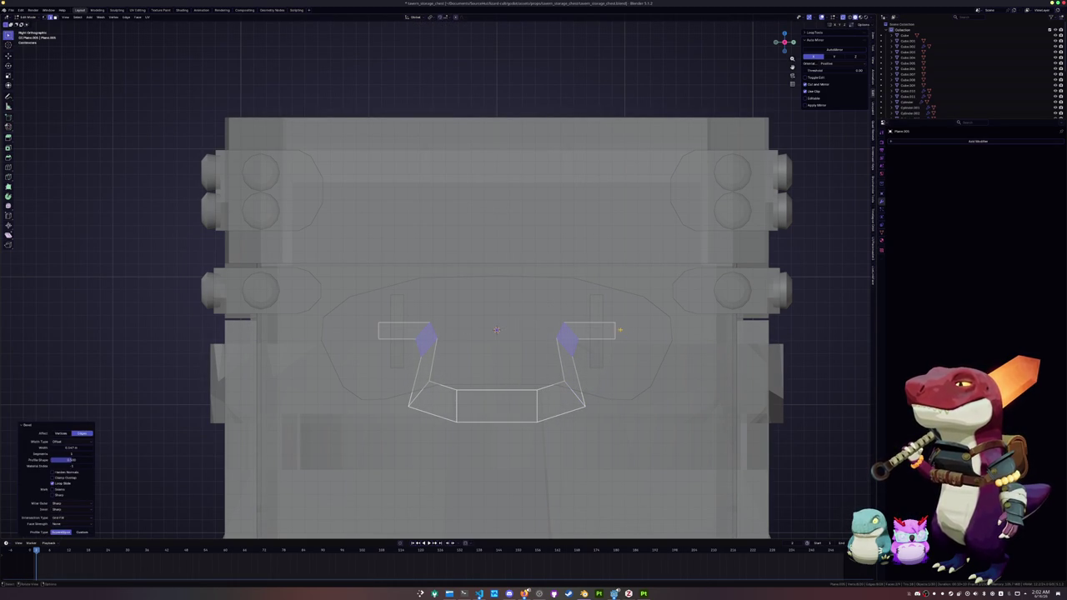
Slide an edge loop along the shape and scale the selection horizontally along X.
click(606, 324)
key(g)
key(g)
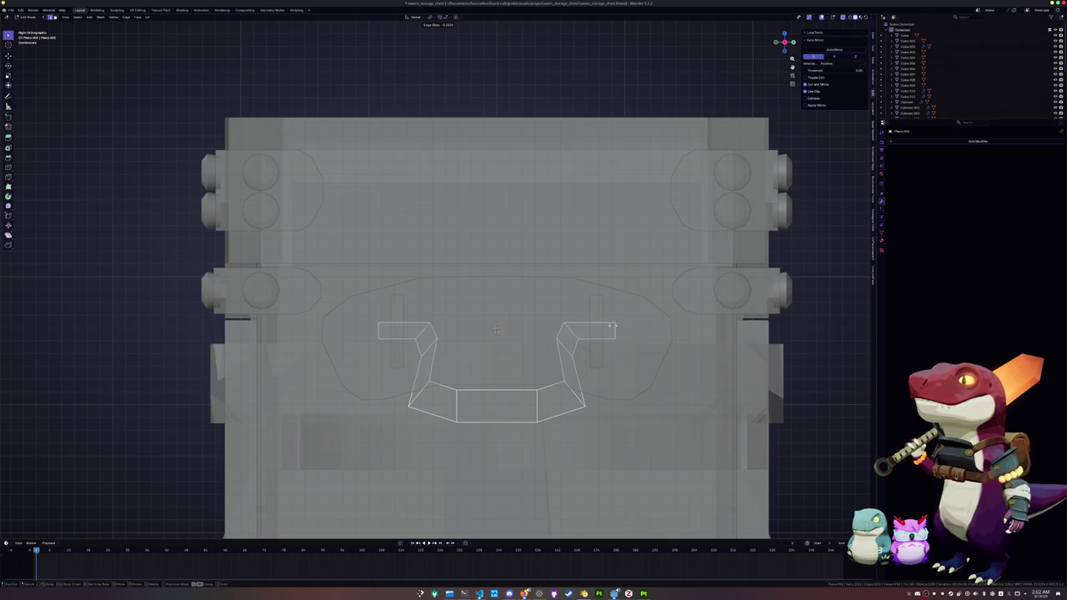
click(617, 330)
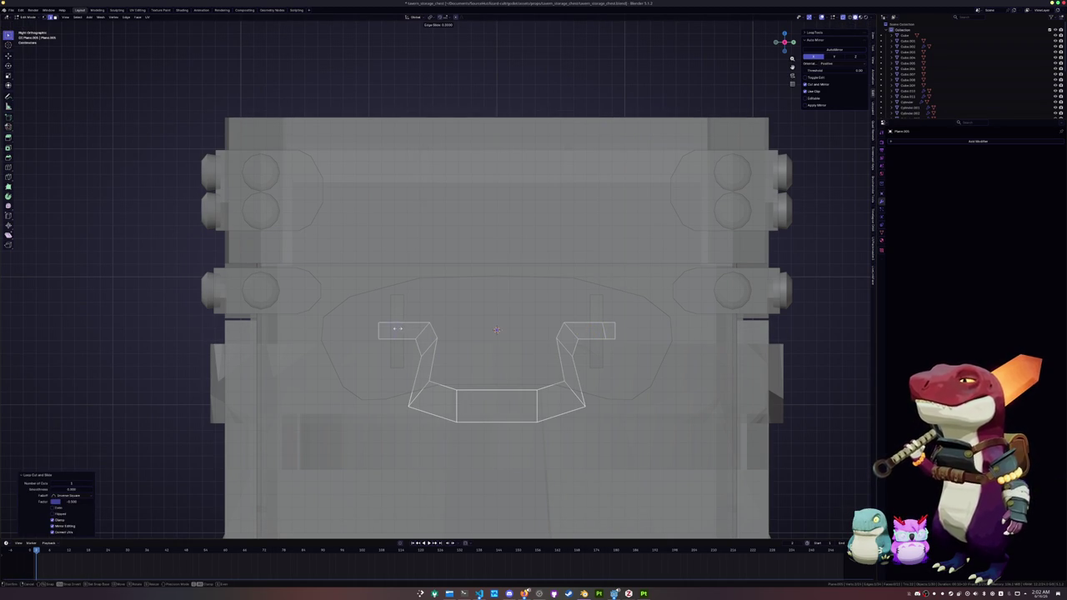
click(508, 337)
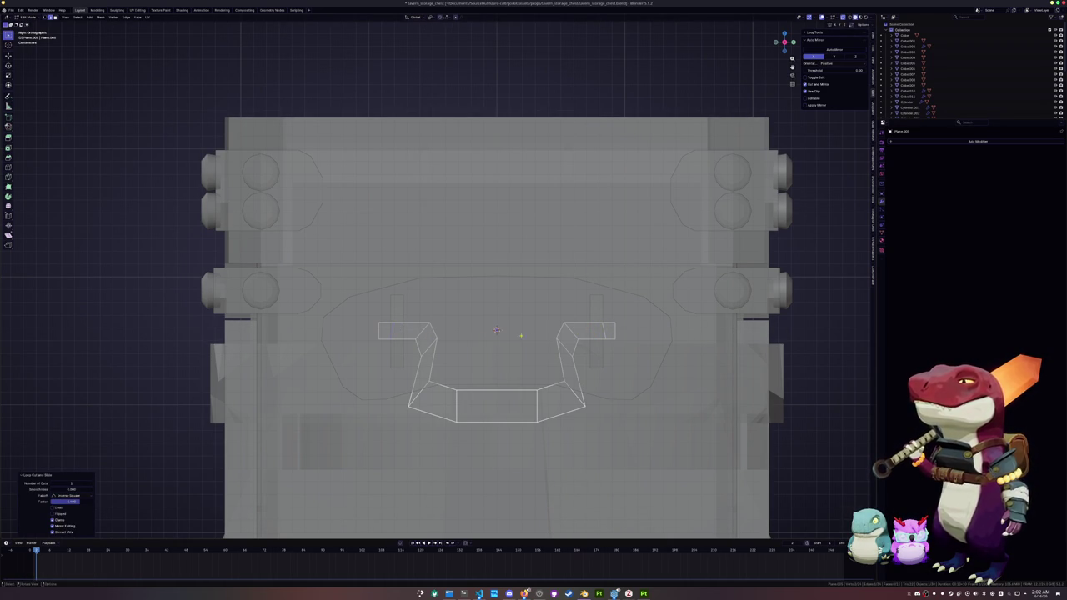
key(s)
key(x)
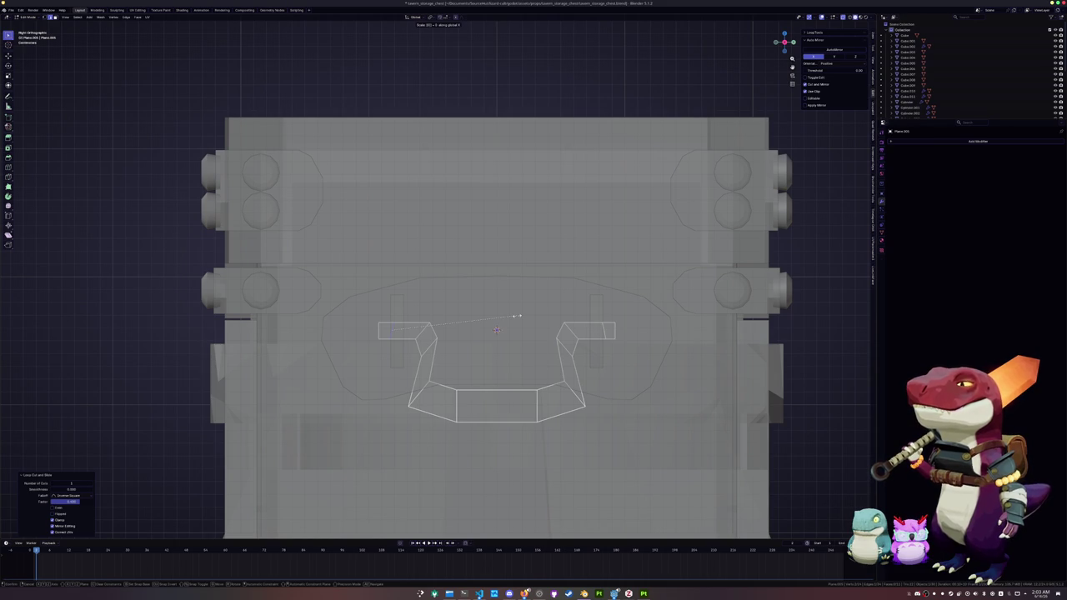
click(517, 316)
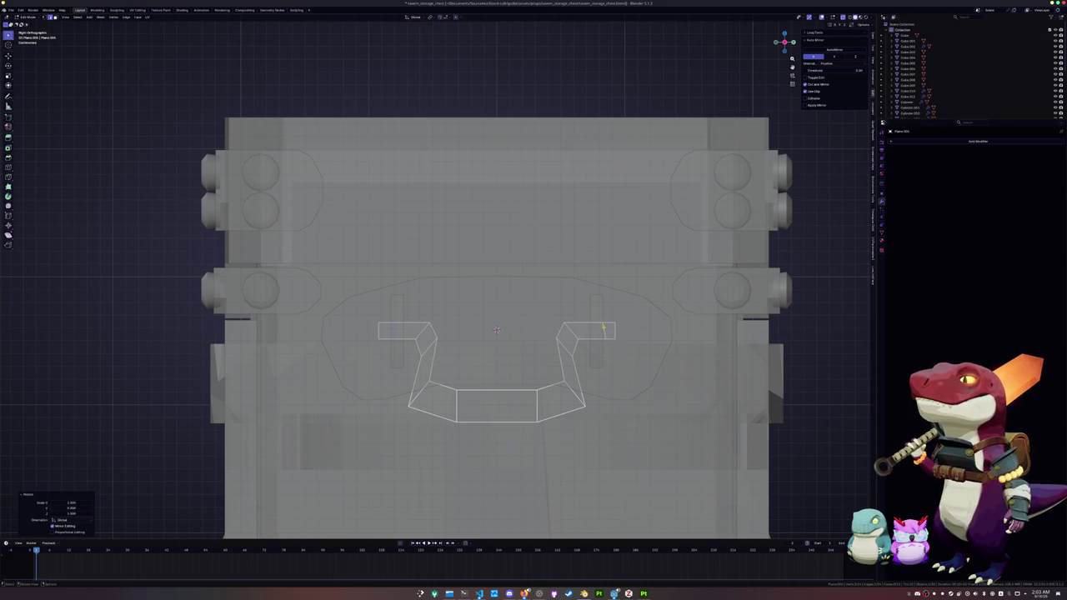
key(s)
key(x)
click(603, 328)
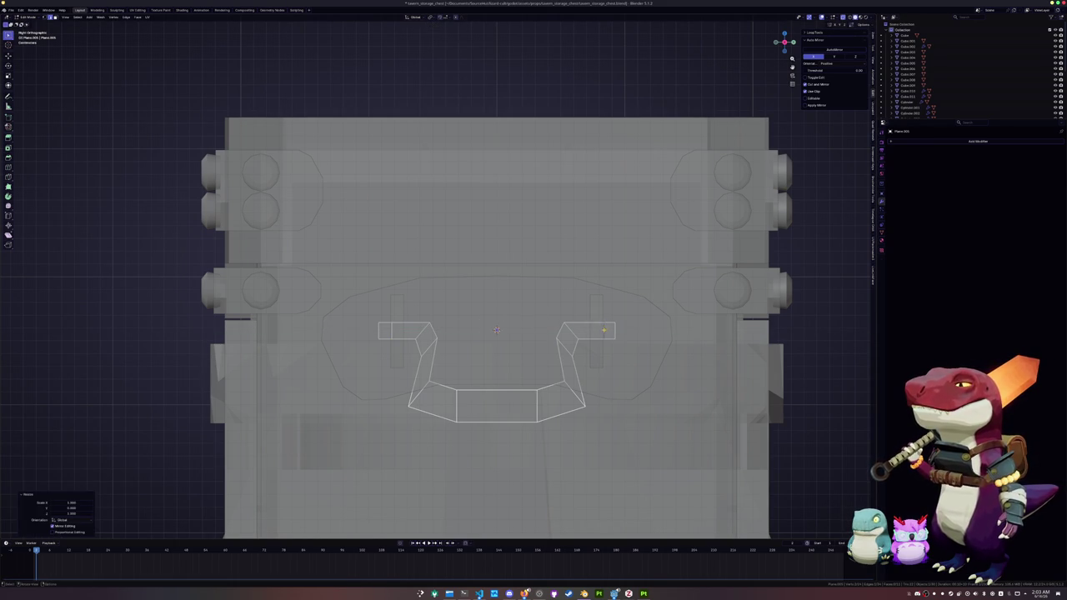
Select the whole mesh and apply AutoMirror to halve and mirror it across X.
scroll(607, 330, up, 2)
key(a)
click(833, 50)
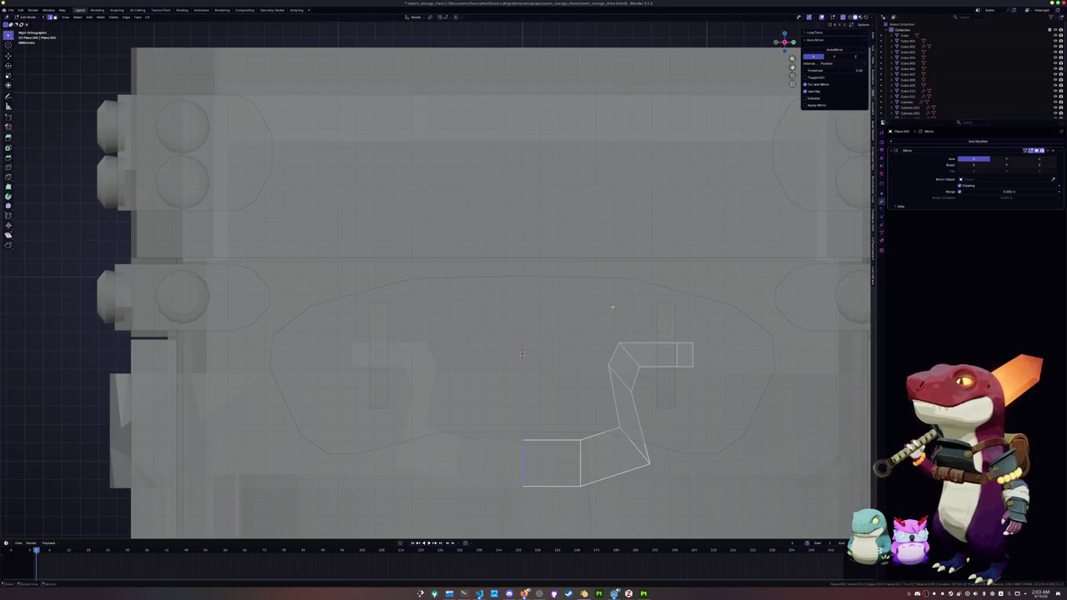
Slide edge loops near the top of the remaining half to adjust the curve.
shift+middle_drag(643, 262, 569, 248)
alt+click(542, 384)
key(g)
key(g)
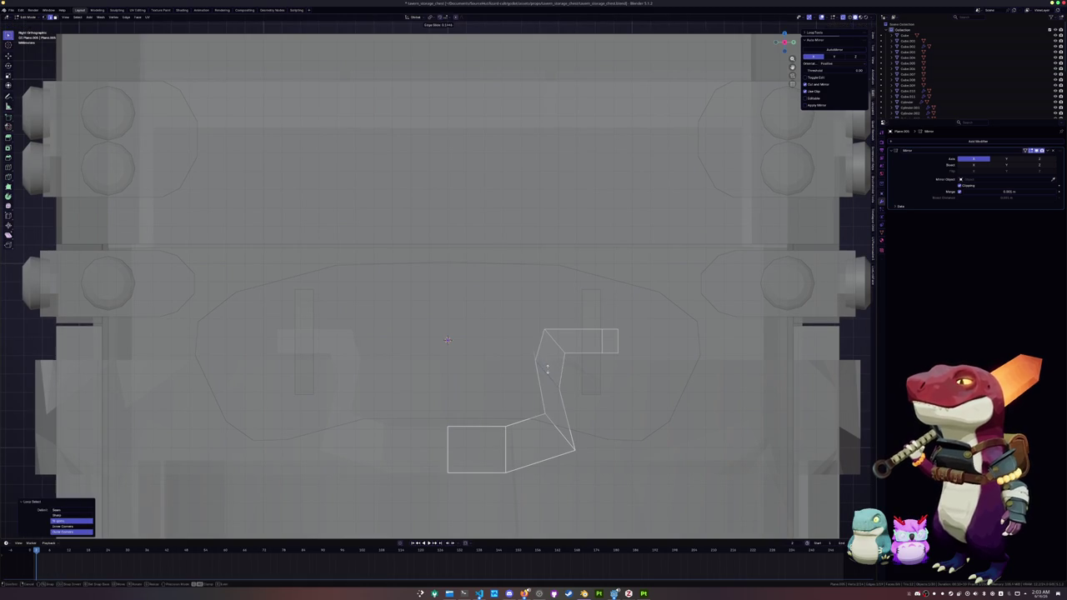
click(557, 345)
key(g)
key(g)
click(563, 344)
Move and bevel the lower-right corner, then shift edges and a vertex along Y.
click(560, 432)
key(g)
key(g)
click(576, 426)
key(ctrl+b)
click(586, 418)
key(g)
key(y)
click(597, 418)
click(559, 373)
key(g)
key(y)
click(559, 373)
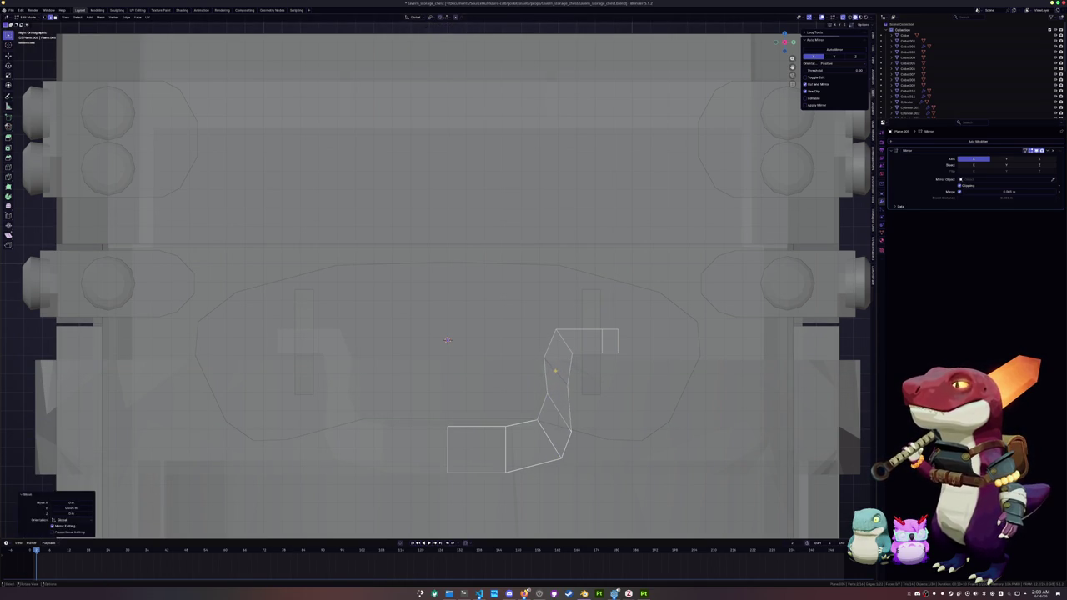
Select the strip's edge path and smooth it into an even curve.
click(538, 425)
ctrl+click(556, 333)
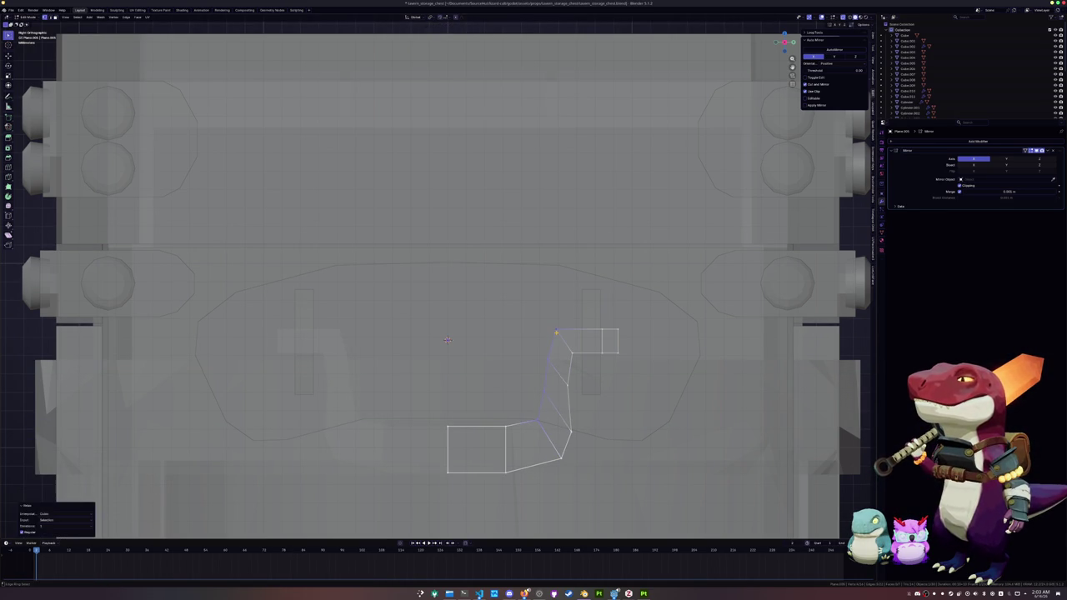
key(ctrl+i)
key(ctrl+z)
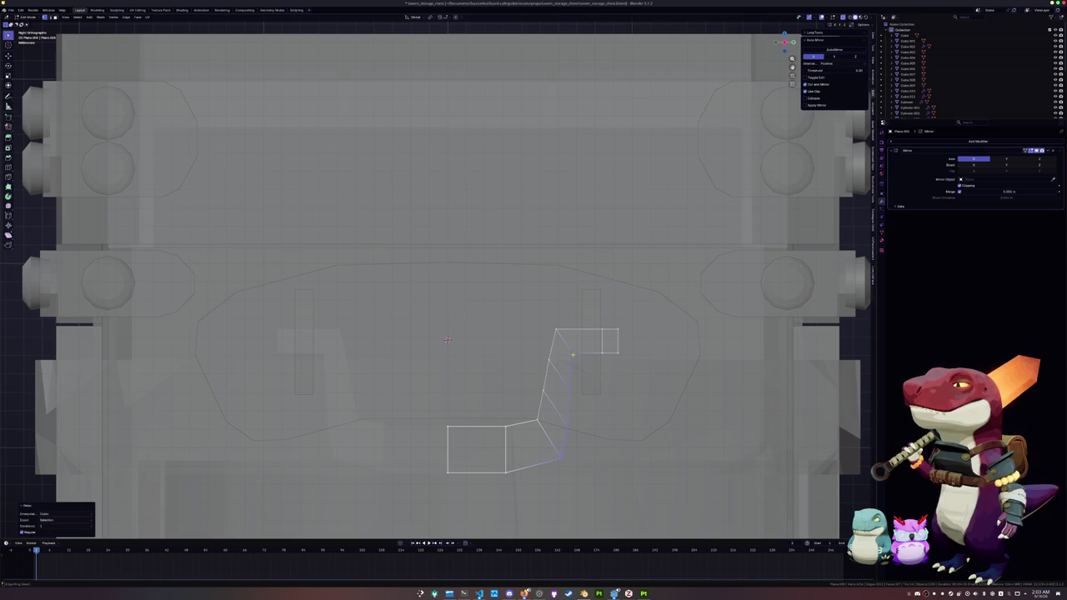
key(ctrl+z)
key(ctrl+shift+z)
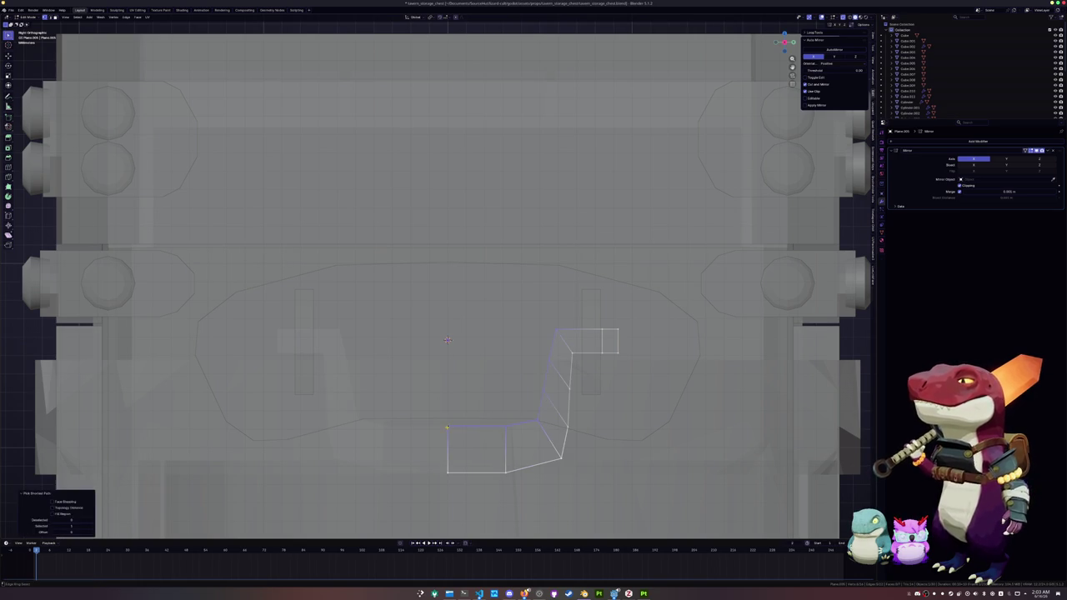
key(ctrl+z)
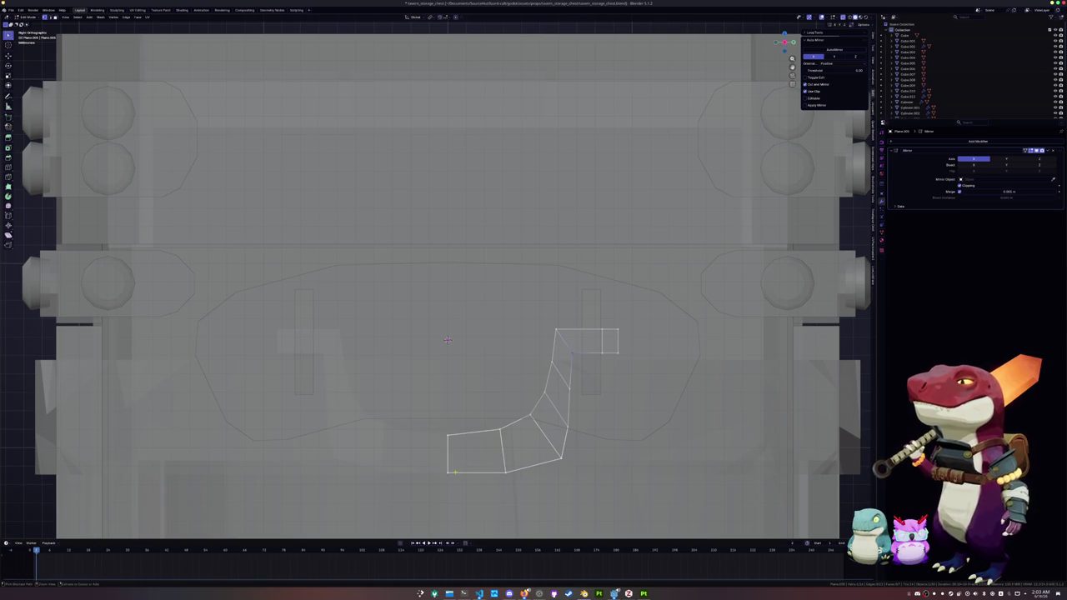
key(ctrl+z)
key(ctrl+z)
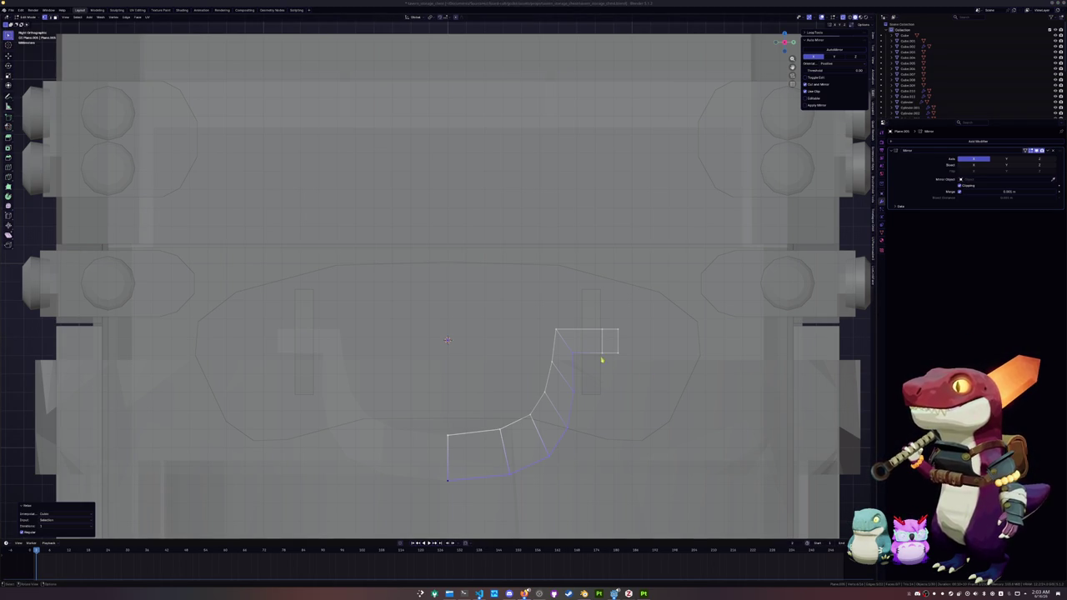
Select the profile and move its end edge along the Y axis.
key(a)
key(Tab)
key(Tab)
click(542, 427)
key(g)
key(y)
key(Return)
Scale the whole handle profile to fit the oval plate and leave Edit Mode.
key(Tab)
scroll(448, 339, down, 1)
key(Tab)
key(3)
scroll(440, 284, up, 2)
key(s)
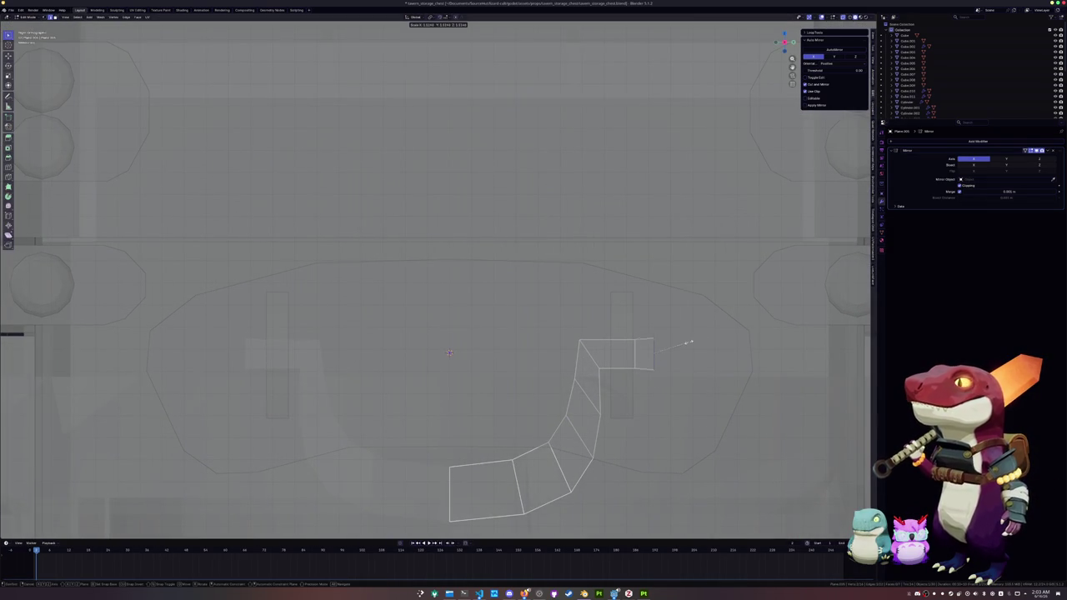
key(Return)
key(Tab)
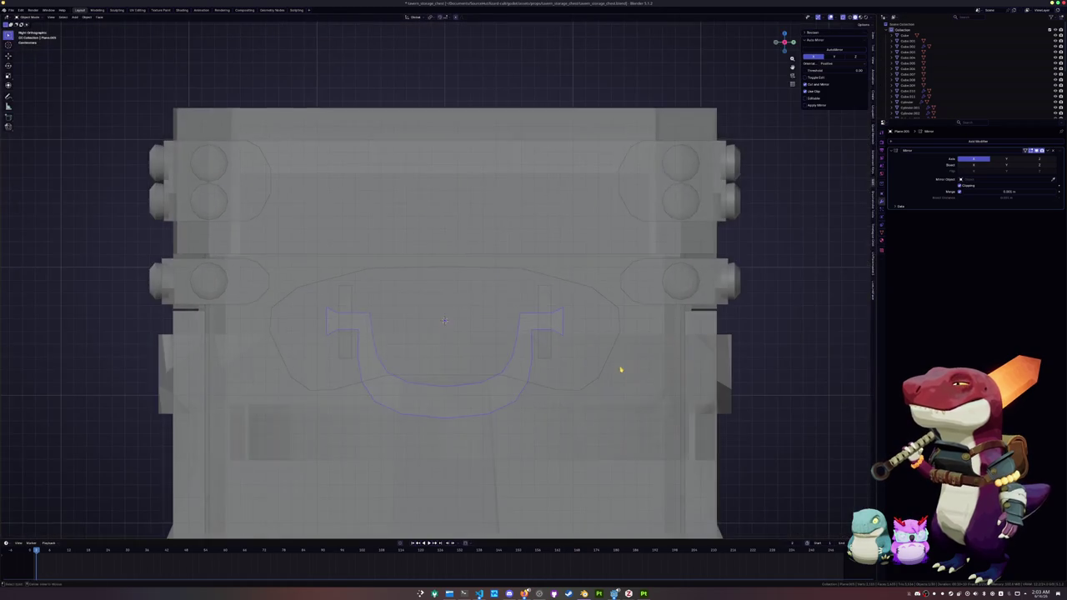
In side orthographic view, rotate the handle curve and move it along Y off the plate.
middle_drag(620, 369, 602, 369)
key(KP_3)
key(r)
click(589, 304)
key(g)
key(y)
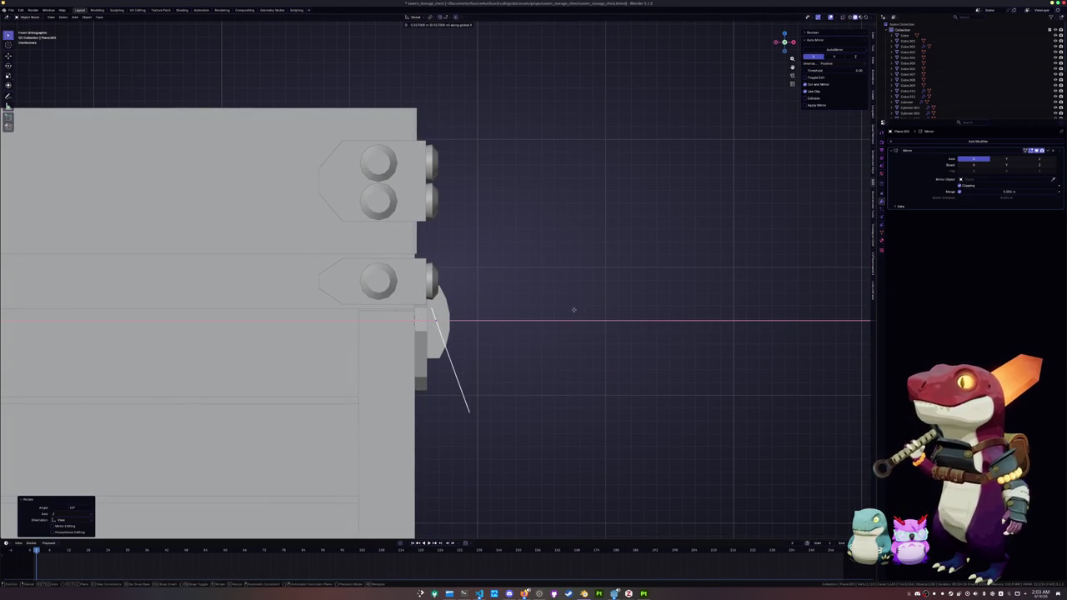
click(570, 310)
key(r)
click(570, 329)
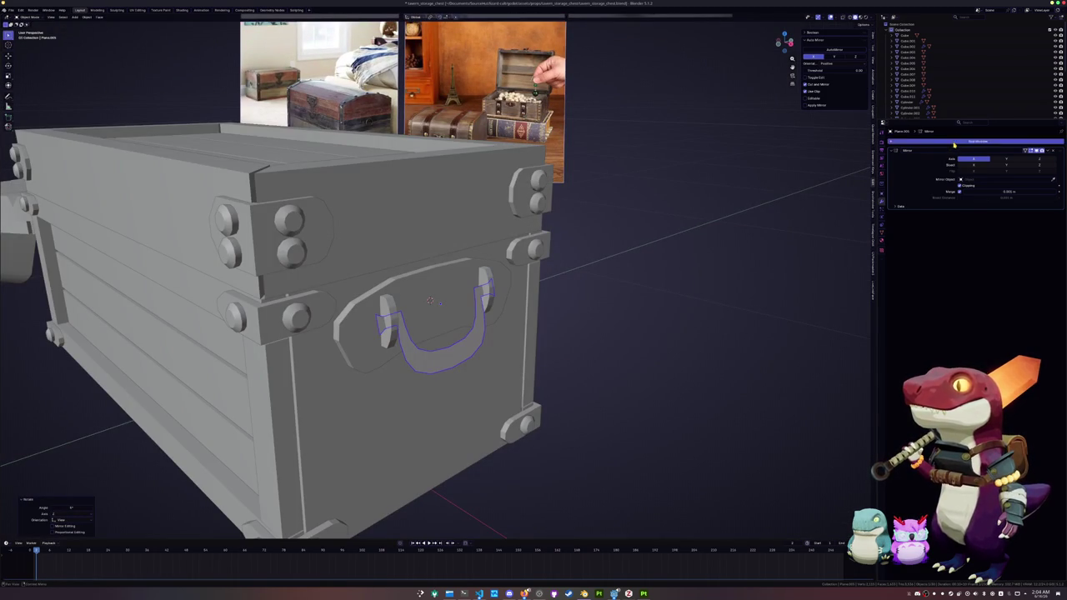
Add a Solidify modifier to thicken the handle and apply its object transforms.
click(955, 145)
text(s)
click(959, 155)
scroll(686, 269, up, 2)
key(ctrl+a)
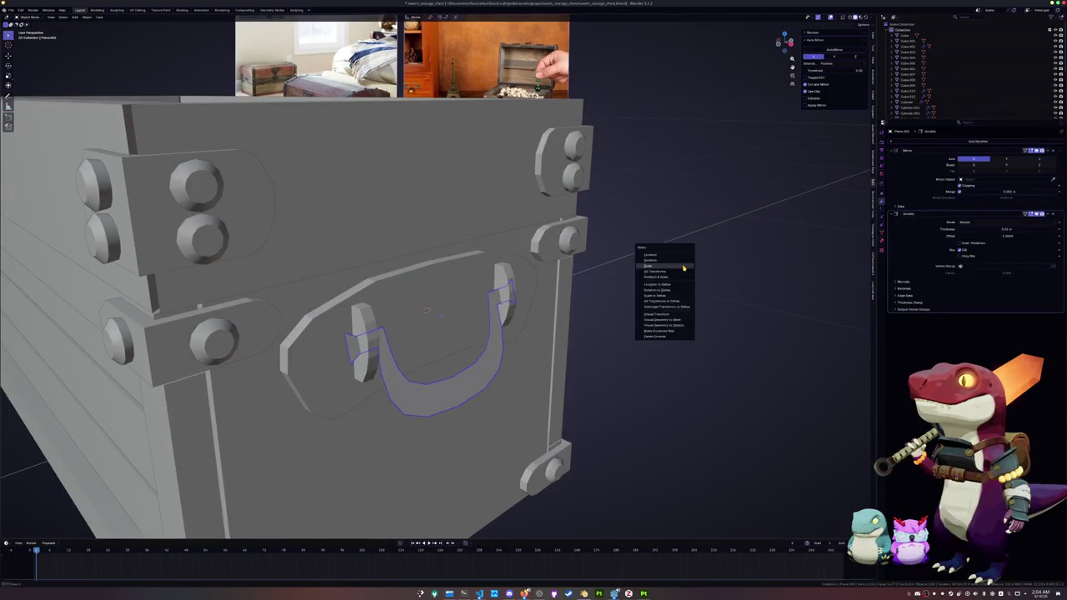
click(659, 267)
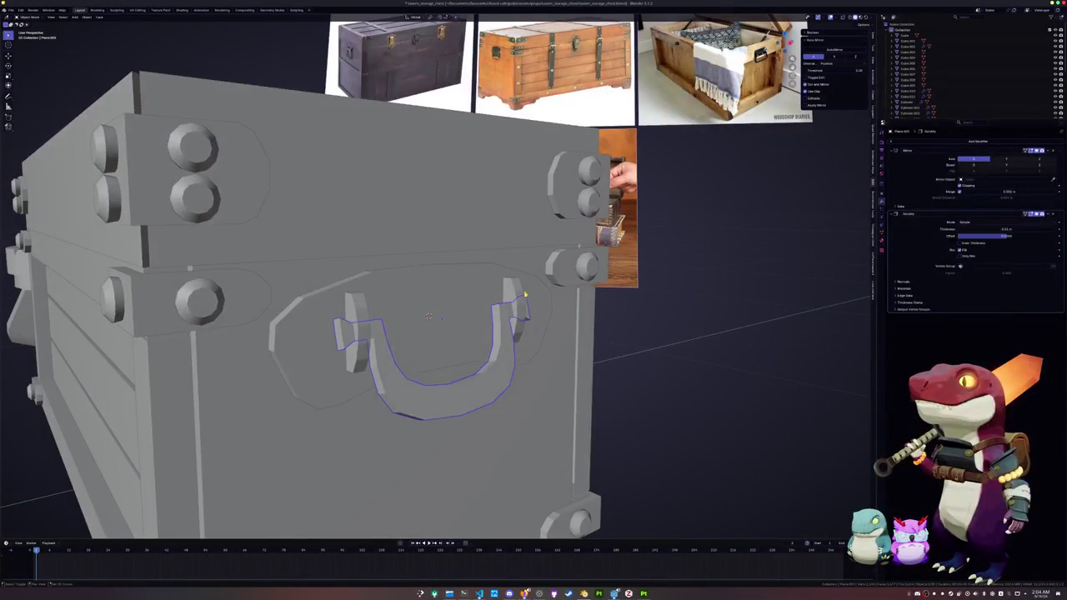
shift+click(493, 299)
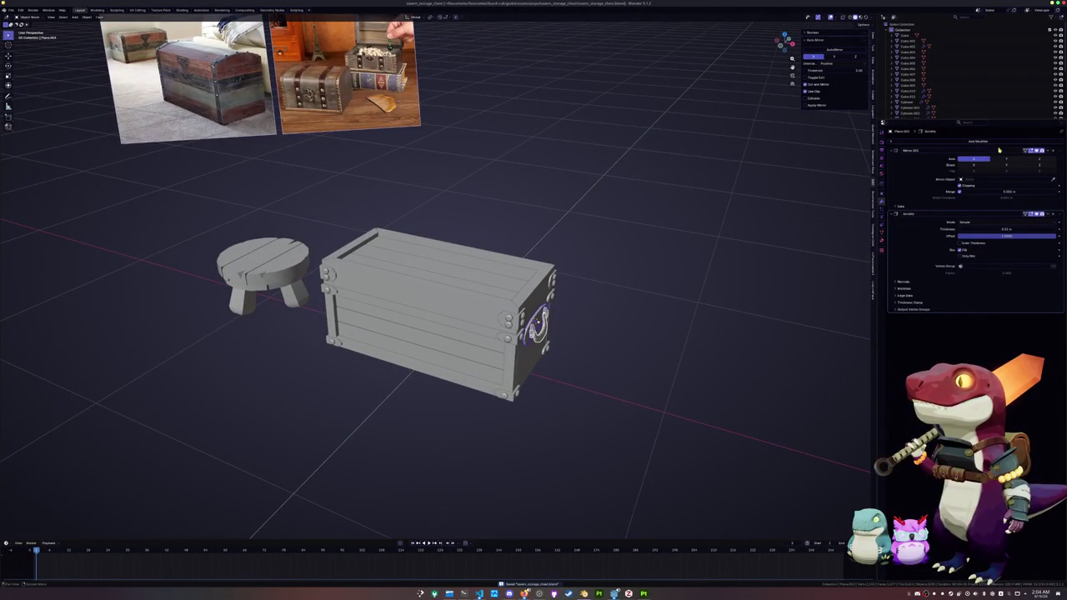
Duplicate the Mirror modifier on X and set its Mirror Object to Cube.001.
key(shift+d)
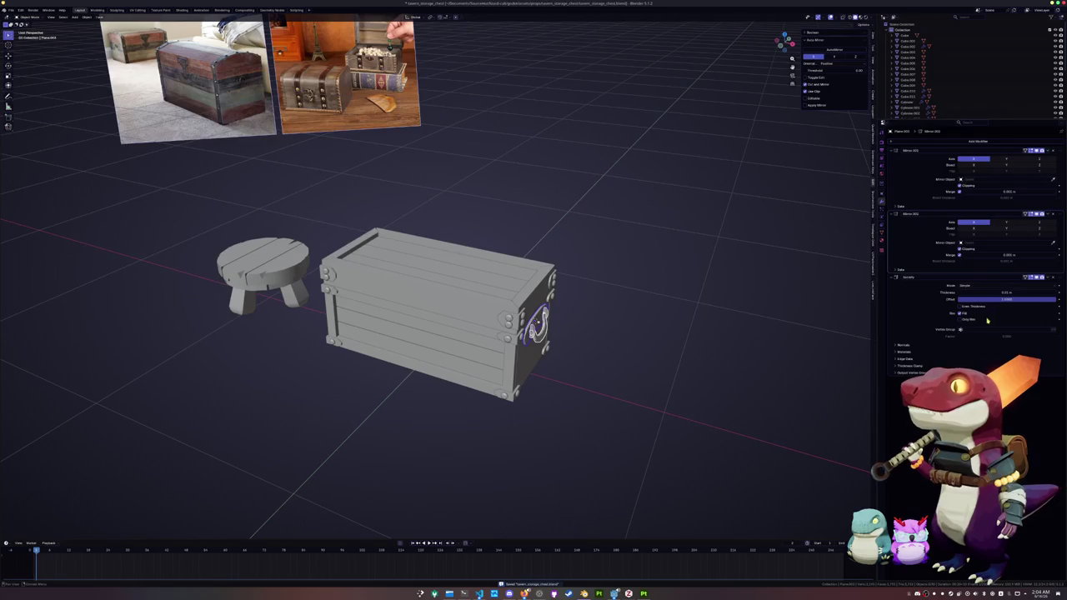
click(974, 223)
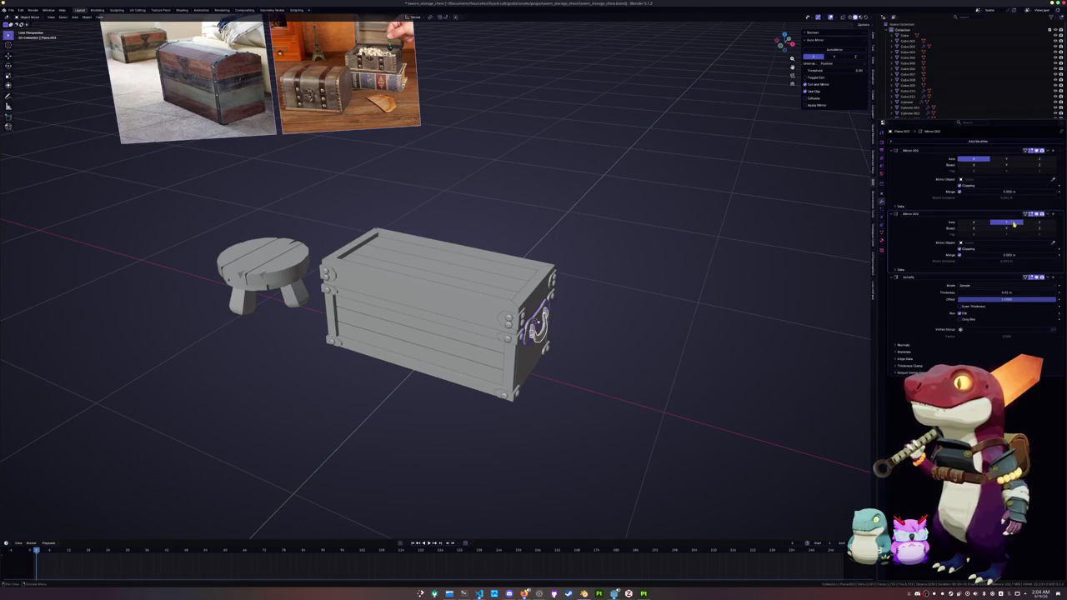
click(984, 224)
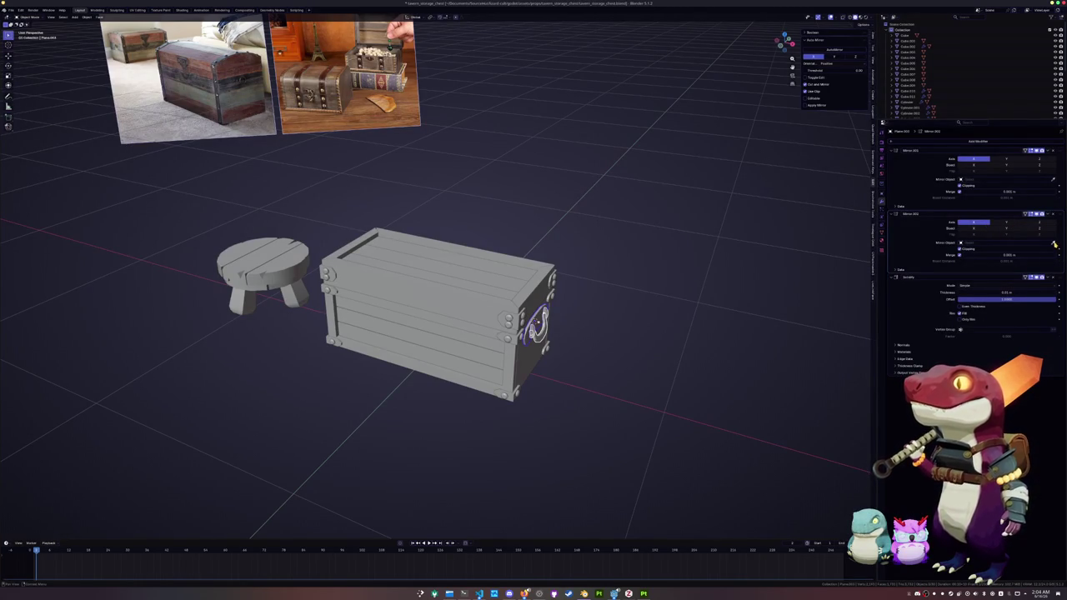
mouse_move(417, 397)
middle_down()
mouse_move(434, 402)
mouse_move(481, 289)
middle_up()
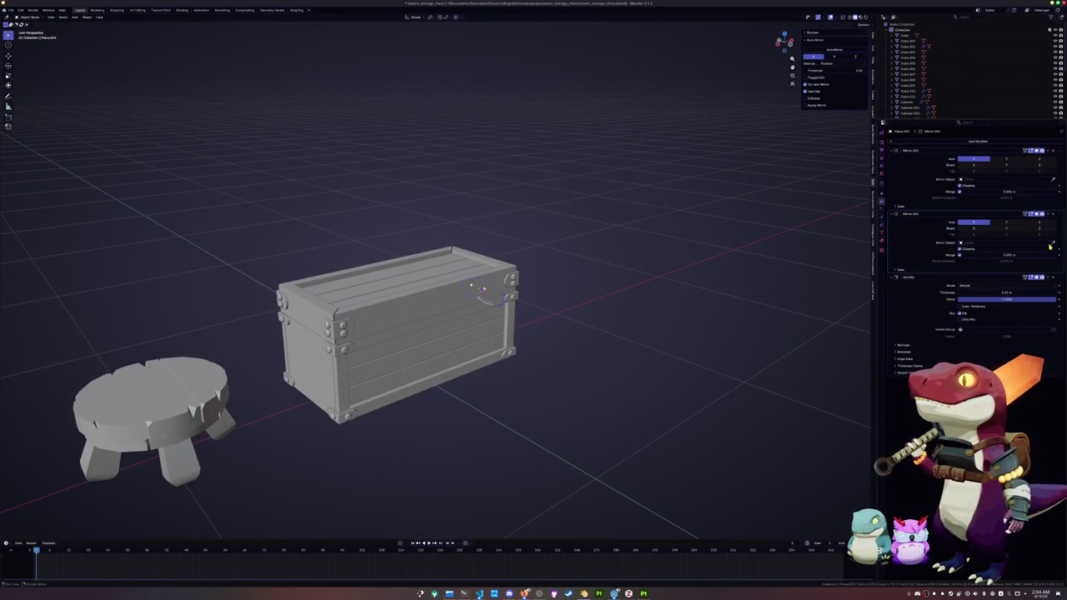
click(430, 296)
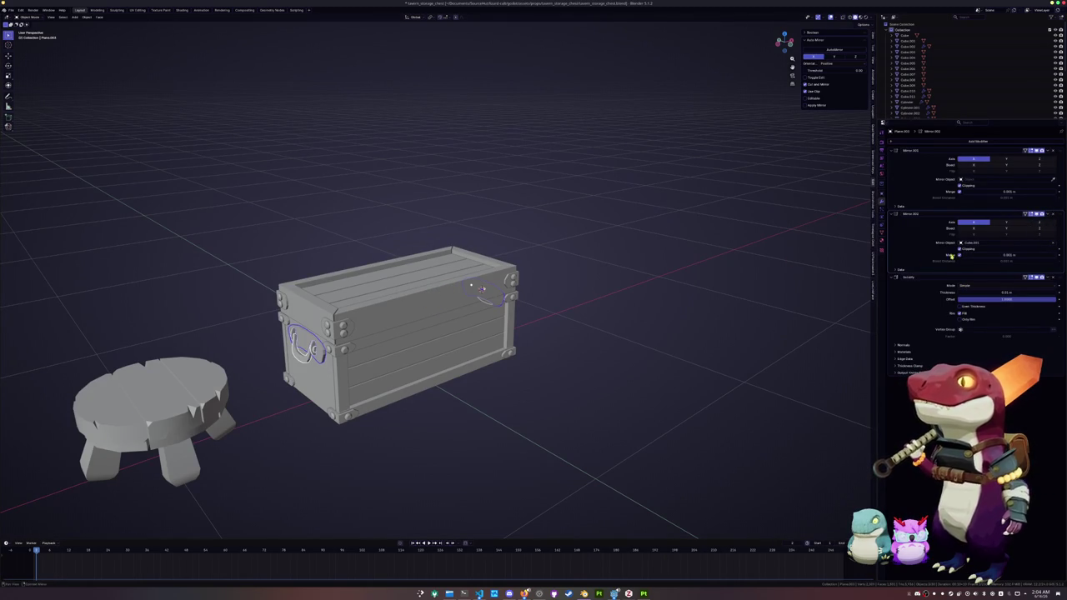
middle_drag(603, 348, 581, 344)
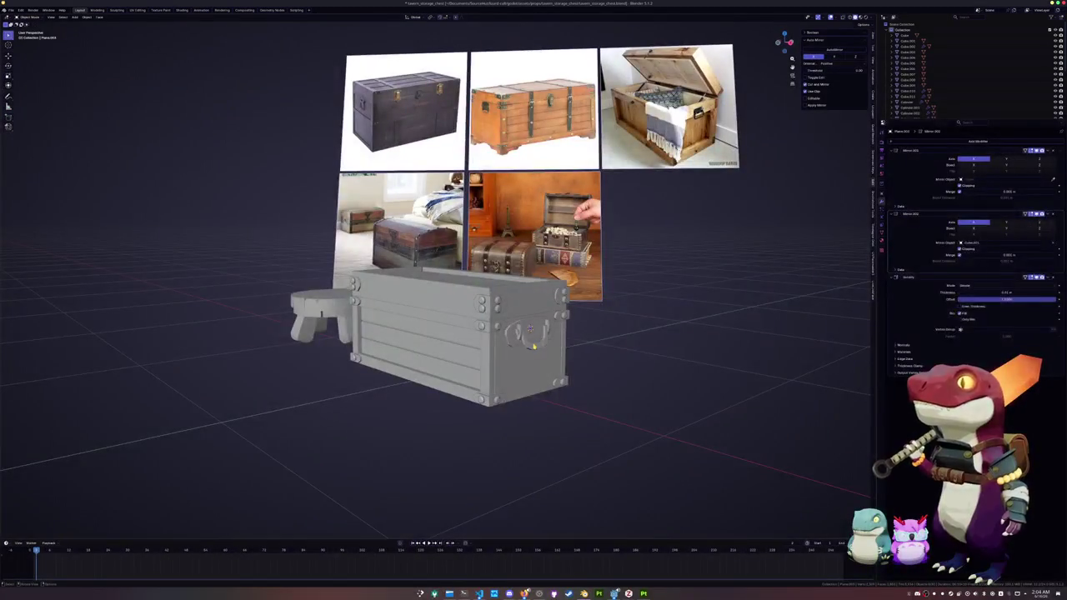
middle_drag(631, 373, 603, 393)
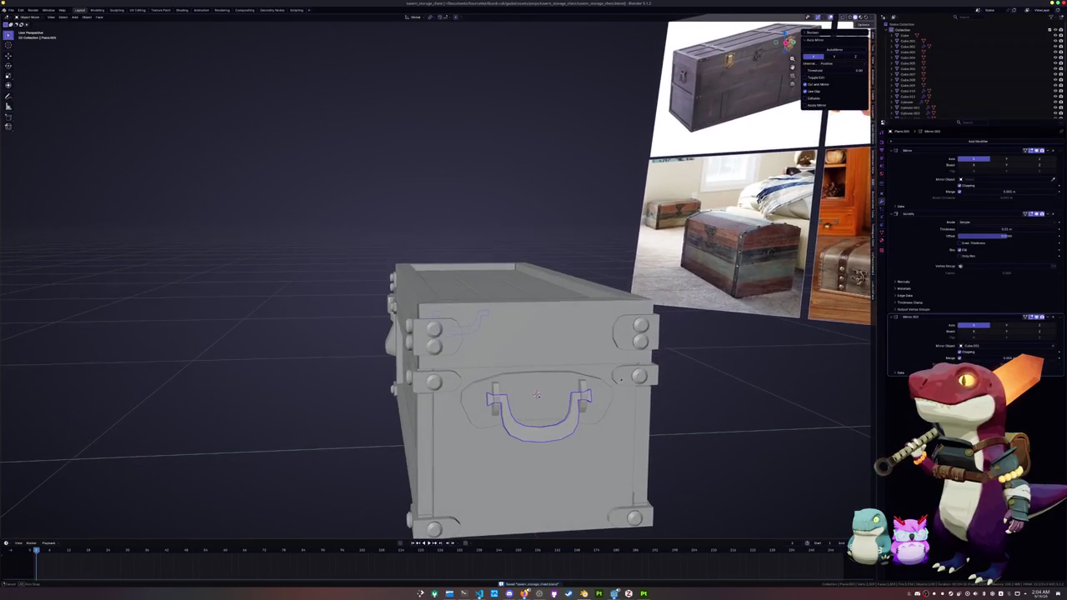
Reposition the handle's pegs along Y and then vertically along Z.
click(581, 401)
key(g)
key(y)
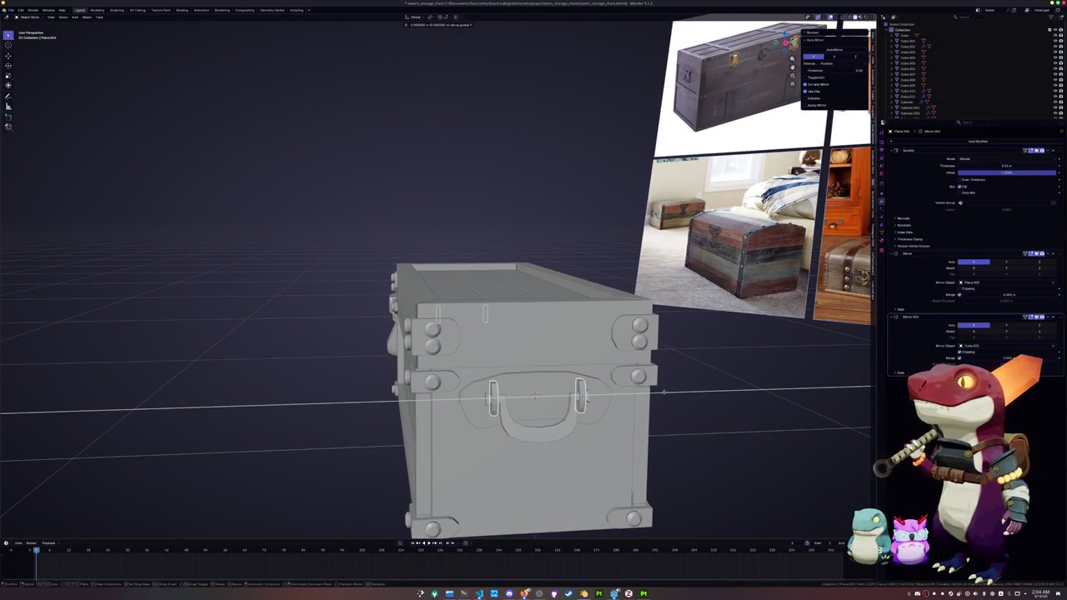
click(683, 391)
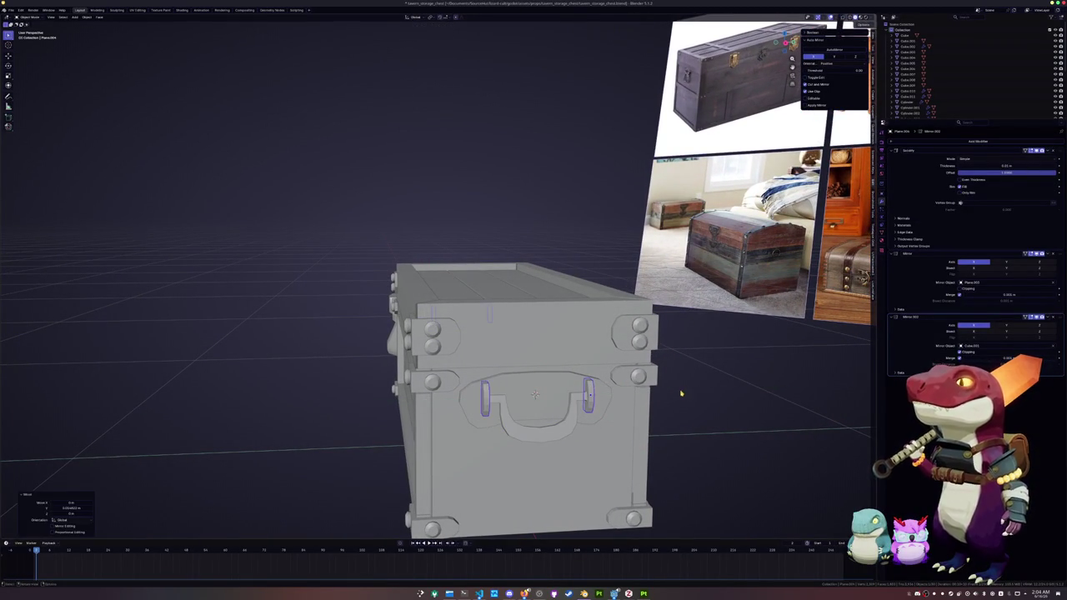
key(KP_1)
key(KP_3)
scroll(666, 388, up, 3)
key(g)
key(z)
click(662, 391)
Raise the handle along Z and scale it up to sit on the end plate.
click(638, 425)
key(g)
key(z)
click(639, 426)
key(s)
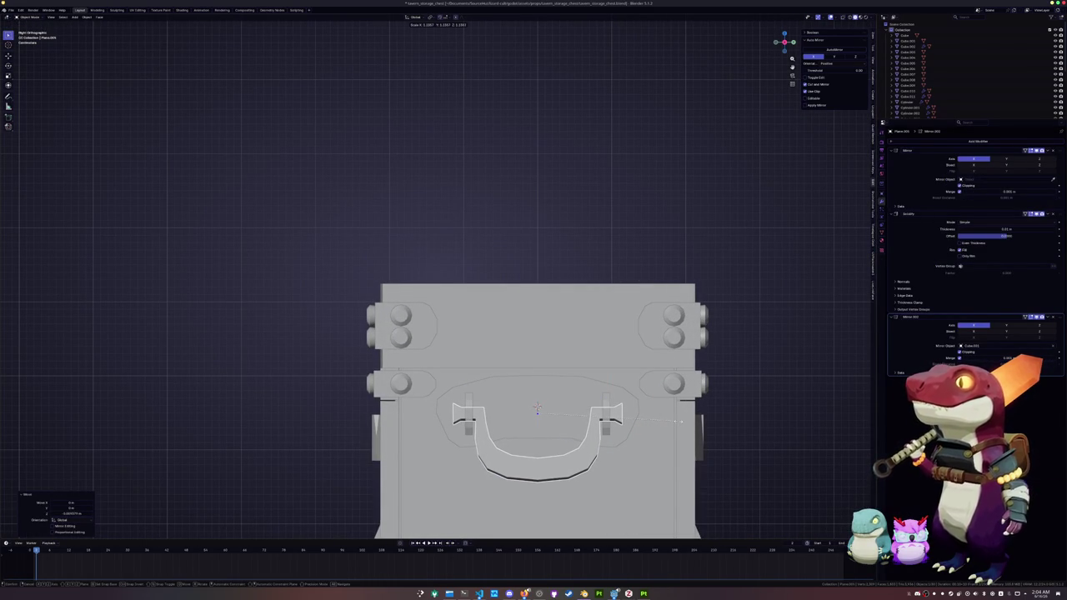
click(682, 422)
middle_drag(682, 422, 628, 429)
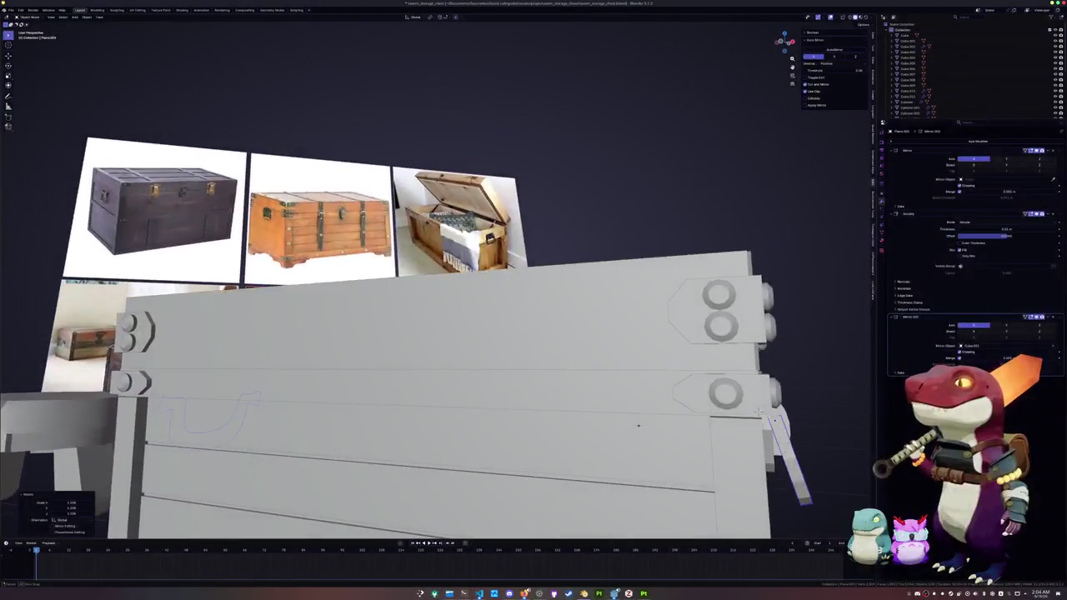
Save the file and orbit round so the chest faces the view.
key(ctrl+s)
scroll(630, 429, down, 5)
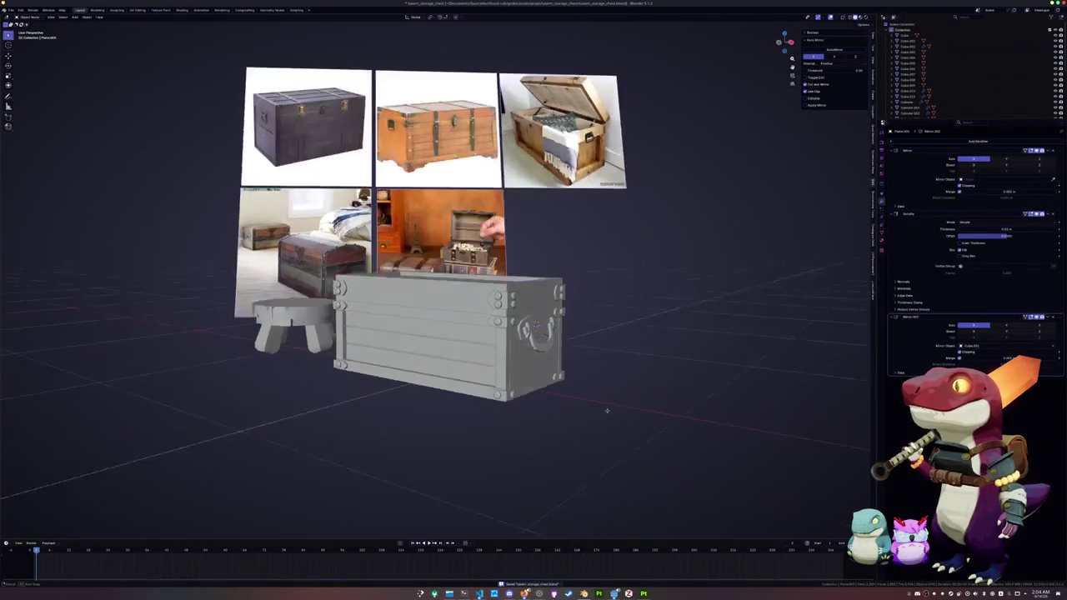
middle_drag(677, 405, 615, 429)
middle_drag(564, 376, 608, 386)
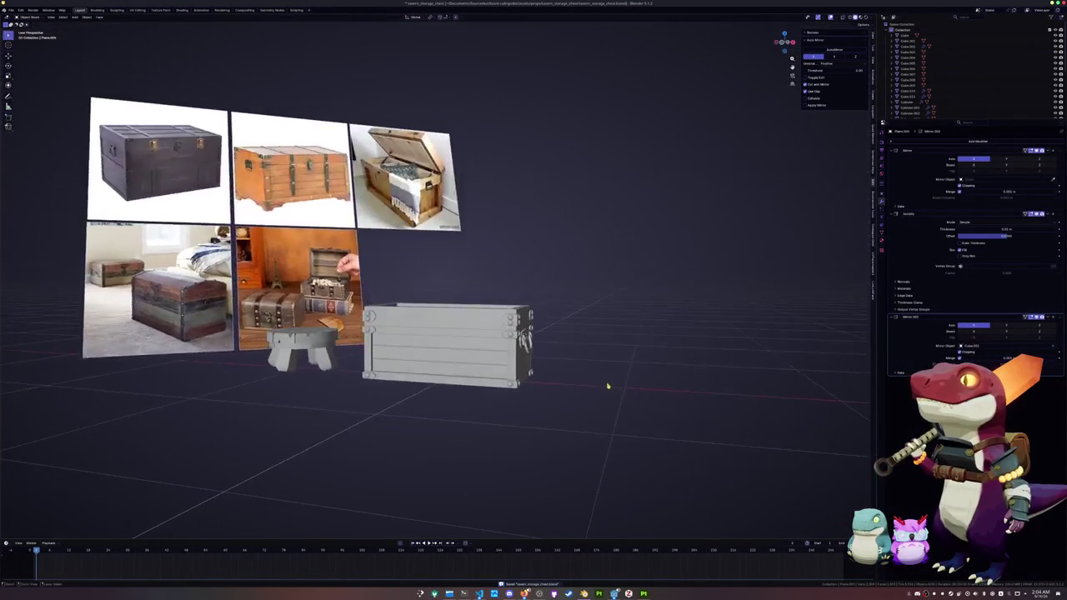
key(shift+a)
Add a cube at the world origin, shrink it, lift it into the chest and save.
click(629, 389)
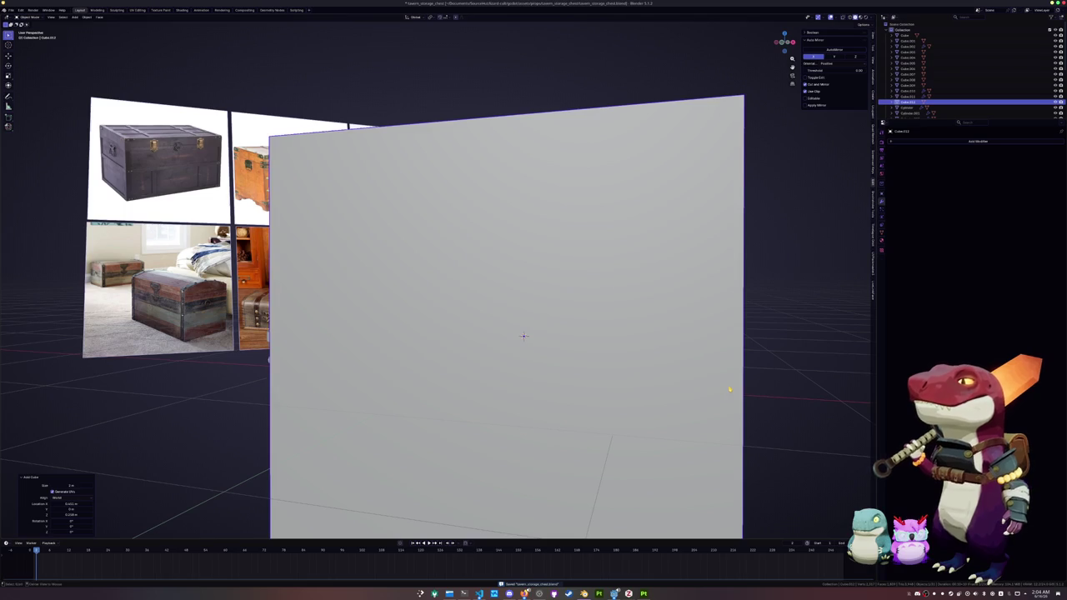
key(alt+g)
key(KP_1)
key(s)
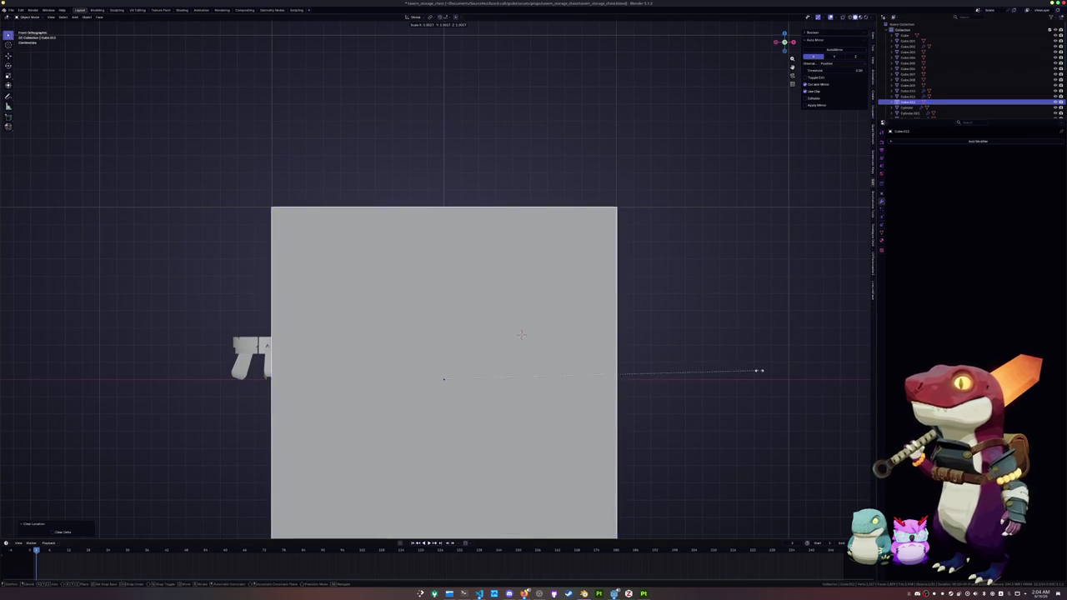
click(529, 396)
scroll(528, 397, up, 2)
key(s)
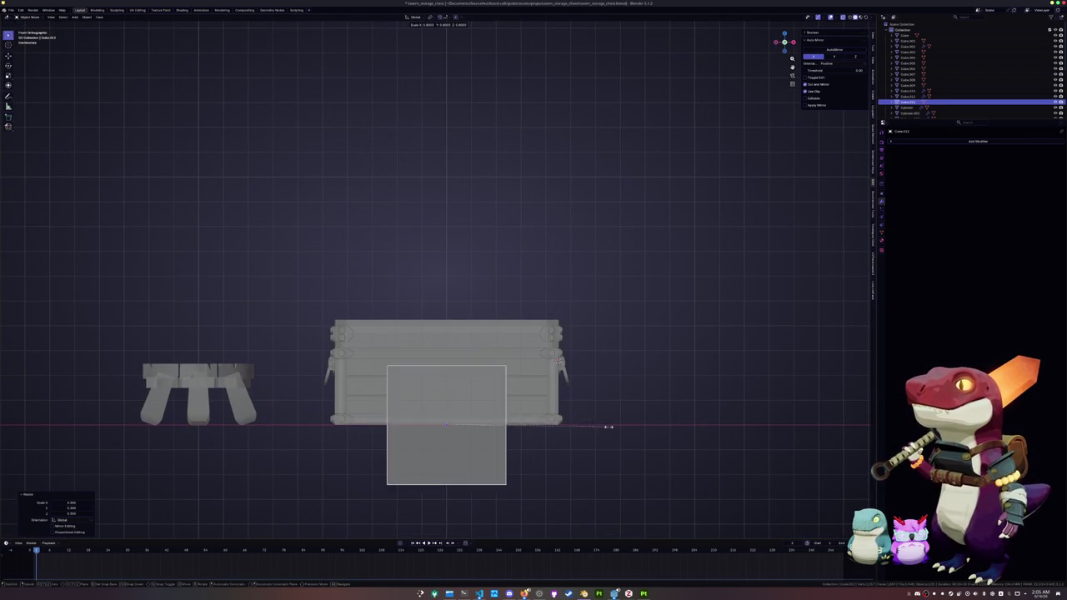
click(499, 432)
key(g)
key(z)
click(505, 386)
key(ctrl+s)
Stretch the cube vertically along Z and adjust its height.
key(s)
key(z)
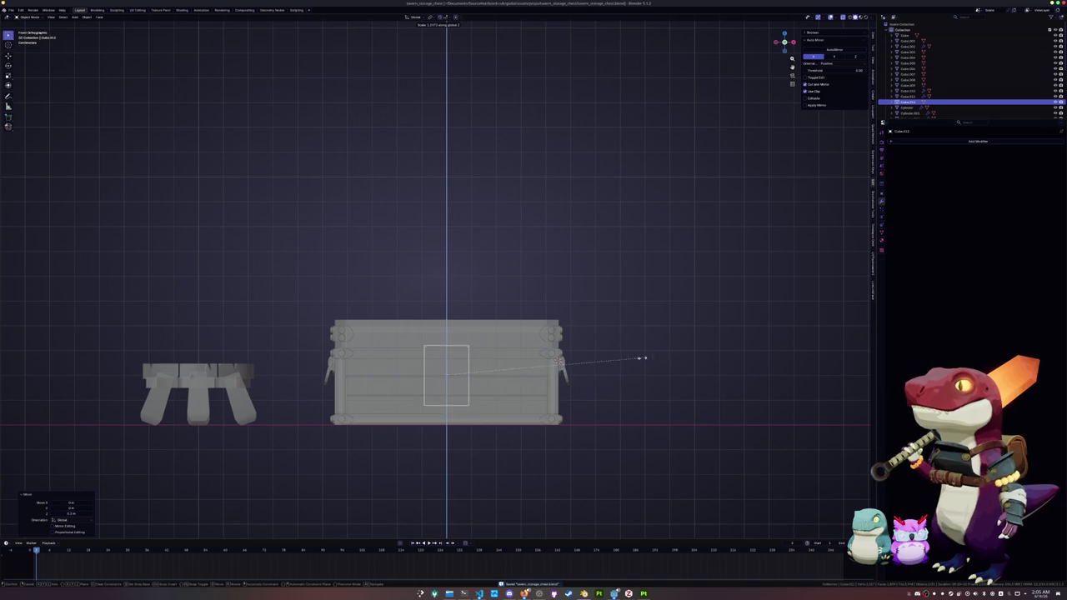
click(811, 338)
scroll(525, 386, up, 3)
key(g)
key(z)
click(576, 417)
In Edit Mode, move the cube's geometry along Z.
key(Tab)
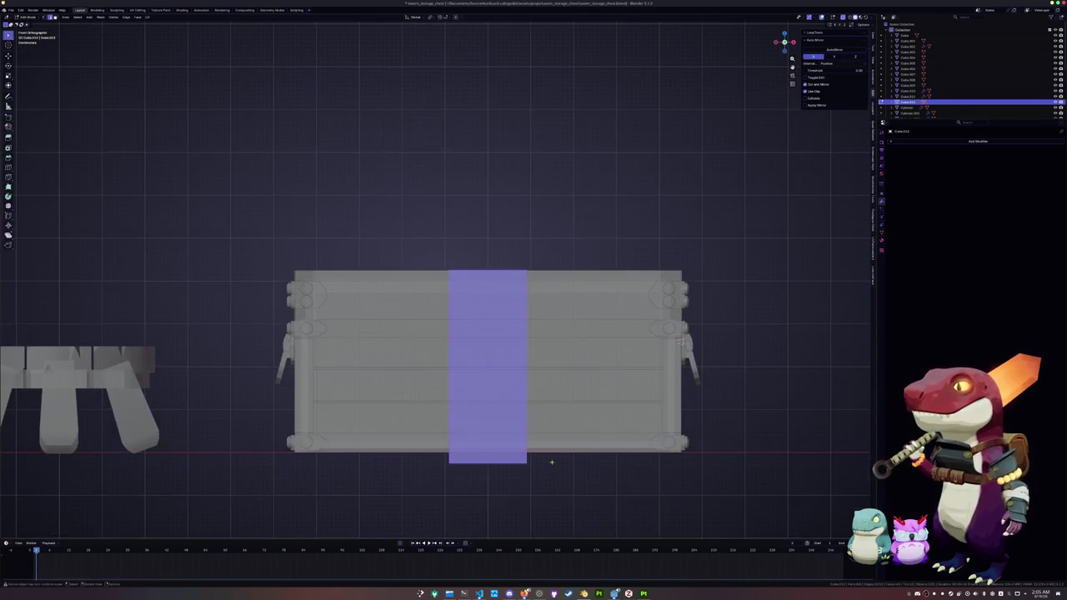
key(g)
key(z)
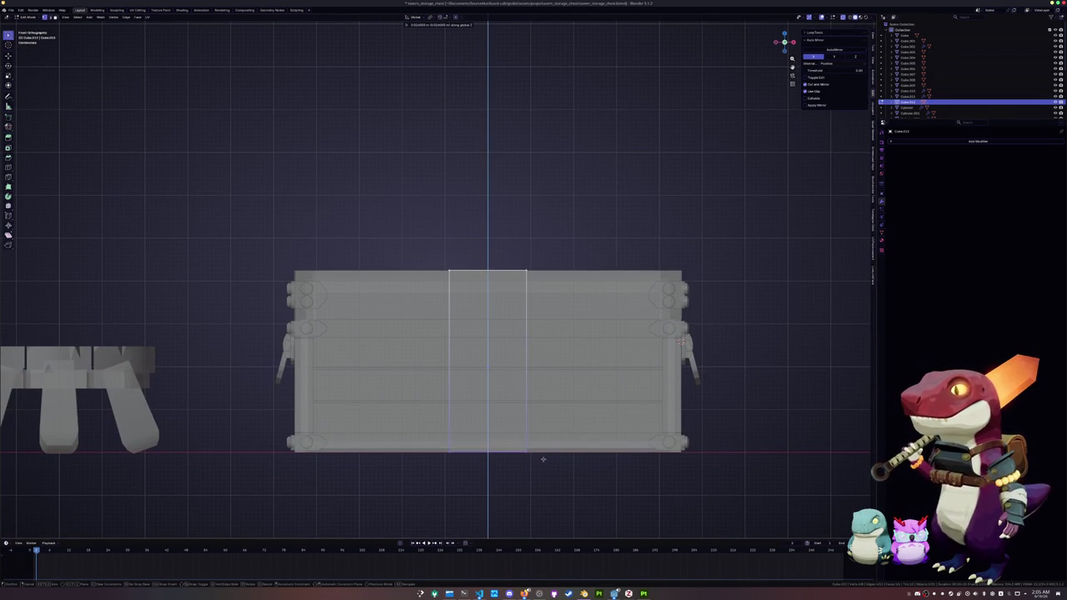
click(541, 466)
scroll(584, 449, down, 1)
Box-select the middle faces, narrow them along X and shift them sideways on X.
drag(577, 451, 414, 211)
key(s)
key(x)
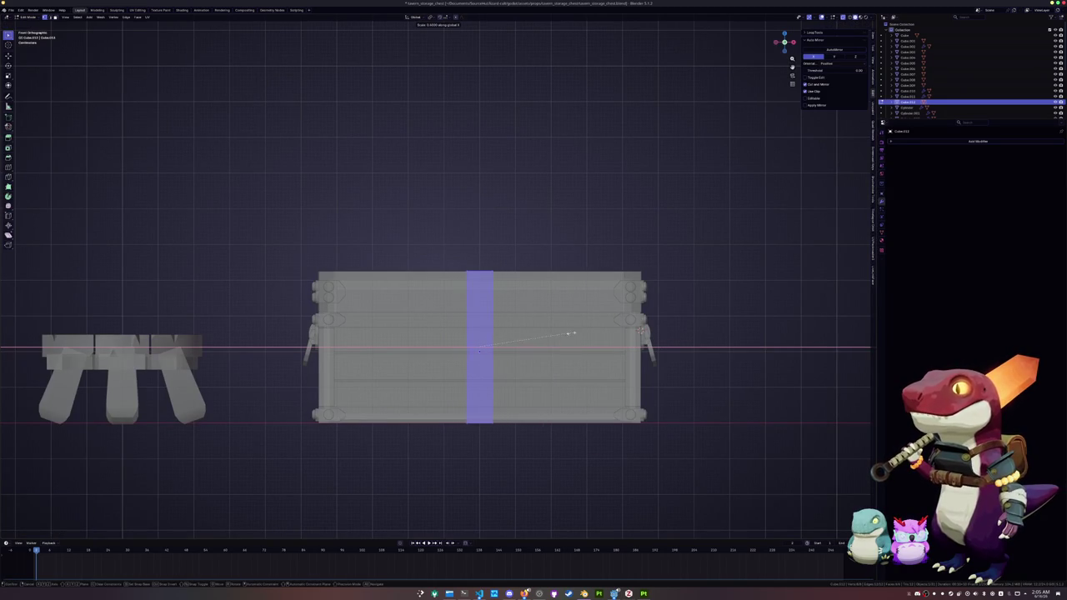
click(551, 334)
key(g)
key(x)
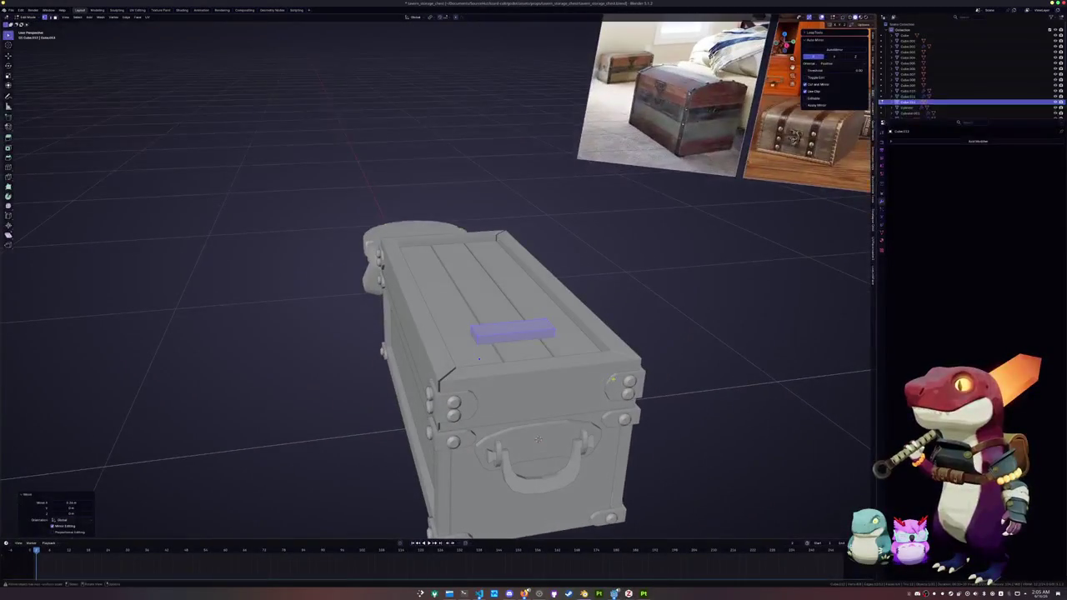
Stretch the strap strip along Y and add a loop cut to the box, with X-ray on.
key(y)
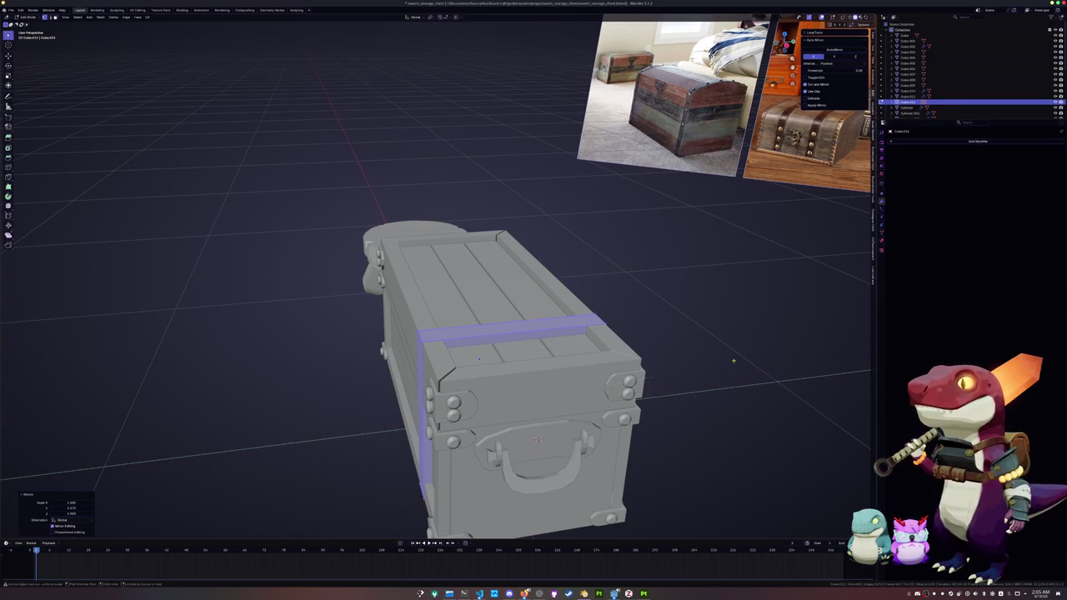
click(726, 362)
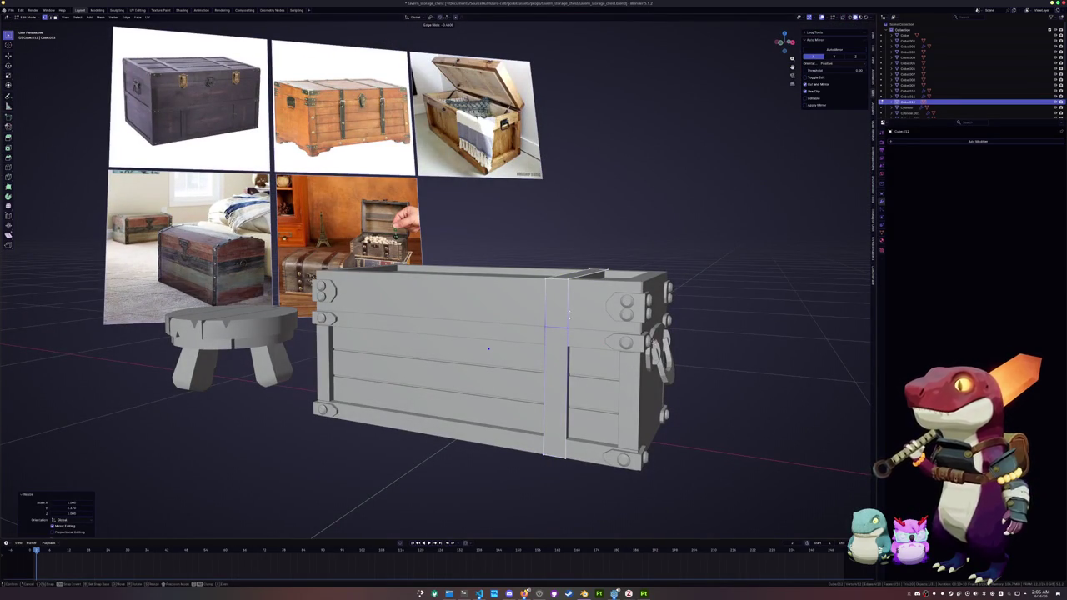
click(489, 349)
key(alt+z)
middle_drag(489, 349, 490, 352)
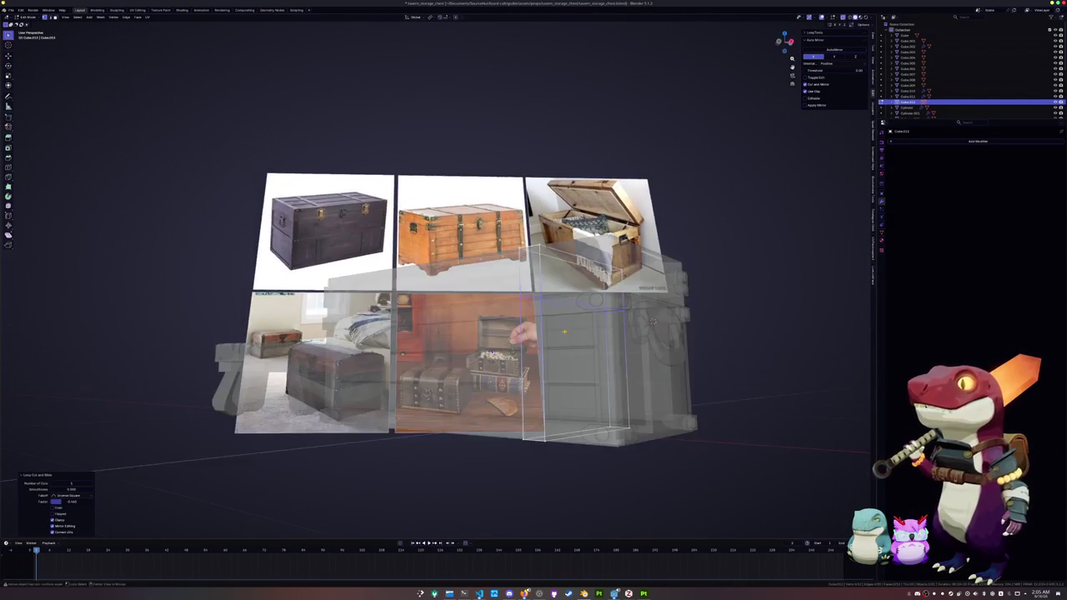
Select the box's lower front face and top band face and delete them.
alt+click(513, 379)
scroll(515, 384, up, 2)
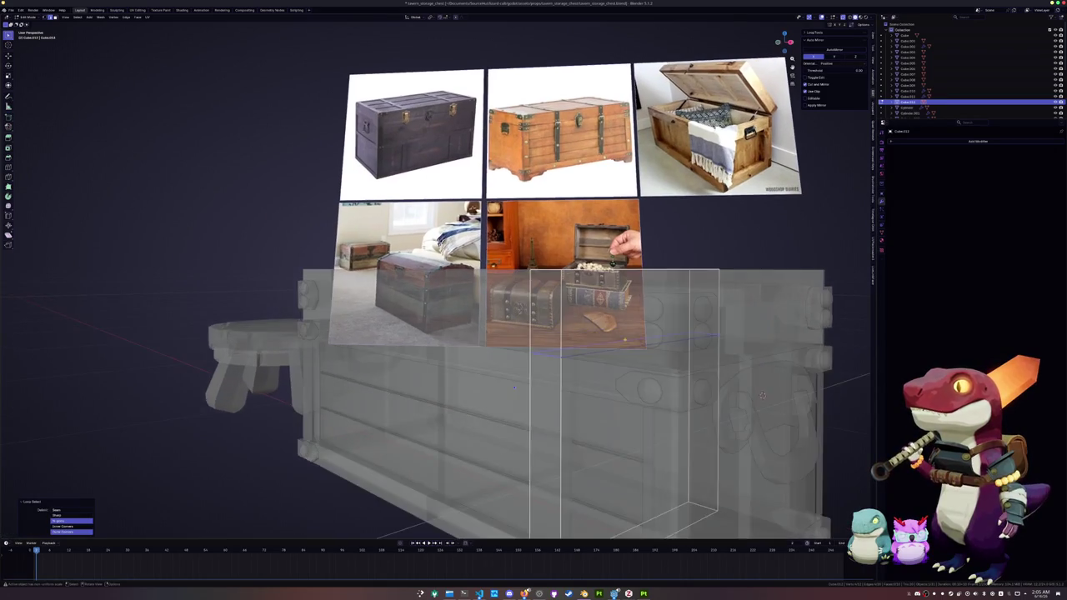
scroll(515, 384, up, 1)
middle_drag(514, 385, 574, 396)
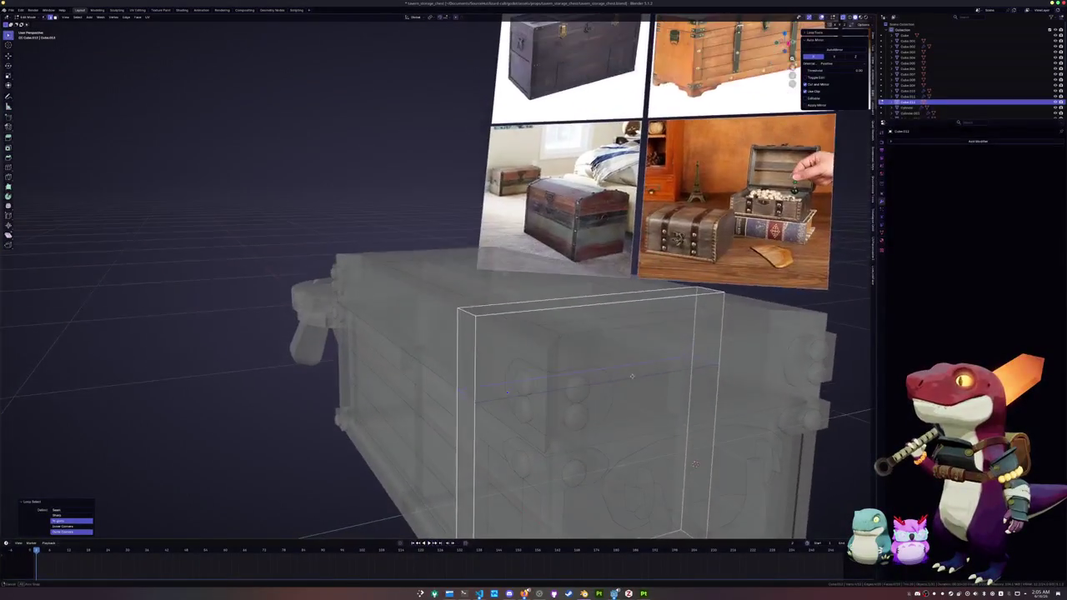
middle_drag(632, 419, 513, 412)
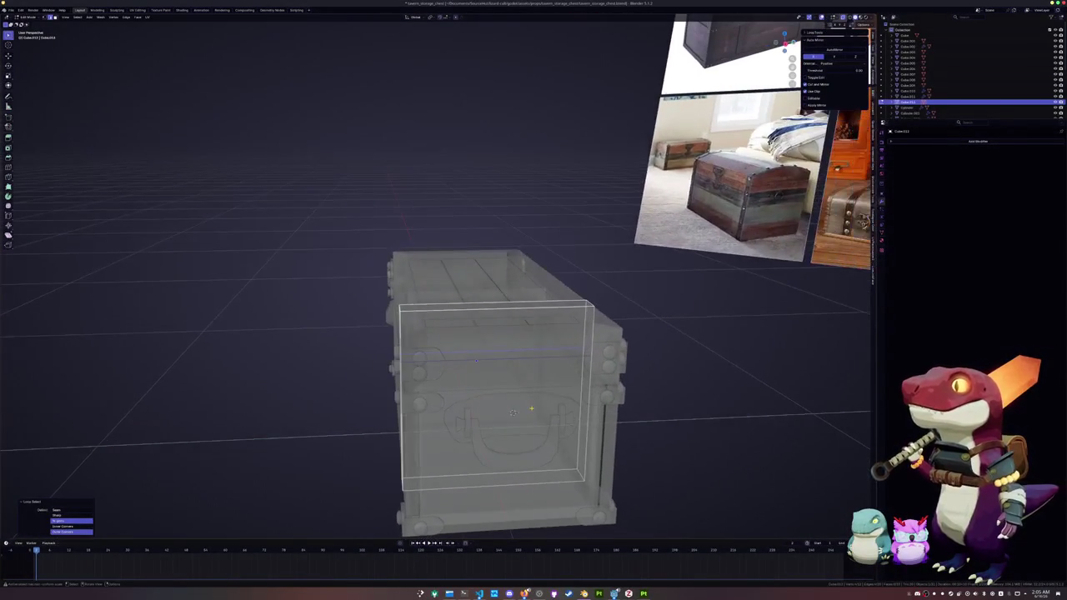
click(498, 423)
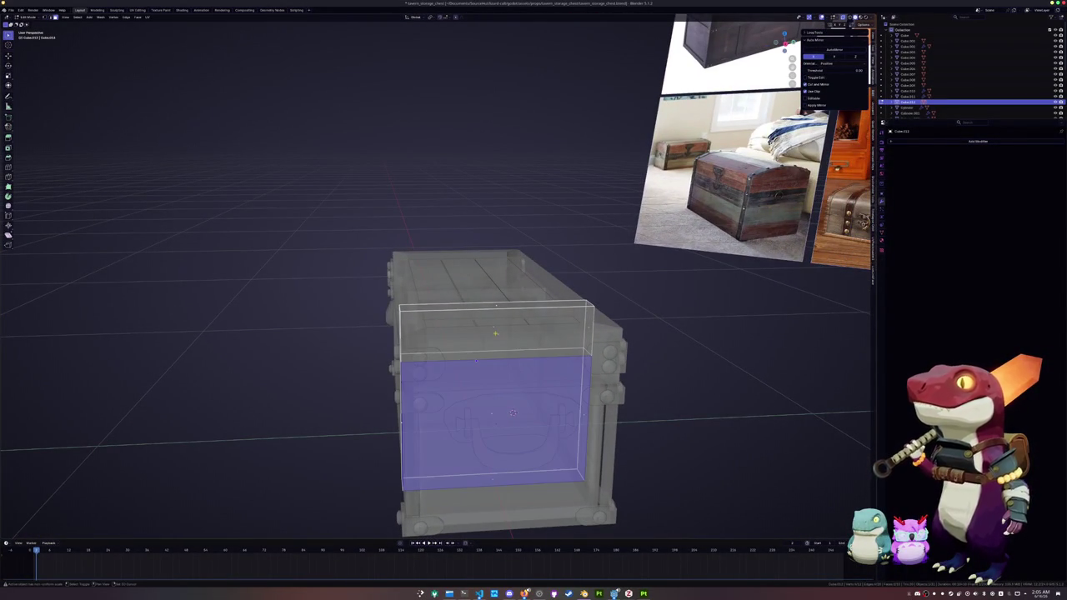
shift+click(498, 334)
key(x)
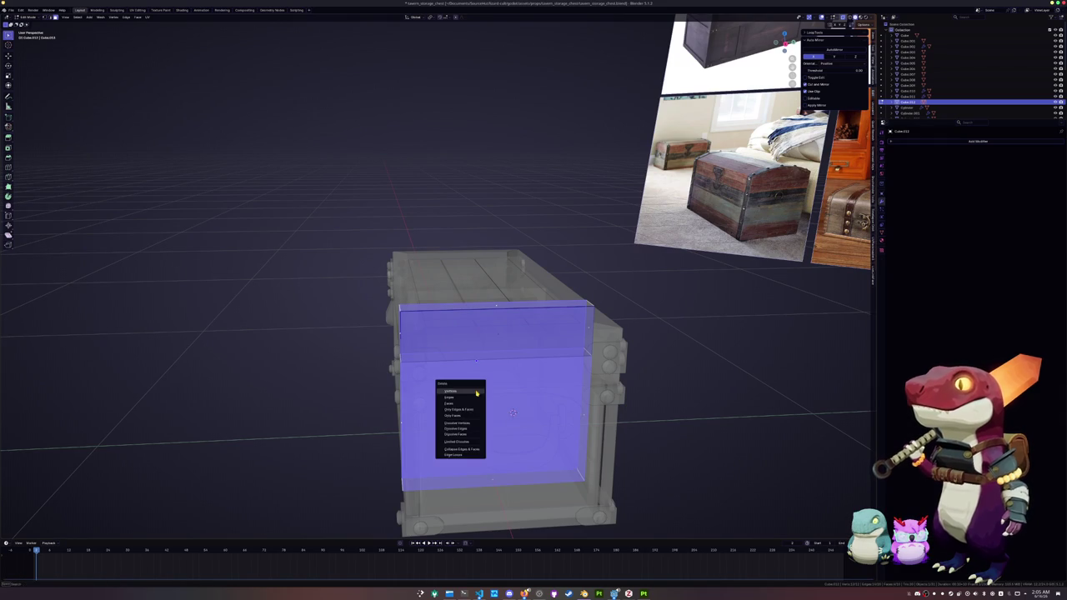
click(467, 404)
Inspect the opened band, turn X-ray off and return to Object Mode.
middle_drag(477, 403, 636, 363)
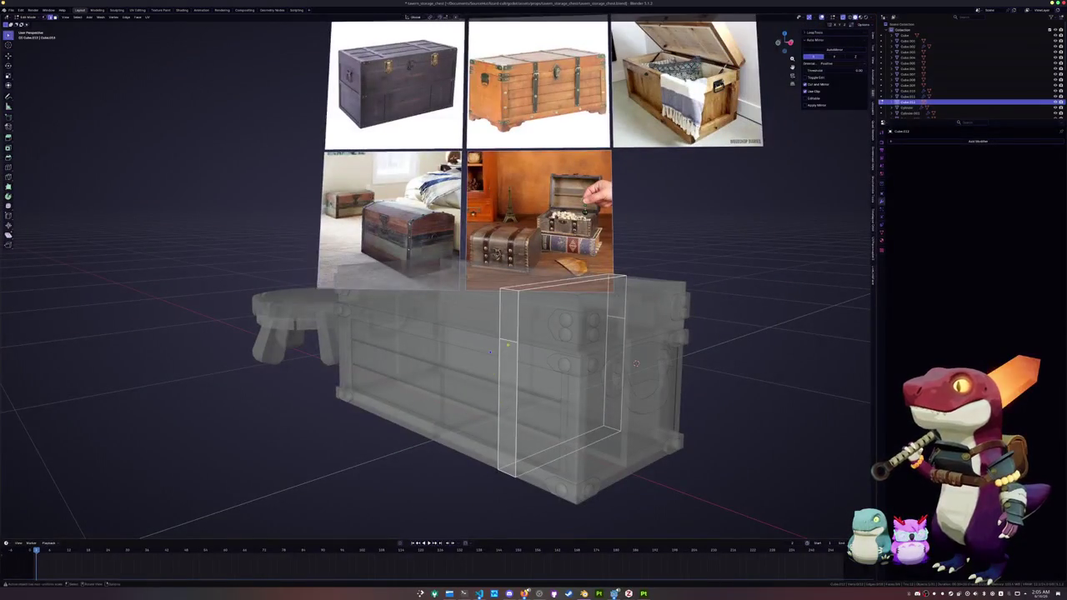
key(g)
click(636, 363)
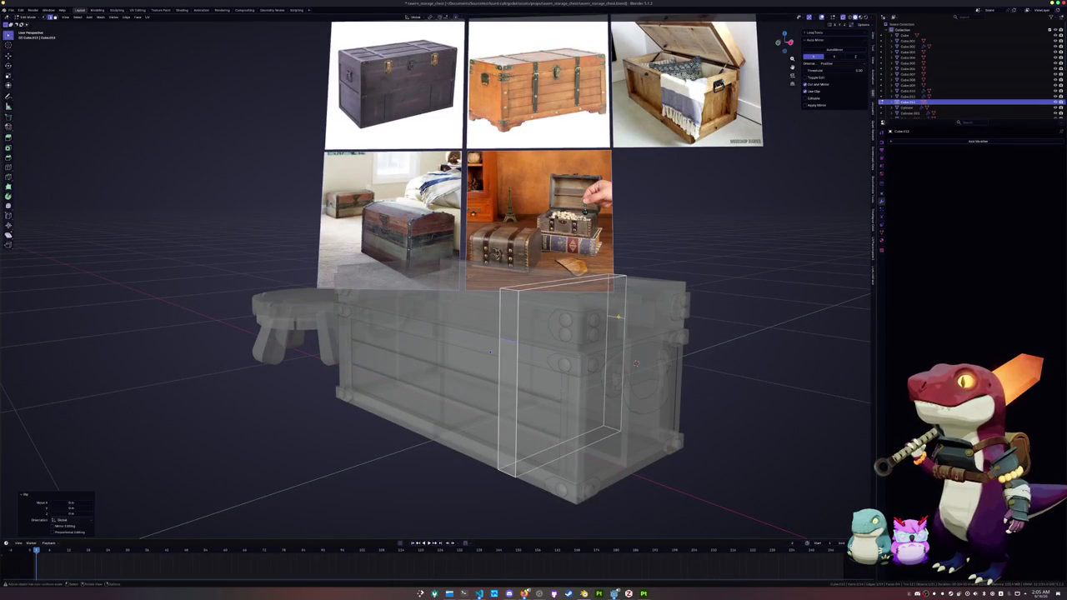
key(Tab)
key(alt+z)
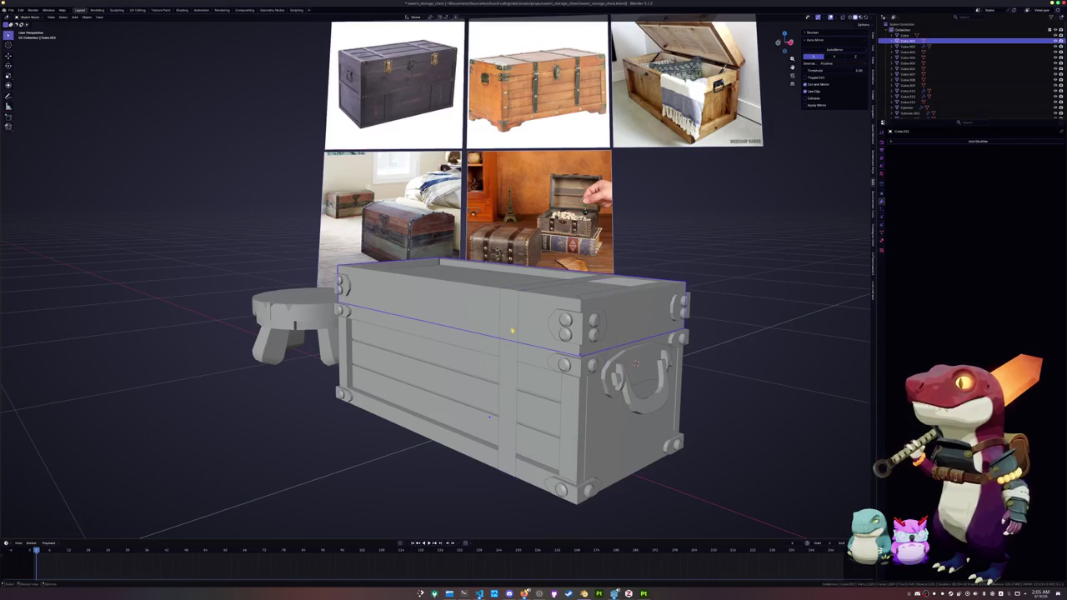
Select the connected strap band, trial-delete its faces, then undo the deletion.
key(Tab)
click(506, 392)
key(ctrl+l)
key(x)
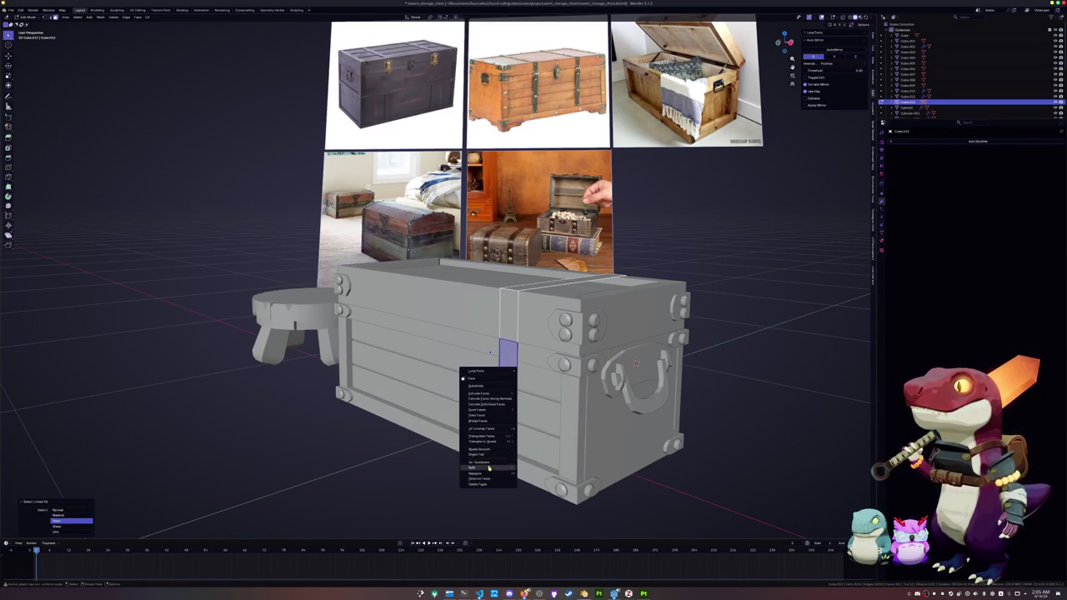
click(500, 472)
key(ctrl+z)
key(Tab)
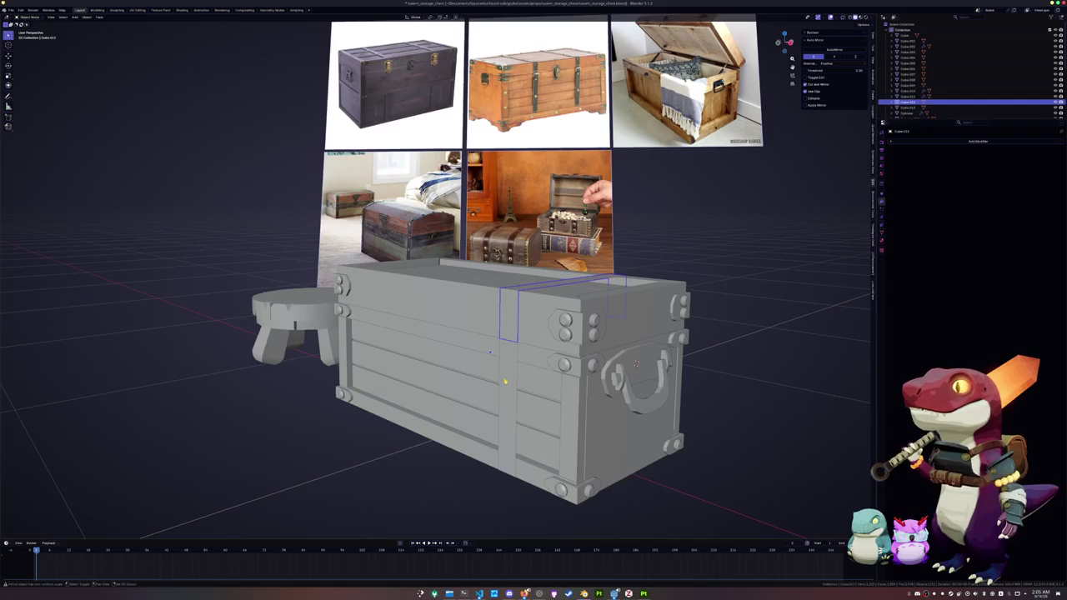
Add a Solidify modifier to the strap box: scale applied, Offset 1, Thickness 0.1, Even Thickness.
ctrl+click(909, 101)
click(950, 141)
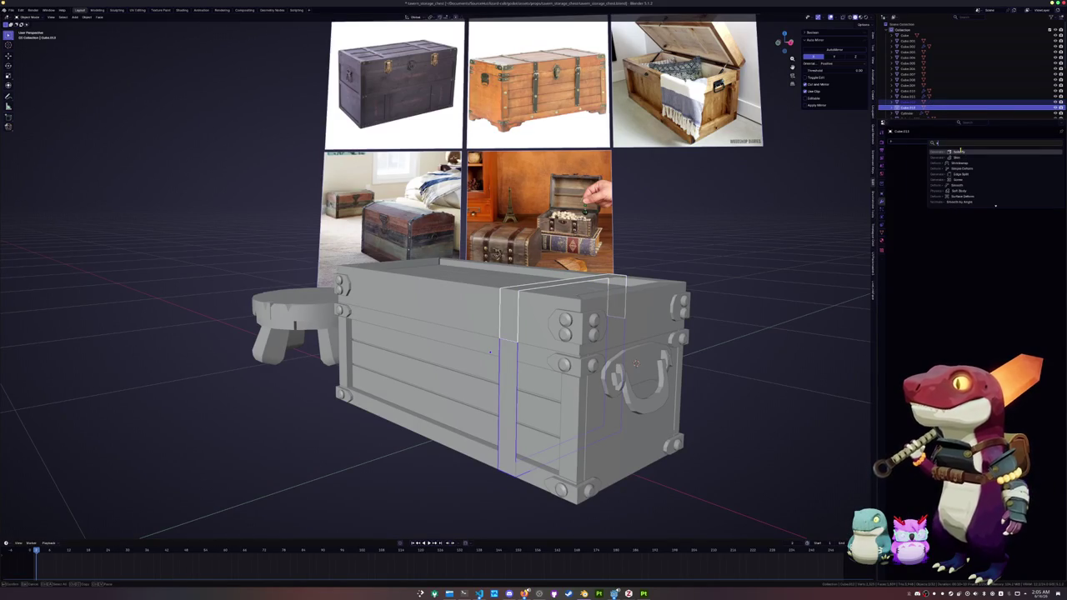
click(958, 151)
key(ctrl+a)
click(751, 294)
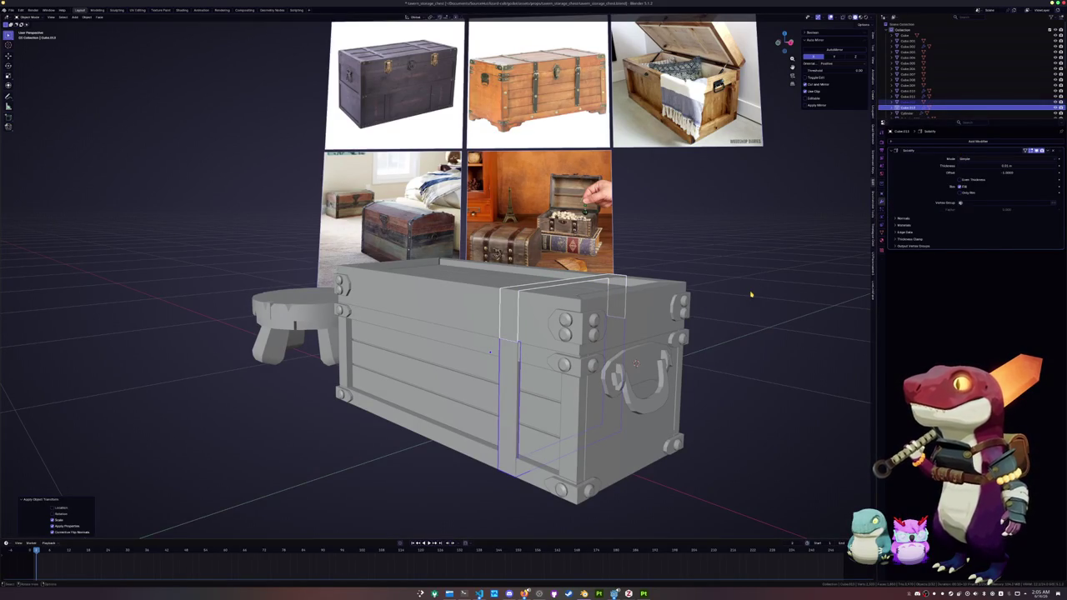
drag(962, 173, 1055, 174)
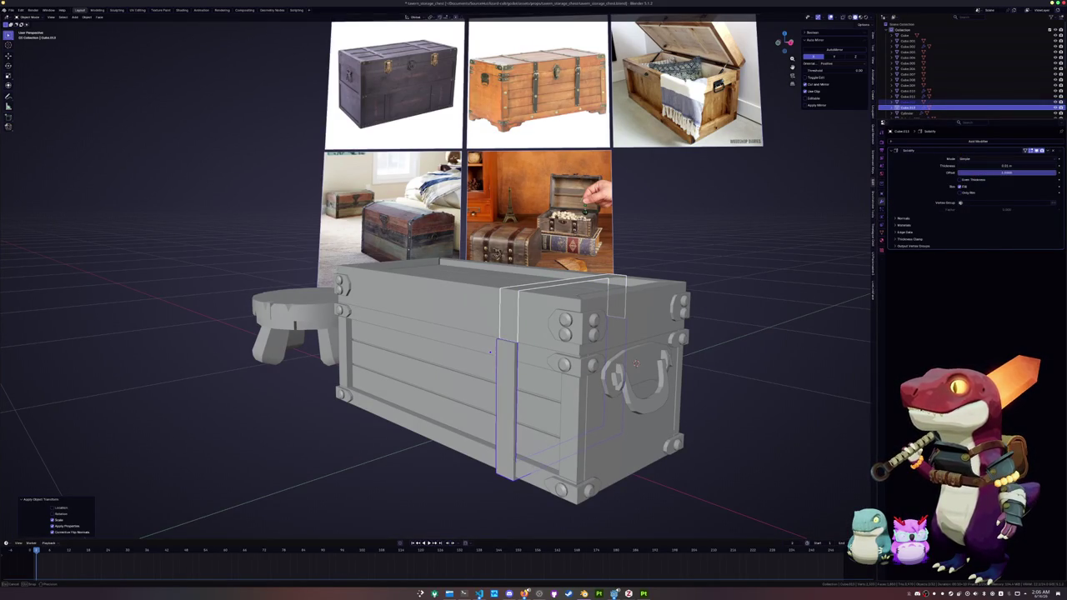
click(1043, 164)
text(0.1)
key(Return)
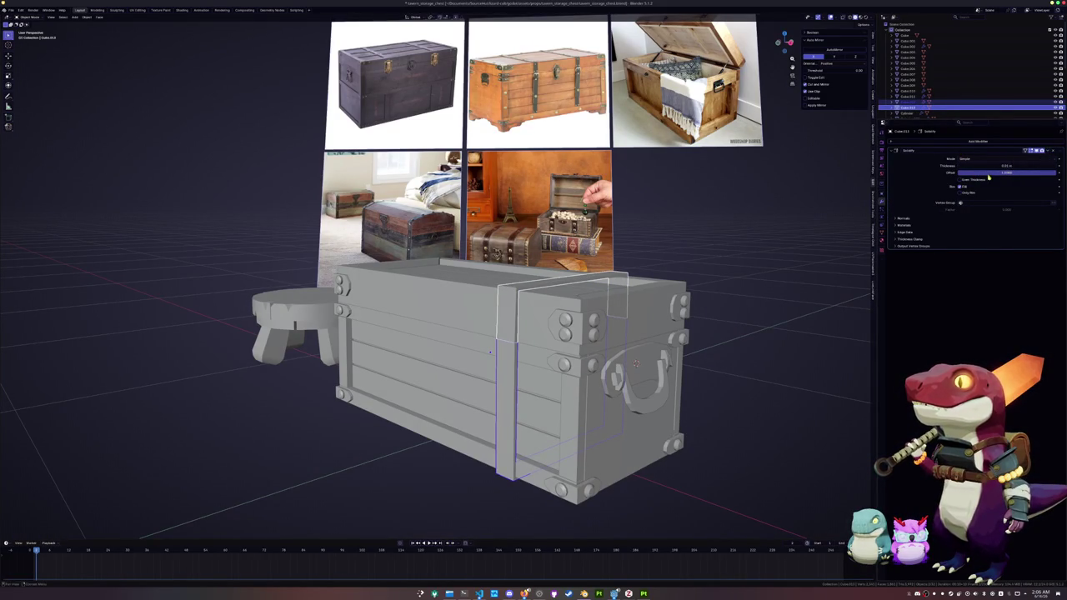
click(962, 180)
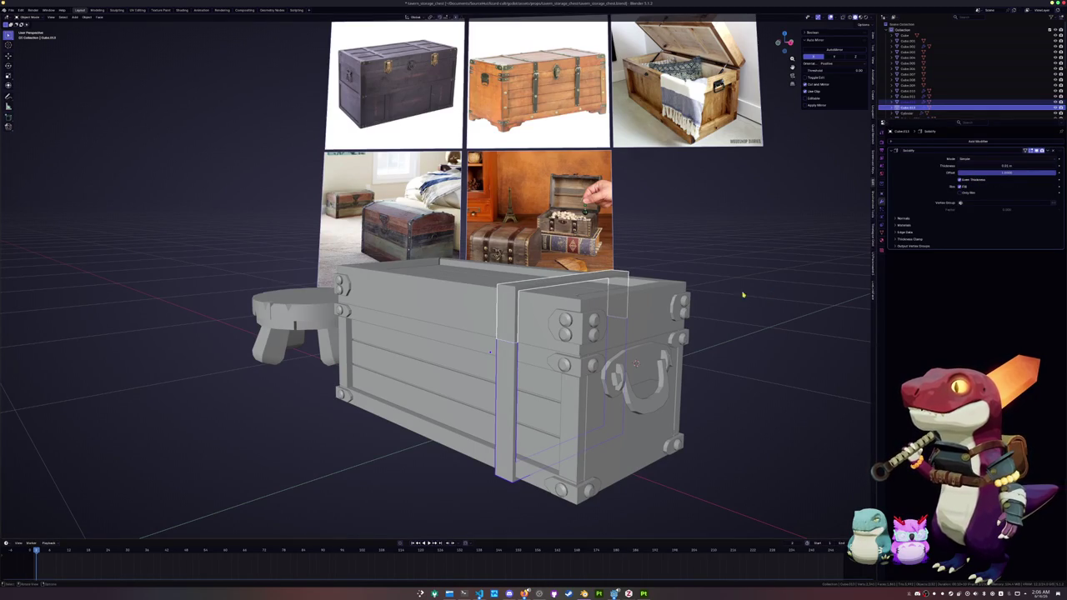
Bevel the strap's selected edge loop.
key(Tab)
middle_drag(491, 351, 492, 349)
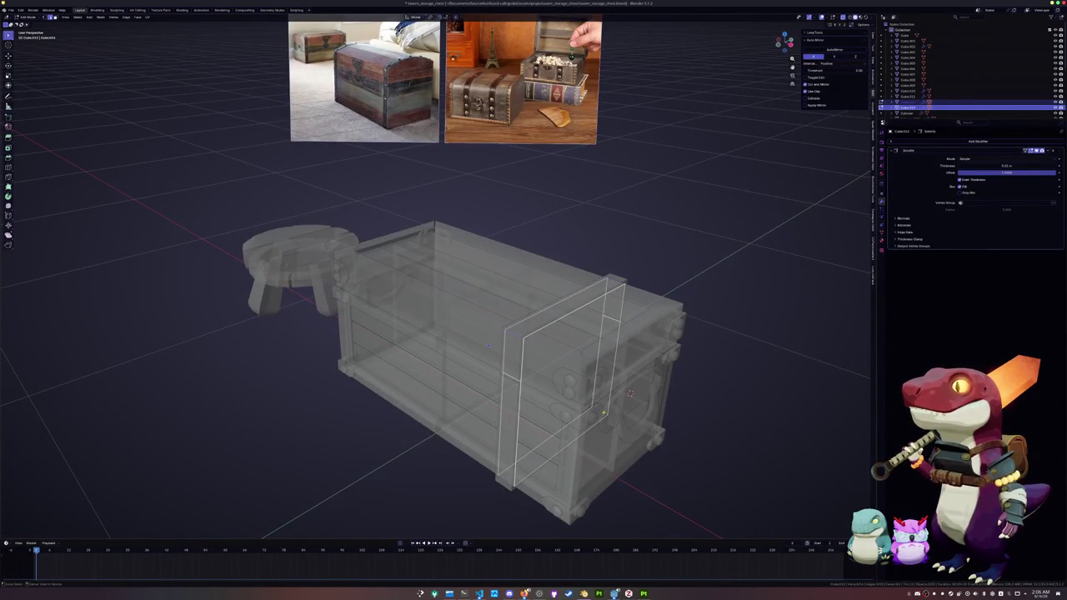
key(alt+z)
key(ctrl+b)
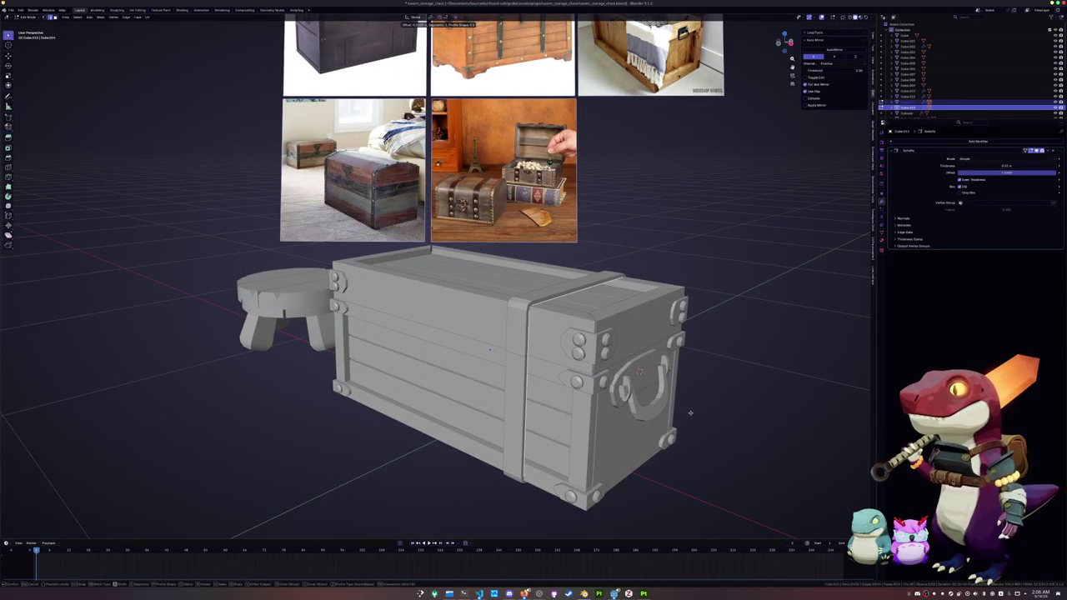
click(690, 412)
scroll(520, 403, up, 2)
In front view with X-ray, raise the selected strap edges along Z.
key(KP_1)
key(alt+z)
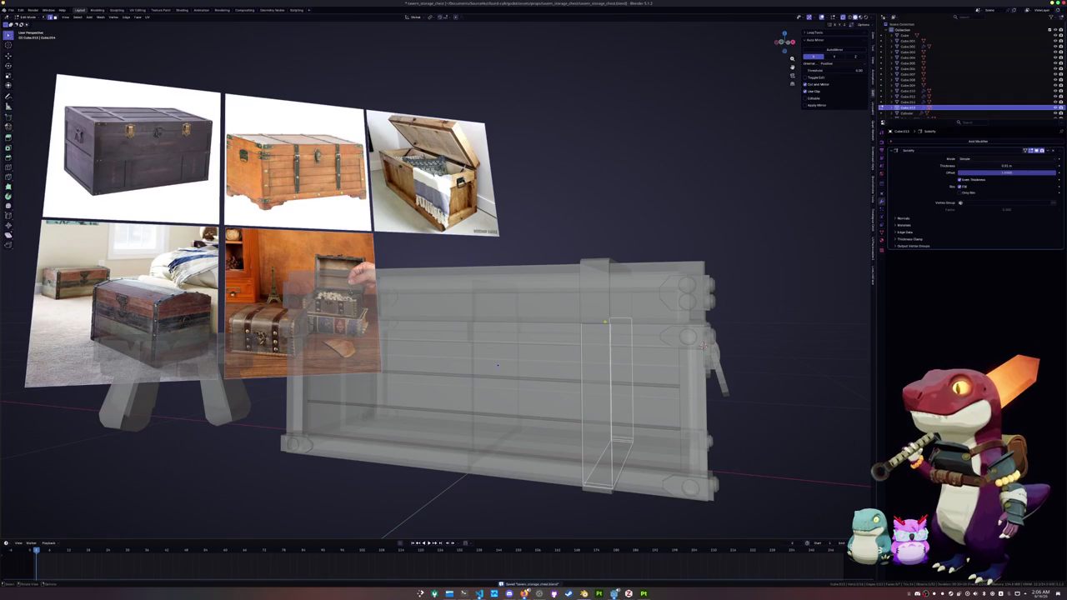
key(KP_1)
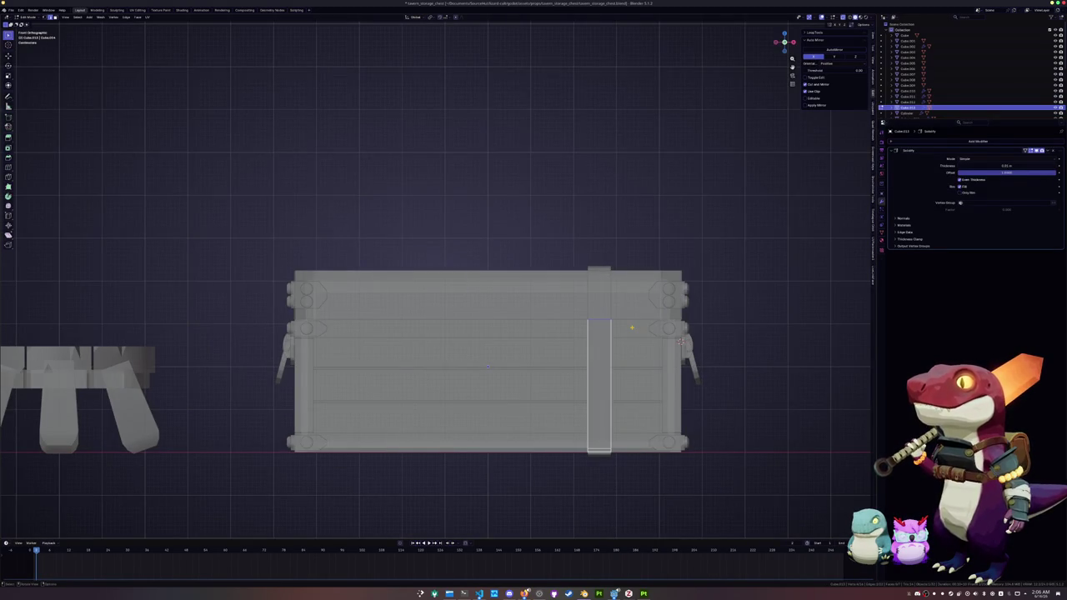
scroll(680, 340, up, 2)
scroll(680, 341, up, 2)
key(g)
key(z)
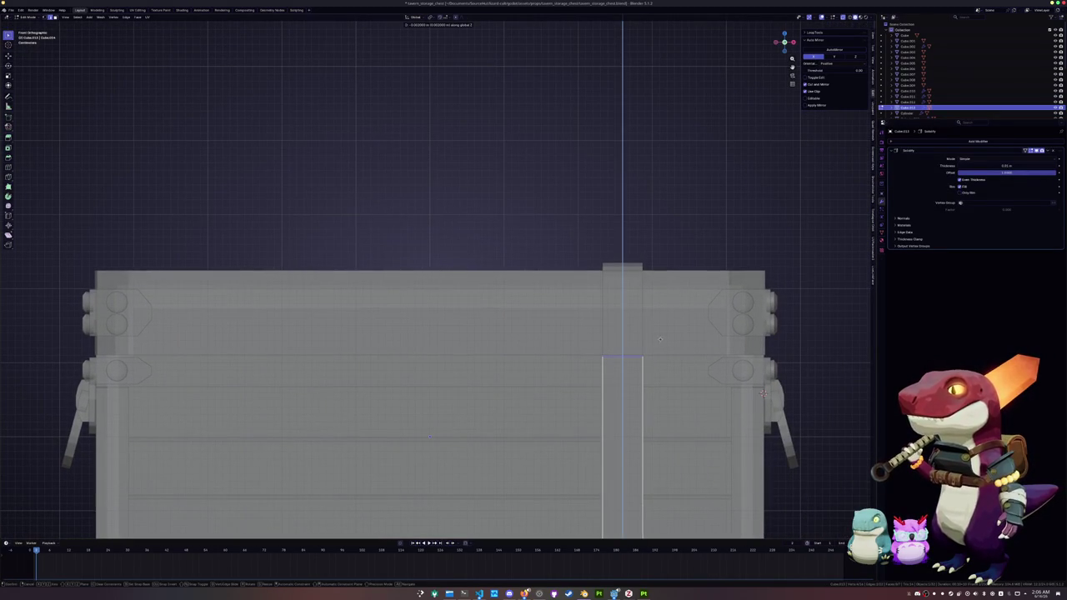
click(661, 340)
Select the strap box's bottom edge and move it vertically to its new height.
click(624, 364)
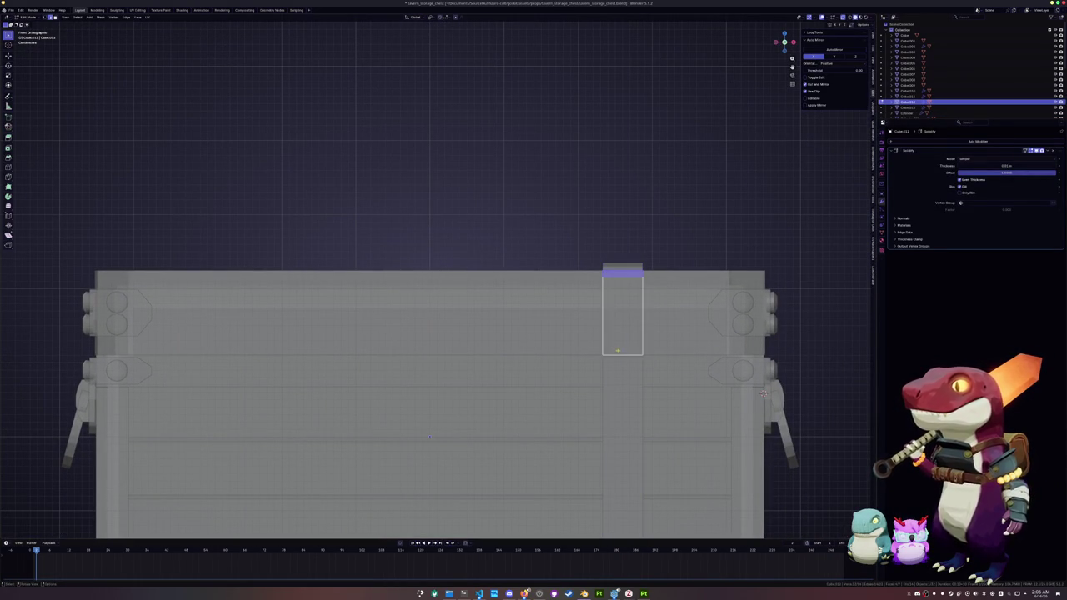
click(630, 355)
key(g)
key(z)
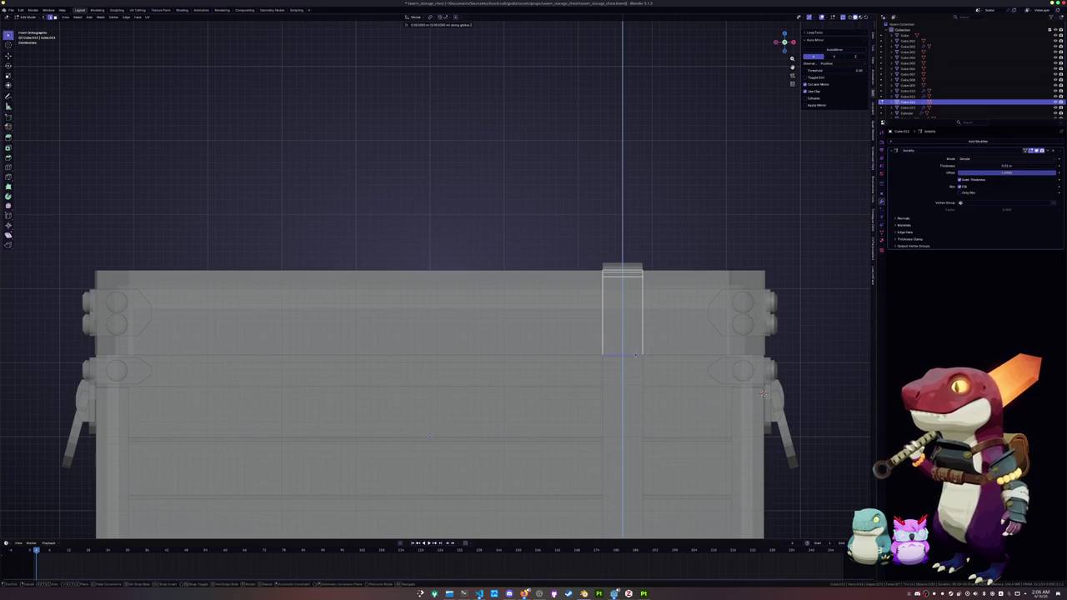
click(638, 345)
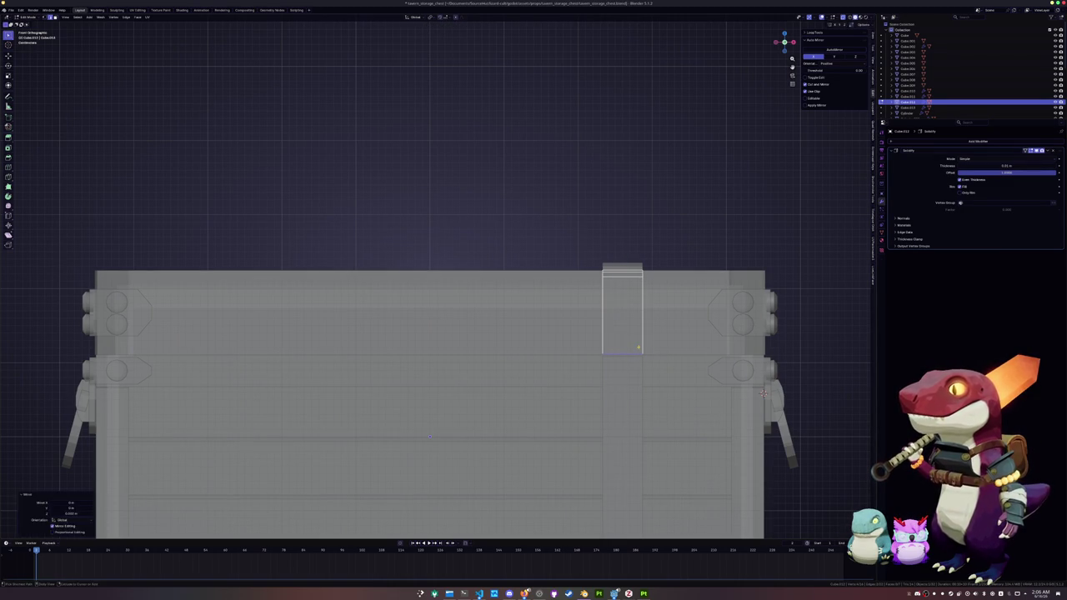
key(alt+z)
key(Tab)
scroll(602, 374, down, 3)
key(Tab)
scroll(625, 344, up, 3)
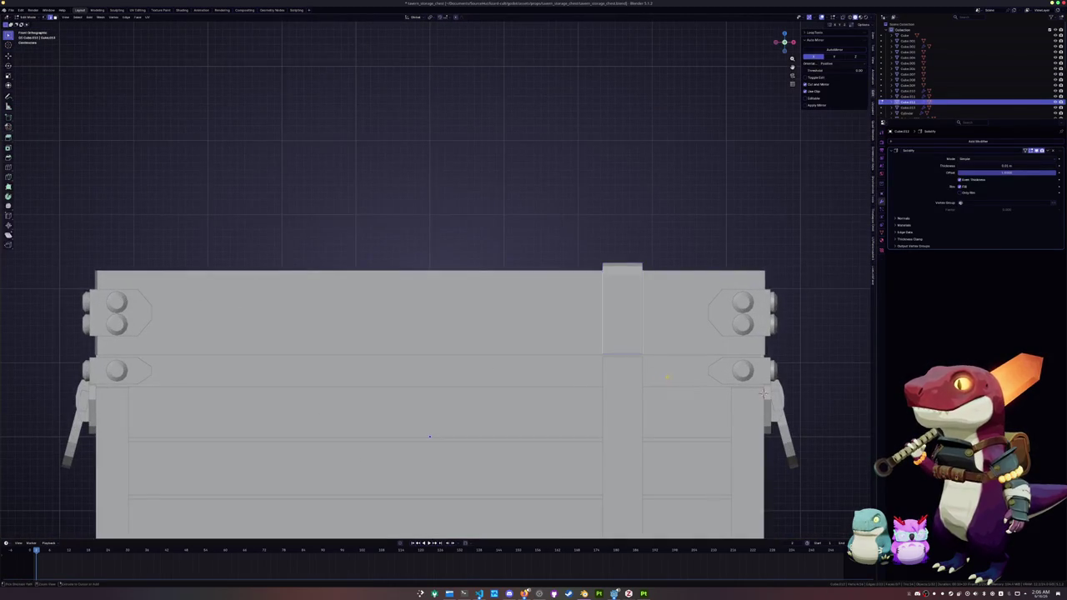
Move the selected strap edges vertically along Z and return to Object Mode.
key(g)
key(z)
click(680, 373)
scroll(662, 375, down, 3)
key(Tab)
mouse_move(662, 374)
middle_down()
mouse_move(564, 377)
mouse_move(669, 367)
mouse_move(655, 381)
middle_up()
Give the front strap Shade Auto Smooth and a Mirror modifier across Cube.011.
click(522, 383)
right_click(642, 367)
click(673, 380)
click(941, 141)
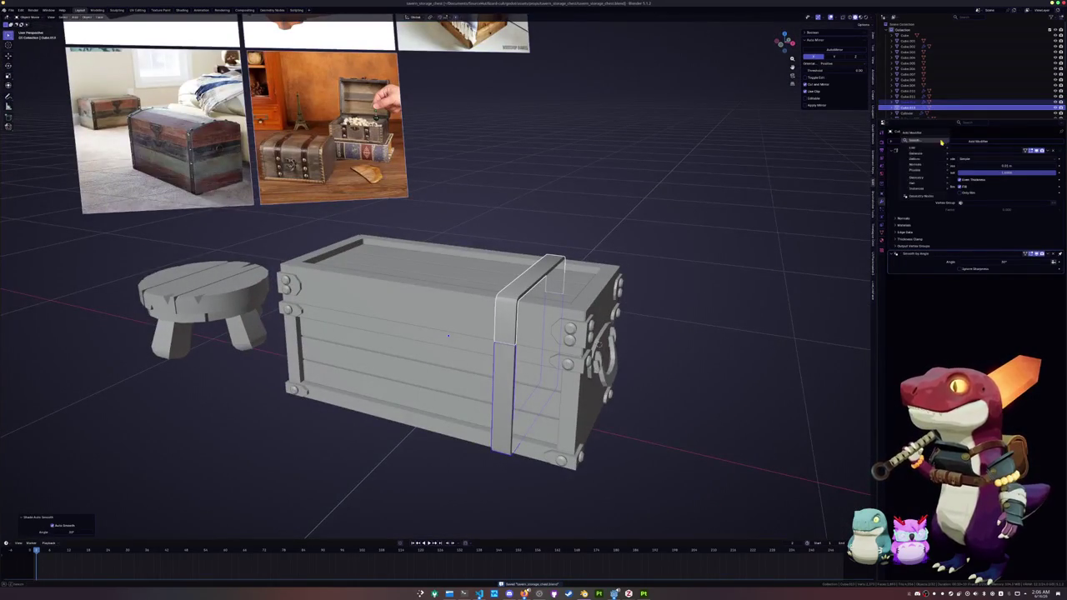
click(951, 193)
click(1055, 285)
click(442, 310)
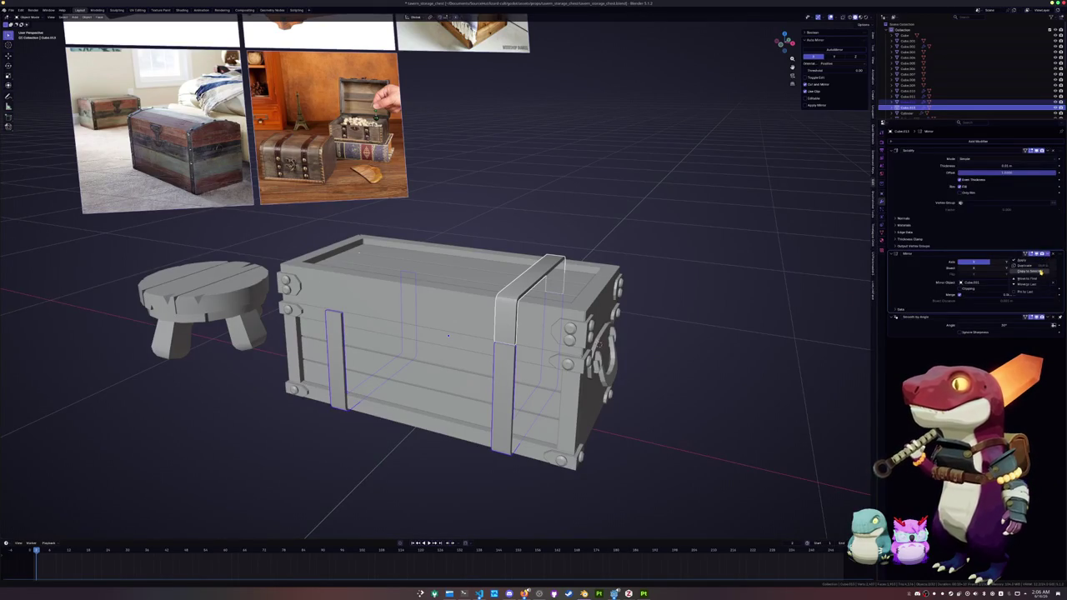
Apply the mirrored strap's transforms, deselect everything and save the file.
click(1034, 271)
key(ctrl+a)
click(762, 305)
click(736, 324)
mouse_move(693, 358)
middle_down()
mouse_move(713, 368)
mouse_move(762, 361)
middle_up()
key(ctrl+s)
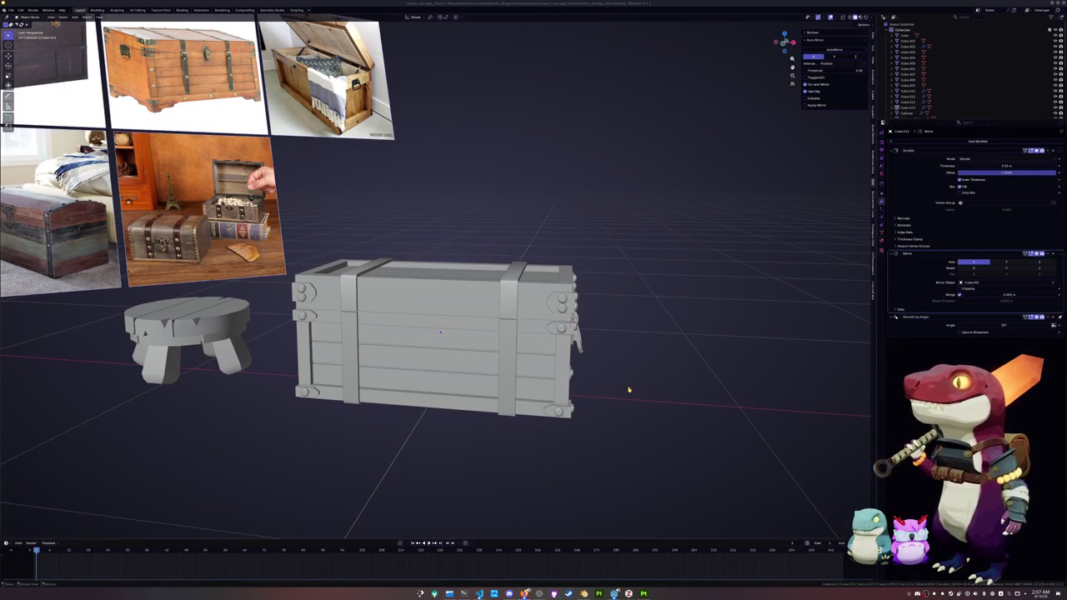
mouse_move(629, 389)
middle_down()
mouse_move(595, 382)
mouse_move(543, 336)
middle_up()
Save, enable X-ray and select the side handle in Object Mode.
key(Tab)
key(Tab)
key(ctrl+s)
scroll(591, 374, up, 3)
key(Tab)
key(alt+z)
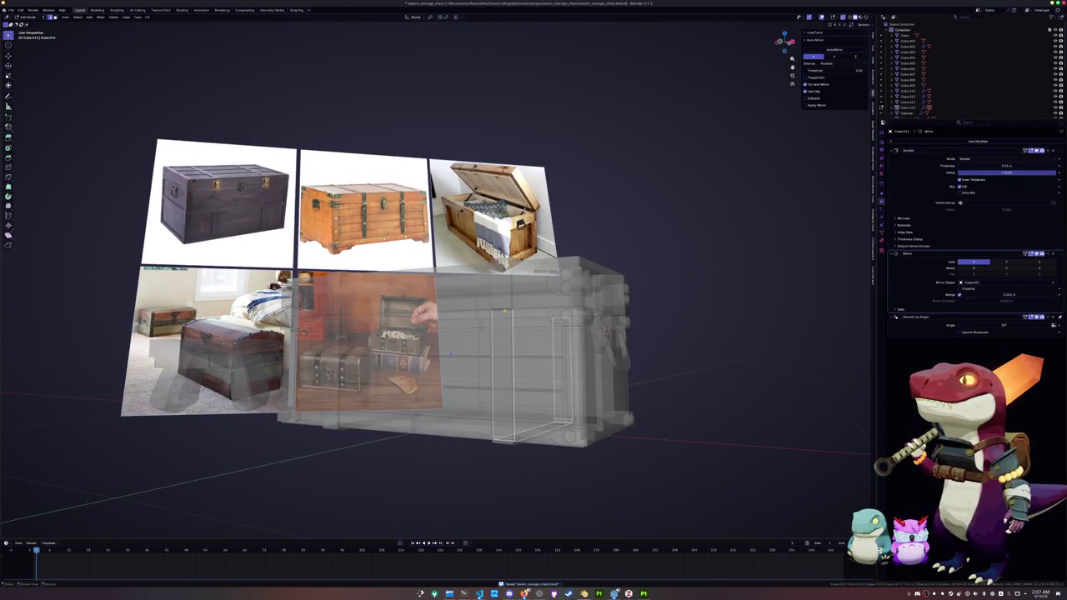
key(ctrl+Tab)
click(455, 347)
middle_drag(455, 346, 448, 408)
click(447, 408)
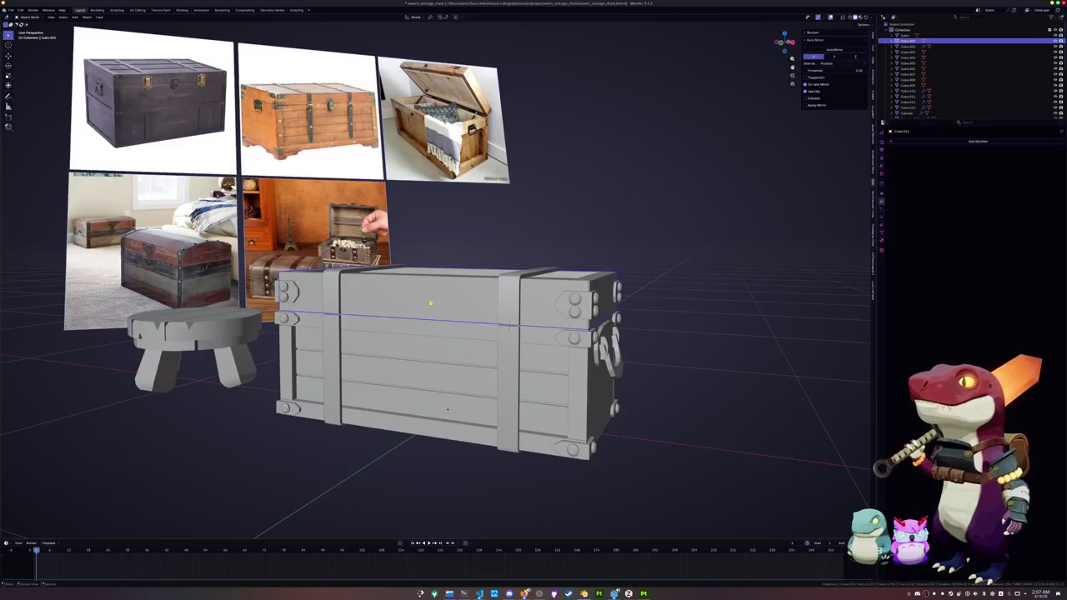
key(Tab)
click(421, 304)
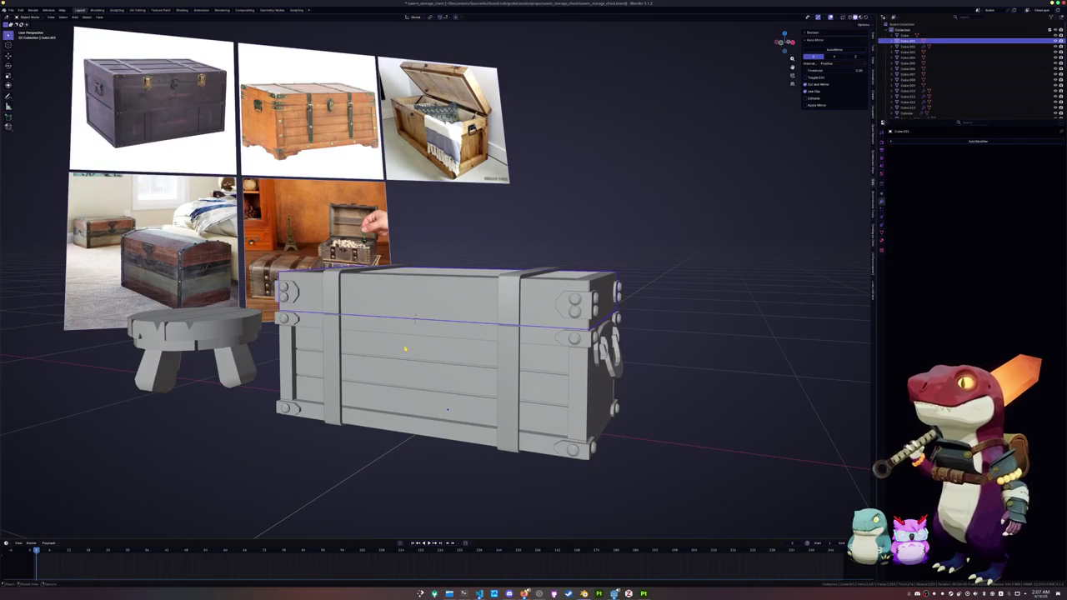
key(shift+a)
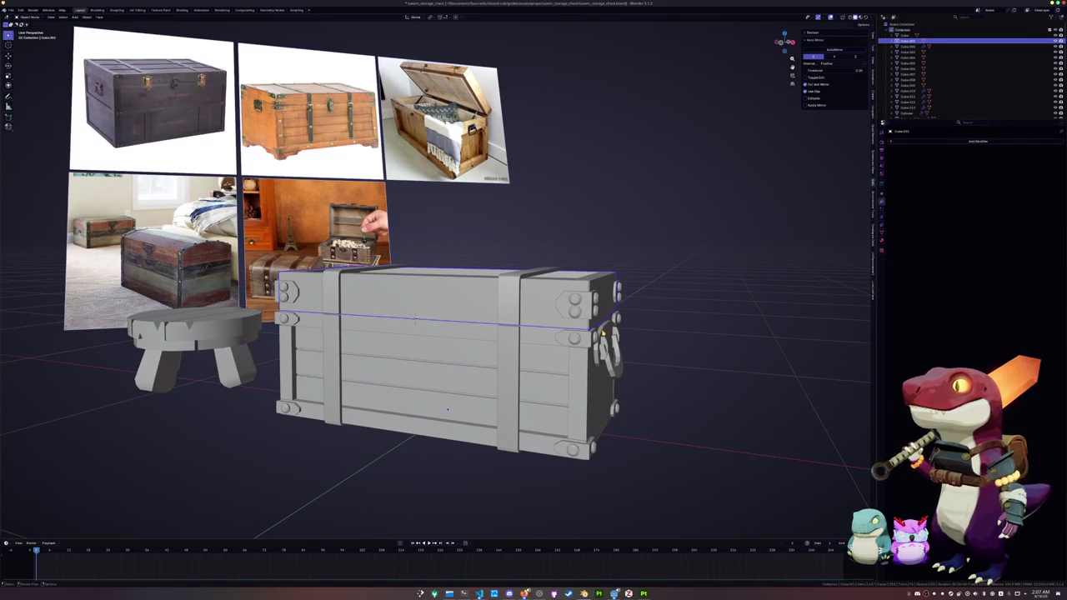
click(629, 327)
mouse_move(634, 327)
middle_down()
mouse_move(515, 310)
mouse_move(631, 329)
middle_up()
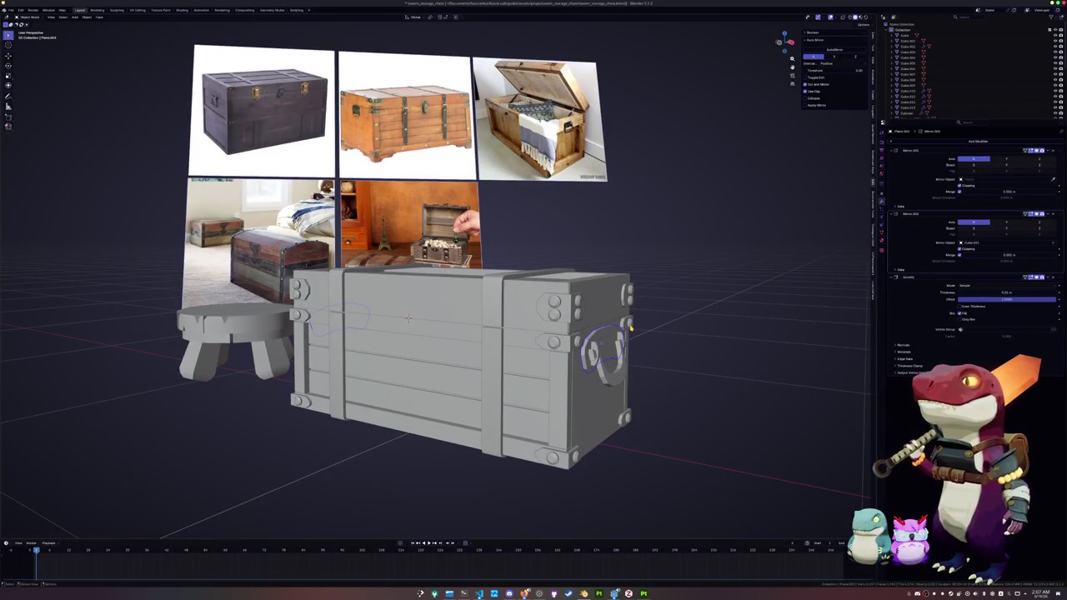
Duplicate the side handle, snap it to the chest front's centre and rotate it 90° around Z.
key(shift+d)
right_click(667, 320)
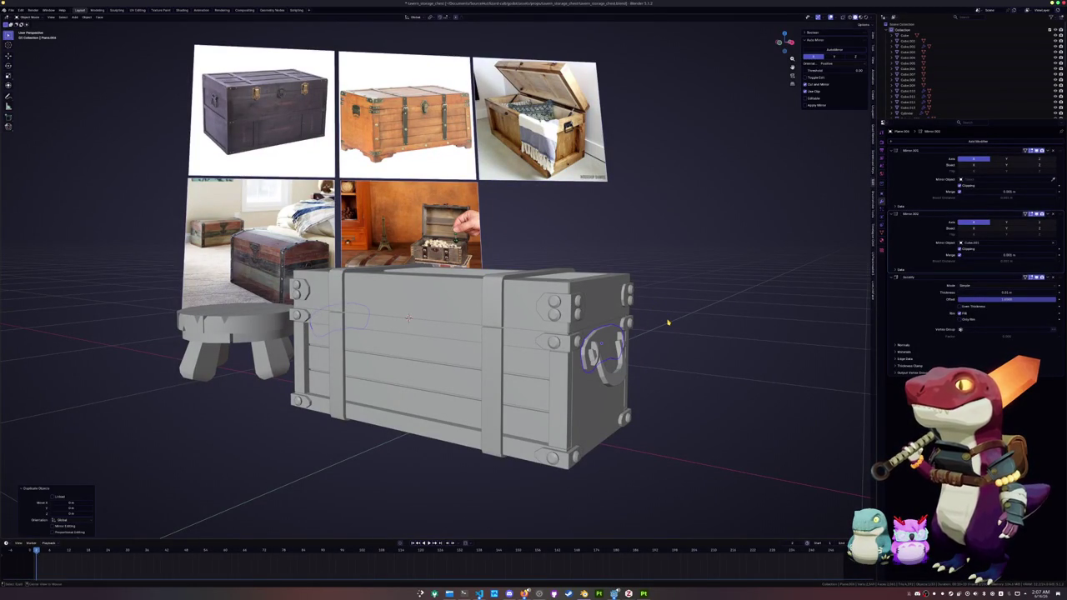
key(shift+s)
key(r)
key(z)
key(9)
key(0)
key(Return)
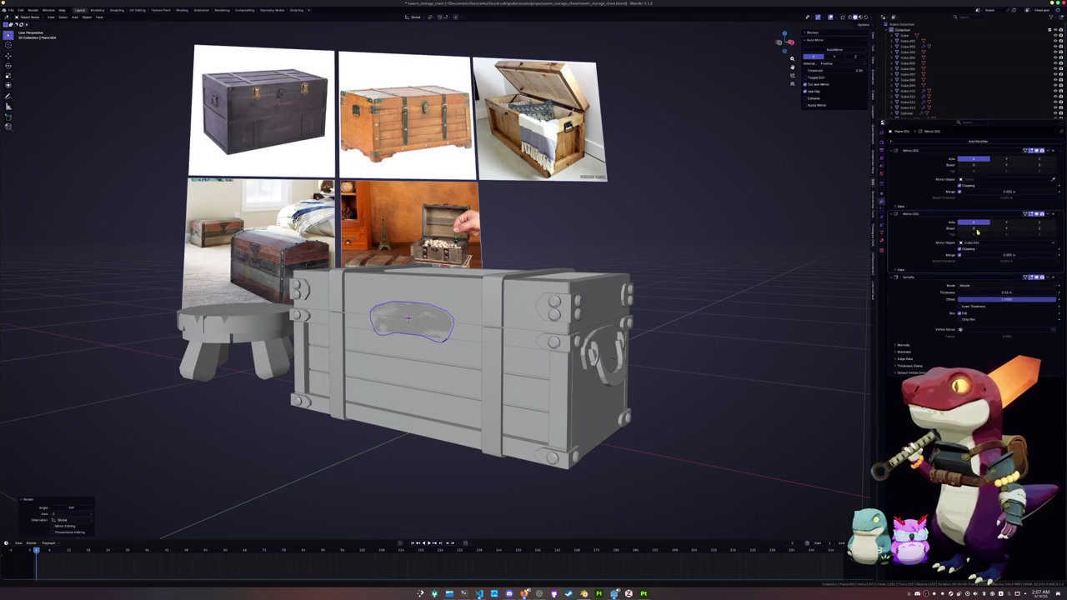
Remove the copy's Mirror modifier lacking a mirror object and flip the copy 180° around Y.
click(1053, 216)
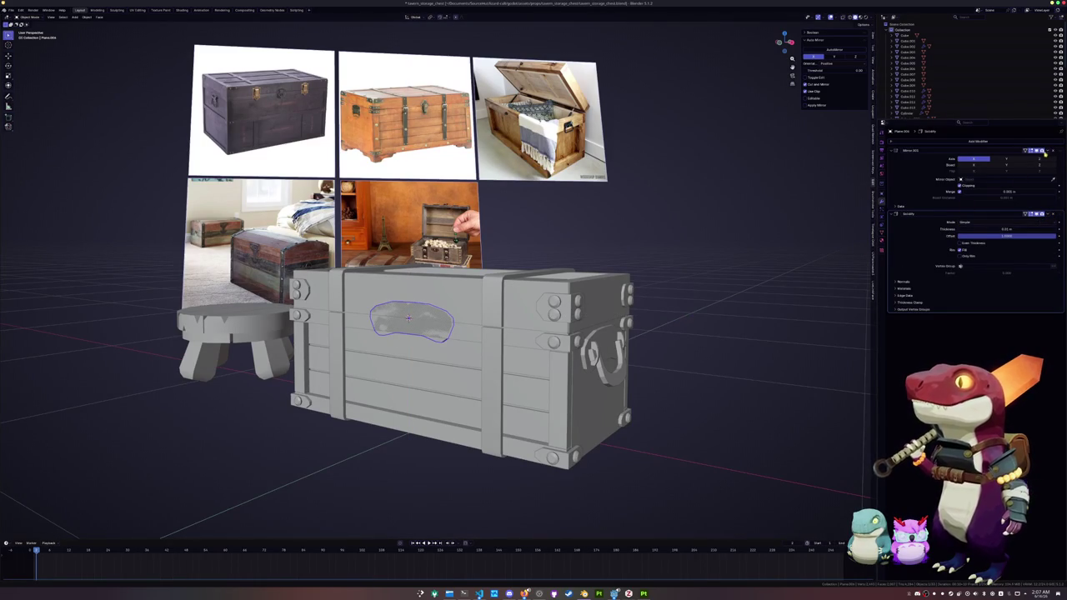
key(ctrl+z)
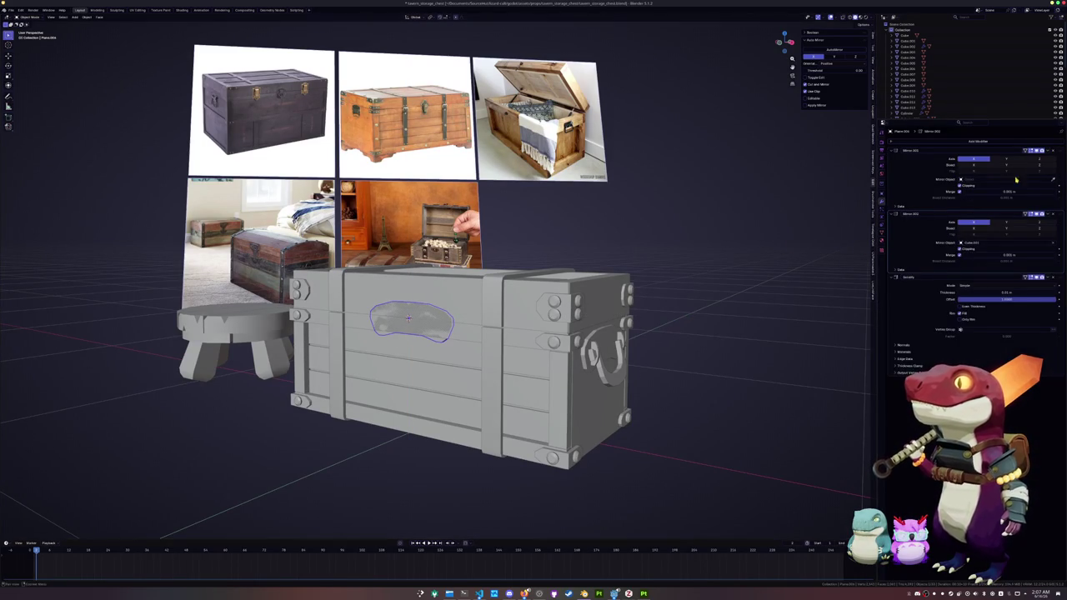
click(1053, 151)
text(ry180)
key(Return)
key(KP_1)
key(Tab)
key(alt+z)
scroll(634, 298, up, 3)
Select the lower part of the piece and mirror it along Z.
drag(542, 384, 459, 346)
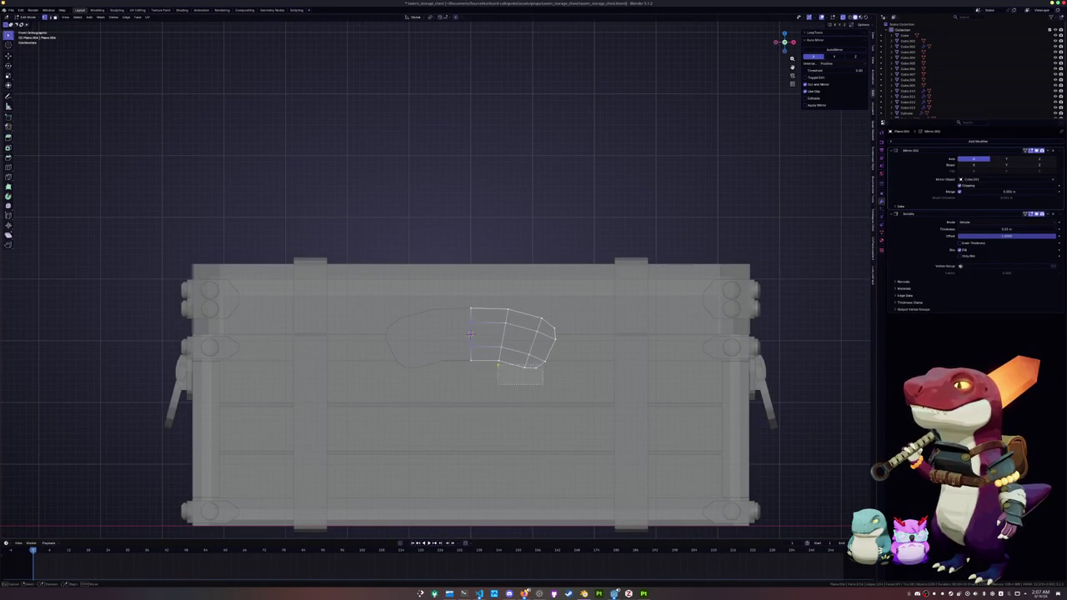
click(551, 359)
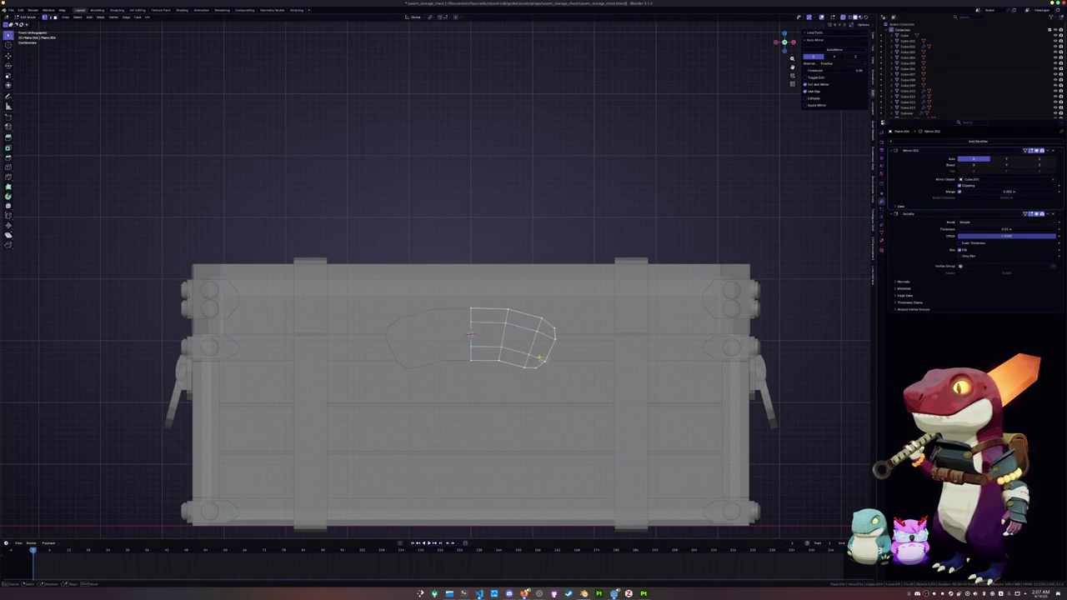
drag(551, 358, 459, 344)
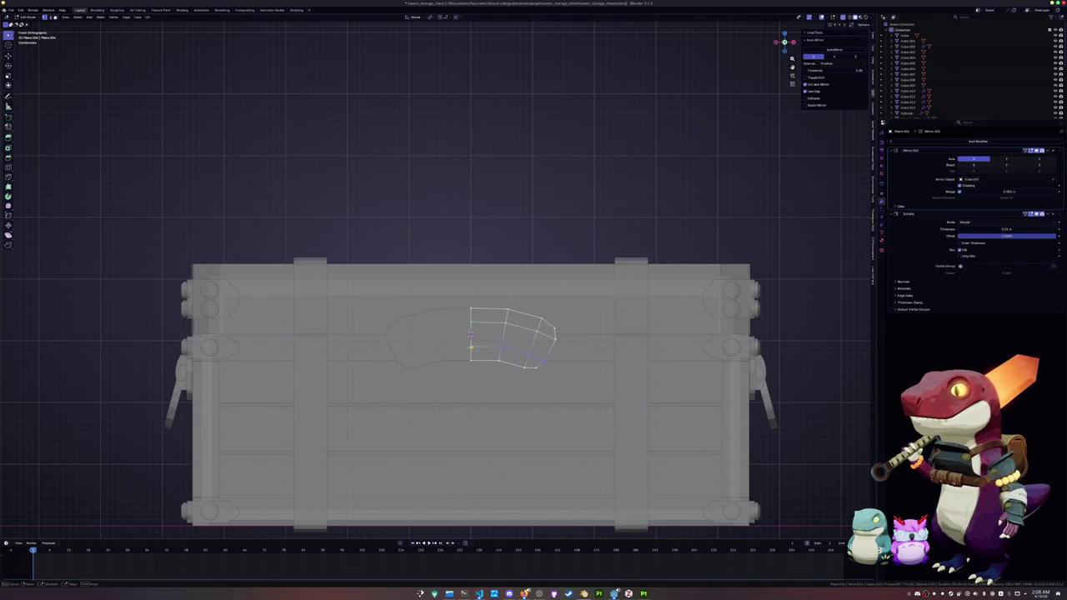
key(ctrl+m)
key(z)
Edge-slide and shift the edges along X to reshape the rounded outline.
key(g)
key(g)
scroll(494, 339, up, 2)
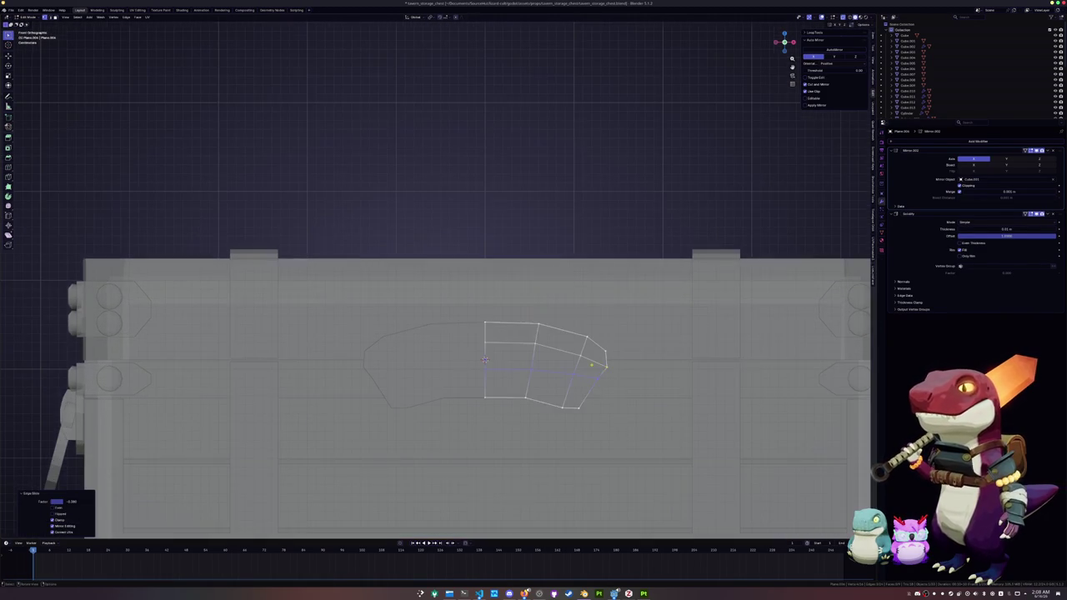
click(602, 375)
key(g)
key(x)
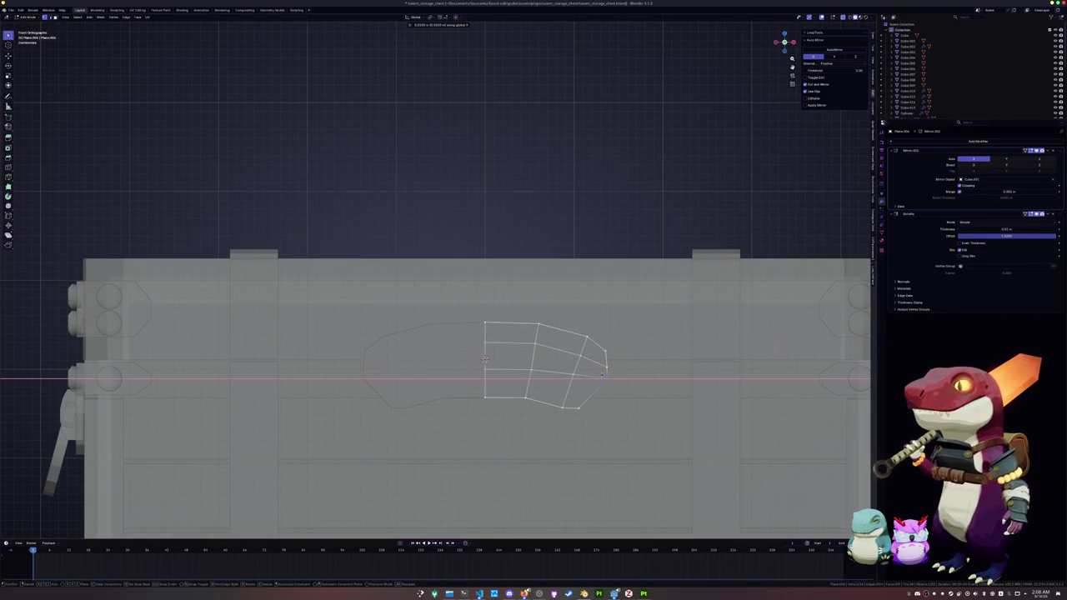
click(602, 375)
key(g)
key(g)
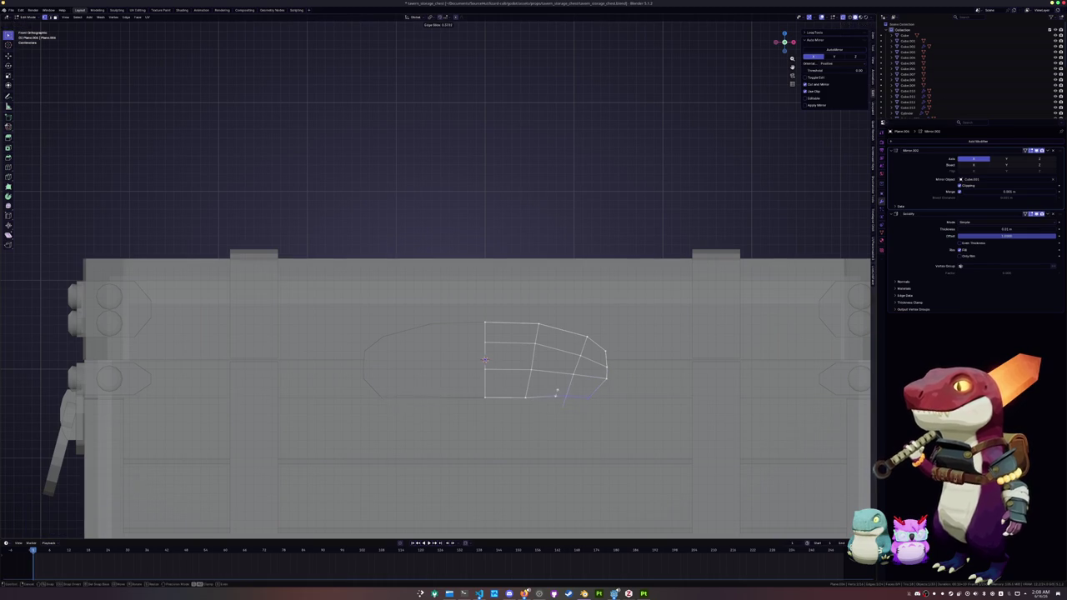
click(556, 392)
Flatten the bottom edge by scaling its vertices to 0 on Z.
key(s)
key(z)
key(0)
key(Return)
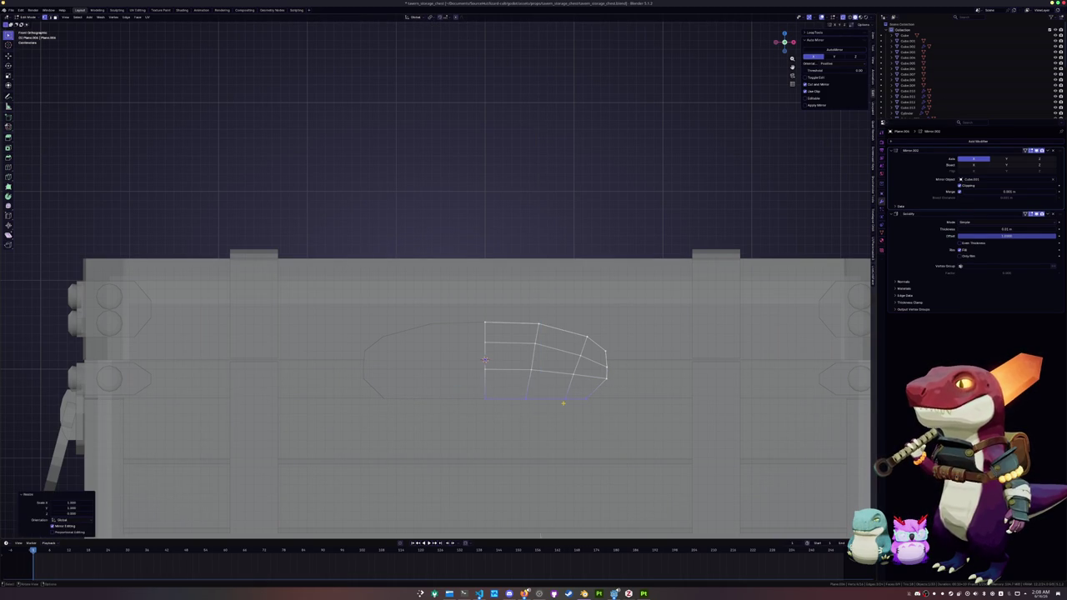
Move the whole outline vertically along Z, trying and cancelling a scale.
key(a)
key(g)
key(z)
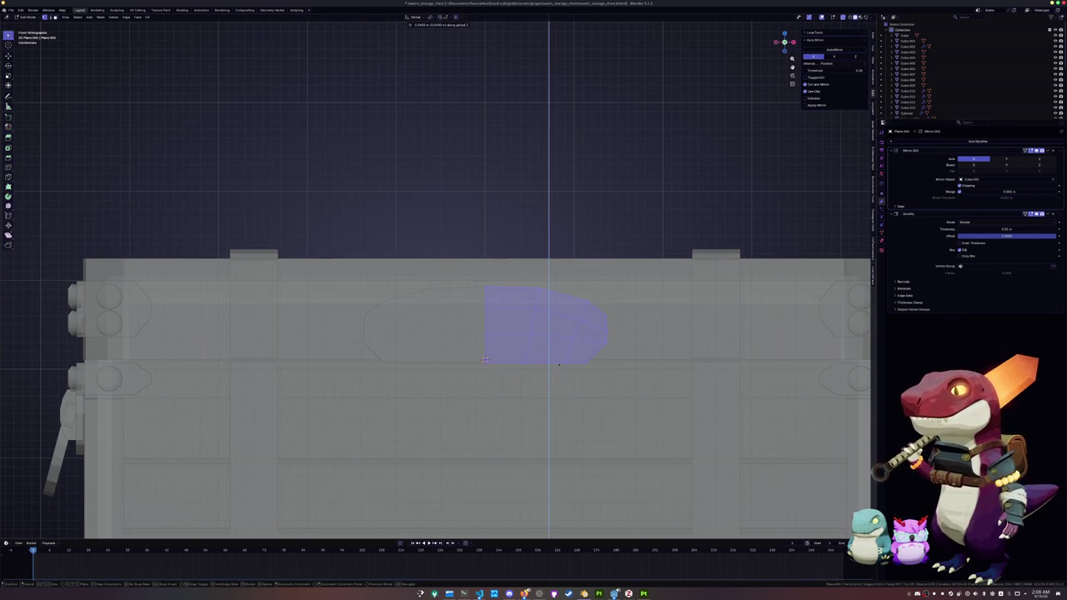
key(s)
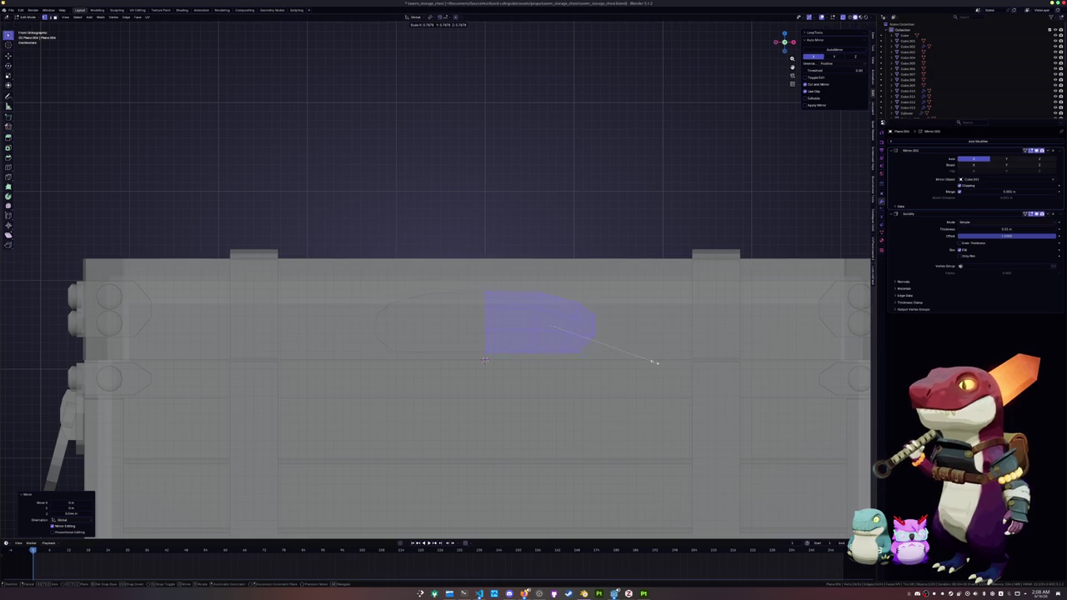
key(Escape)
key(Tab)
key(s)
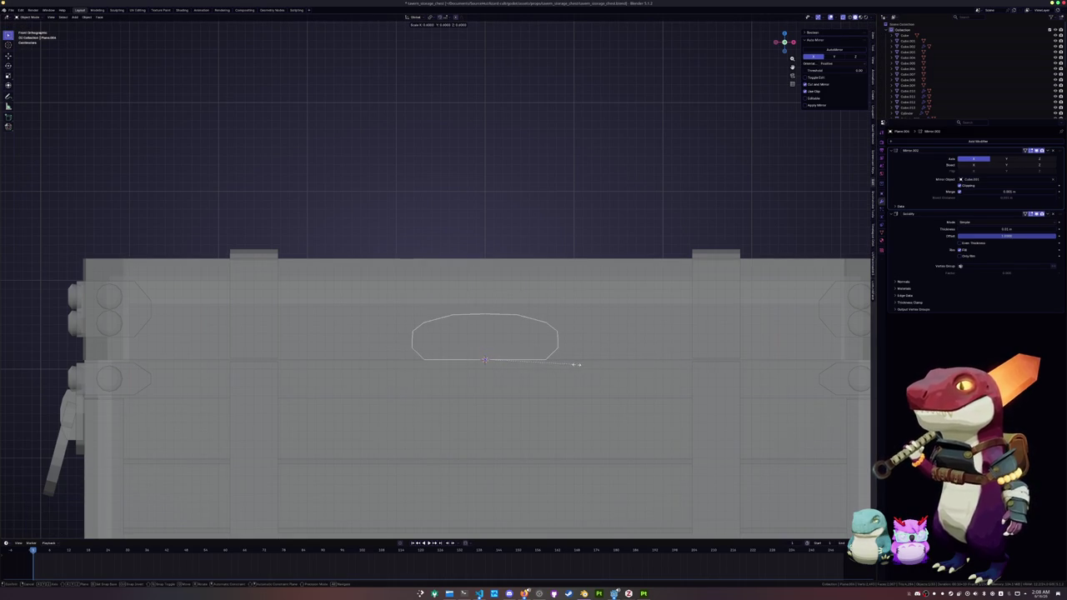
key(Escape)
key(Tab)
scroll(505, 396, down, 2)
scroll(506, 396, down, 1)
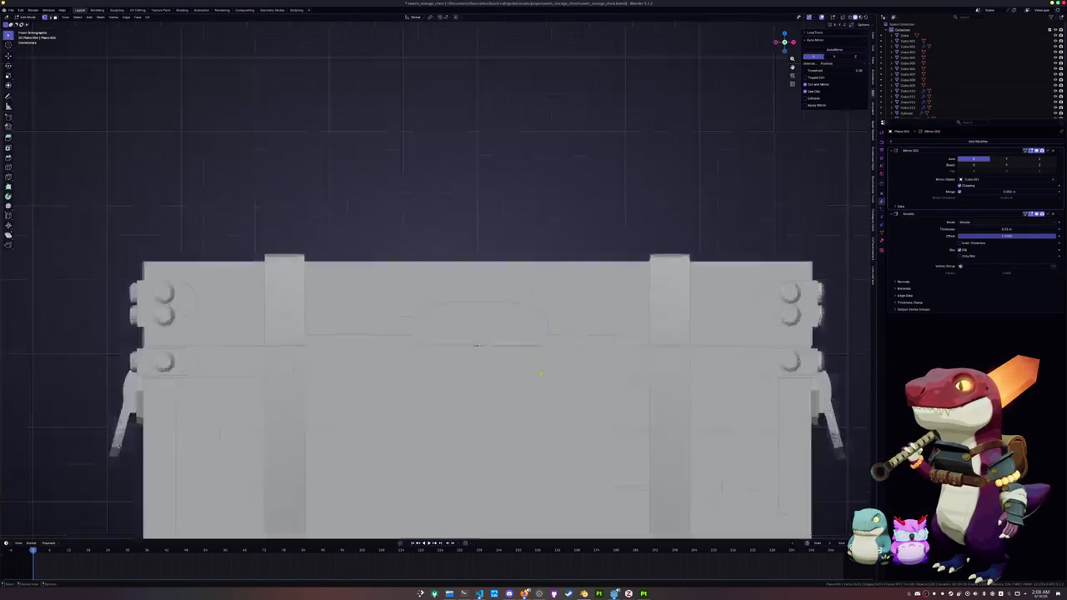
scroll(505, 396, up, 4)
Adjust the right-corner vertices of the outline with edge slides.
key(alt+a)
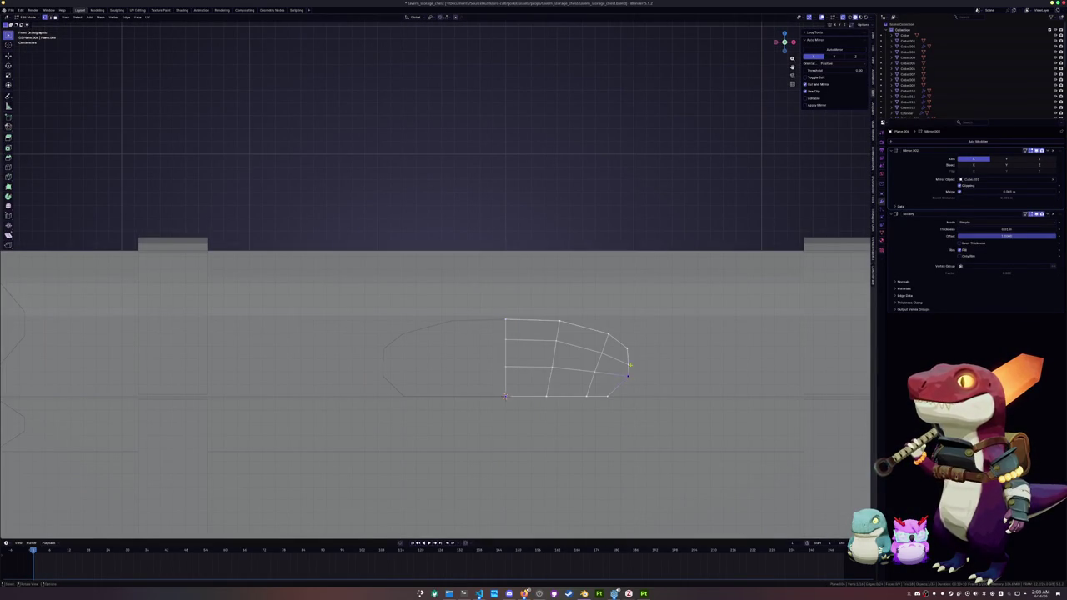
ctrl+right_drag(627, 370, 624, 356)
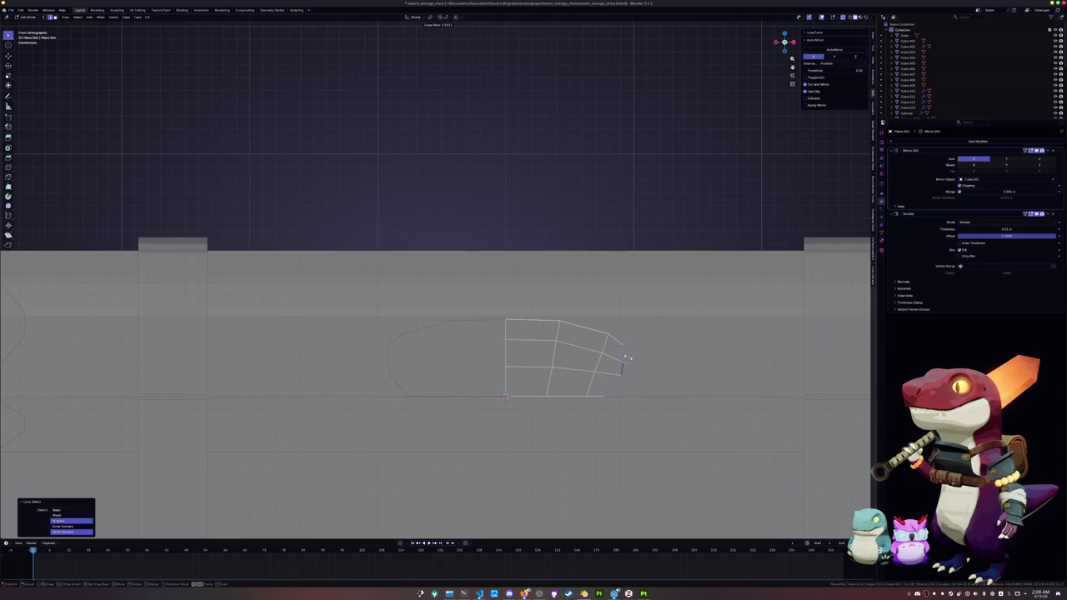
key(g)
key(g)
click(588, 335)
key(ctrl+z)
key(g)
key(g)
key(Escape)
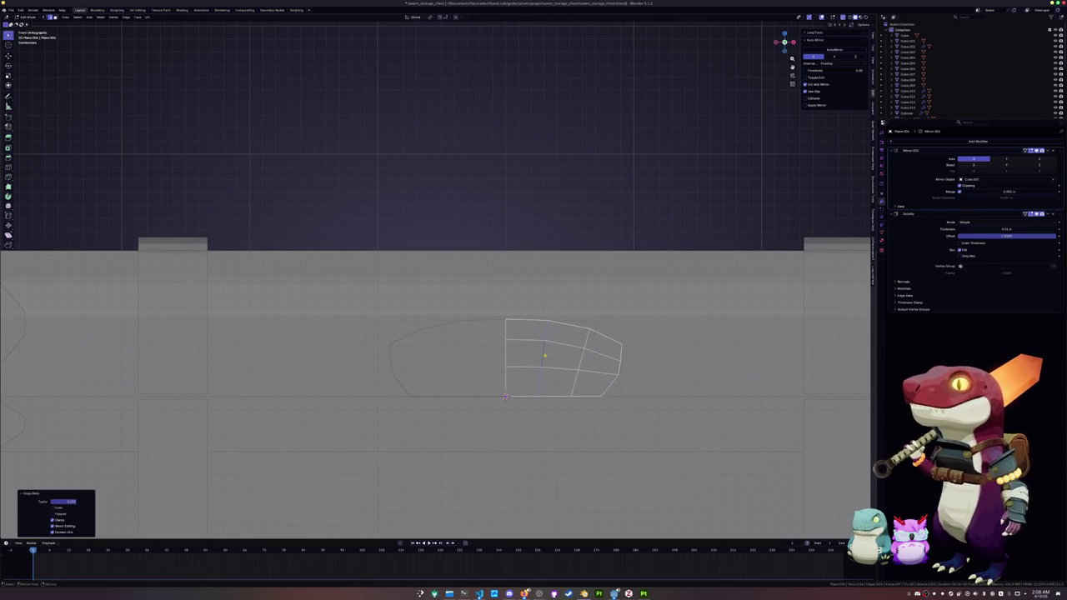
In front view, duplicate the plate outline in place as a second copy.
key(Tab)
key(KP_1)
key(shift+d)
key(Escape)
key(KP_5)
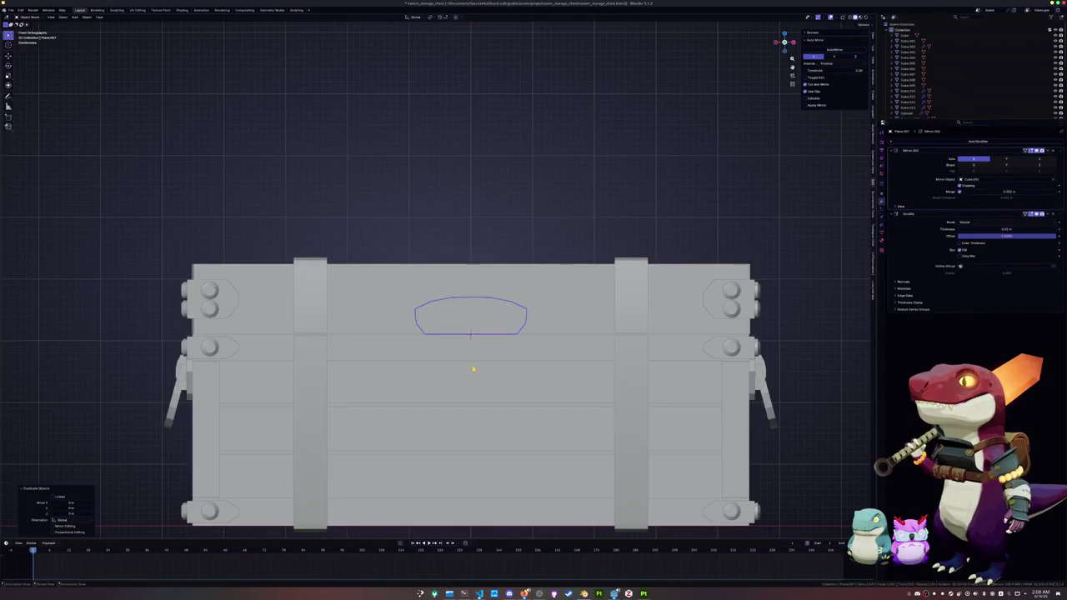
Enable X-ray on the copy and move it down along Z.
key(Tab)
key(alt+z)
scroll(472, 369, up, 1)
click(500, 329)
key(g)
key(z)
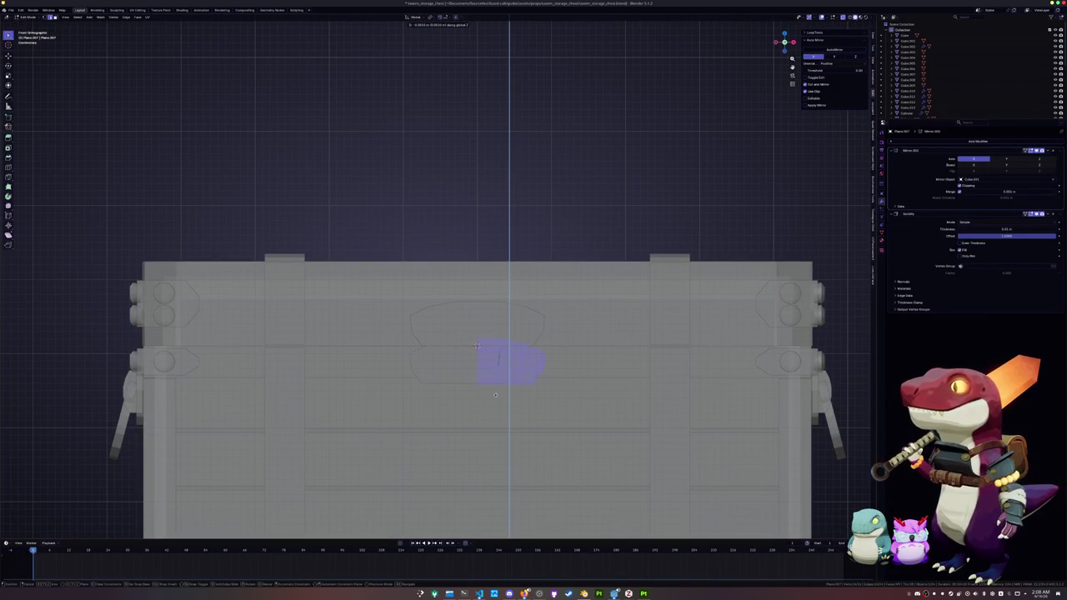
click(476, 345)
Vertex-slide a top vertex, then flatten the top edge with scale Z 0.
scroll(482, 355, up, 1)
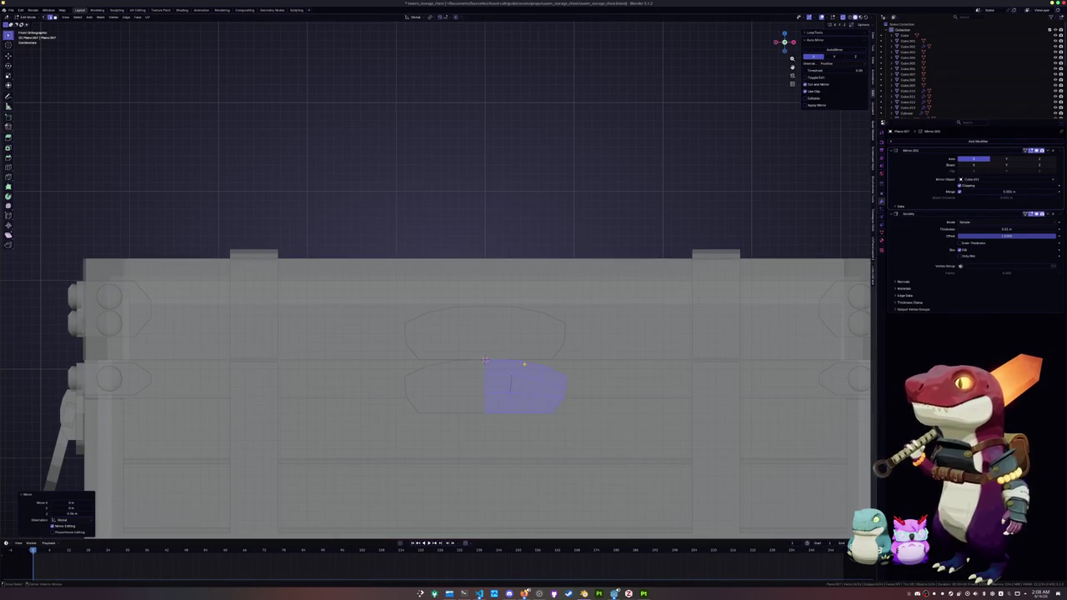
key(alt+a)
key(ctrl+z)
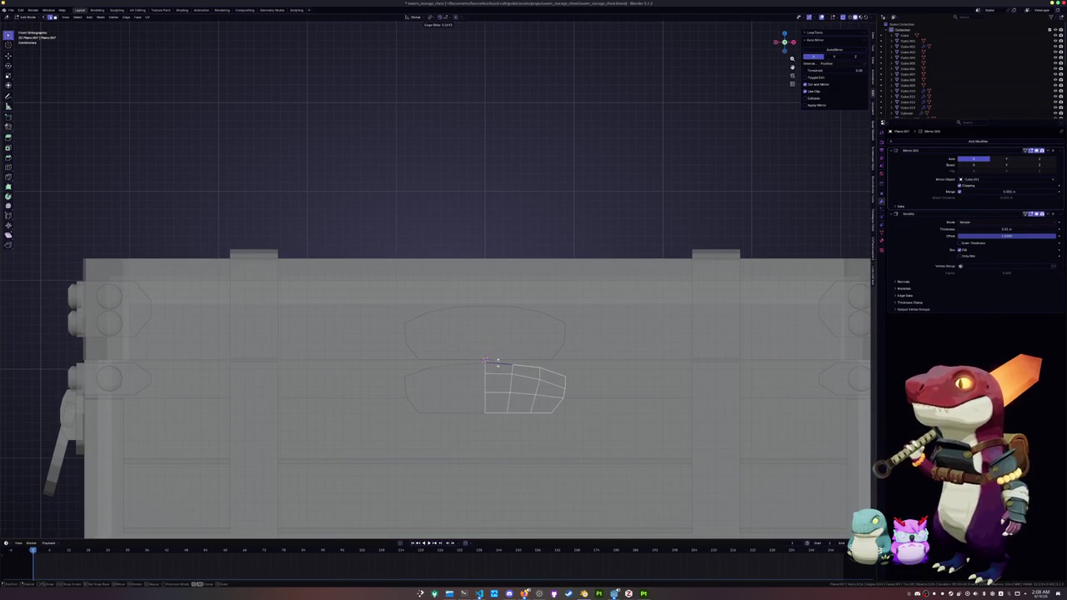
key(shift+v)
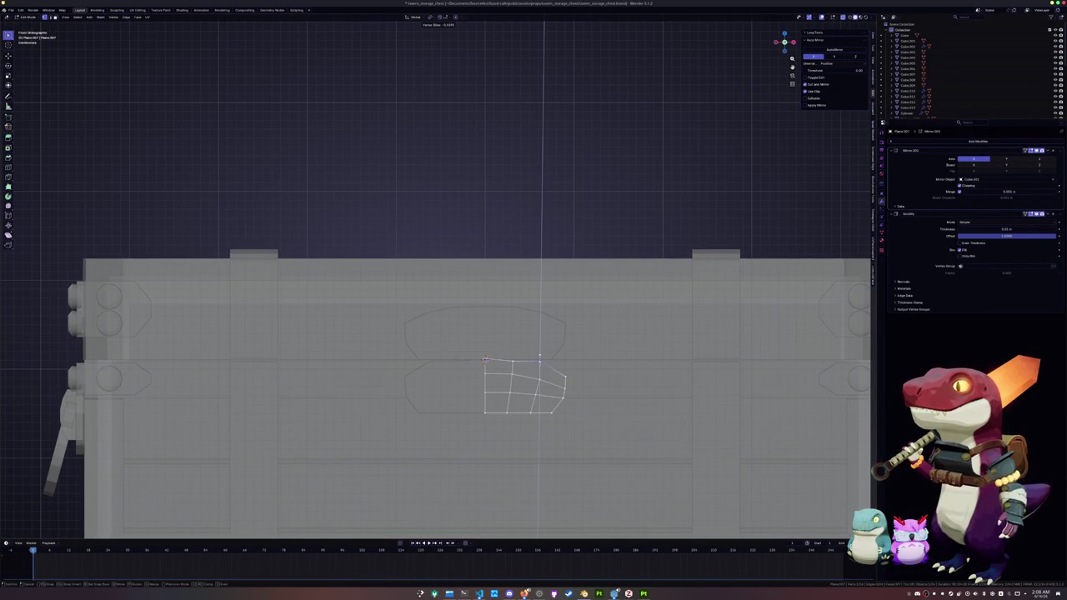
click(540, 357)
shift+click(538, 360)
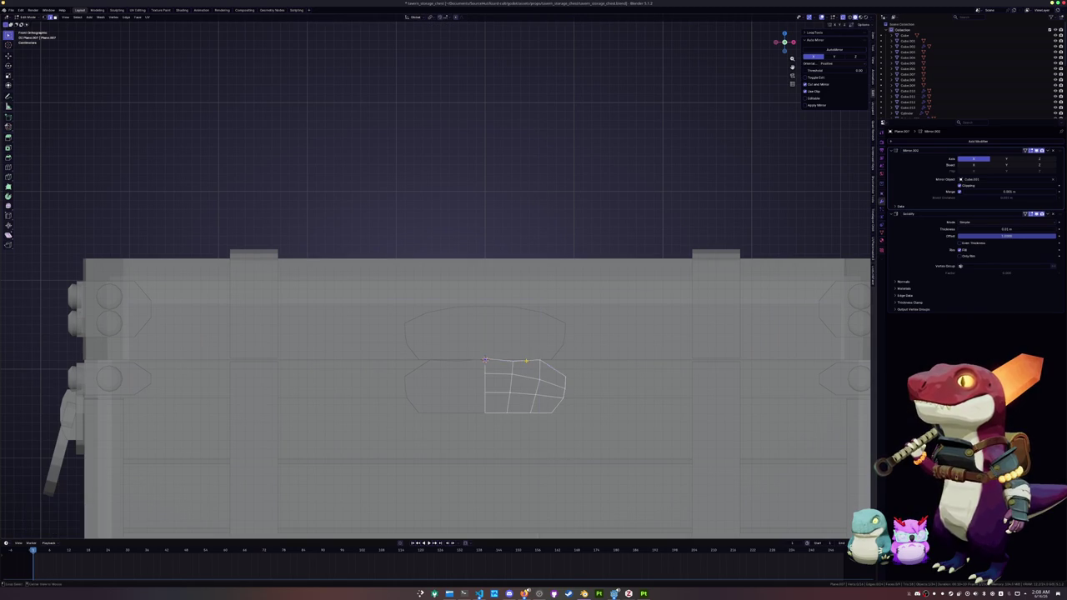
key(s)
key(z)
key(0)
key(Return)
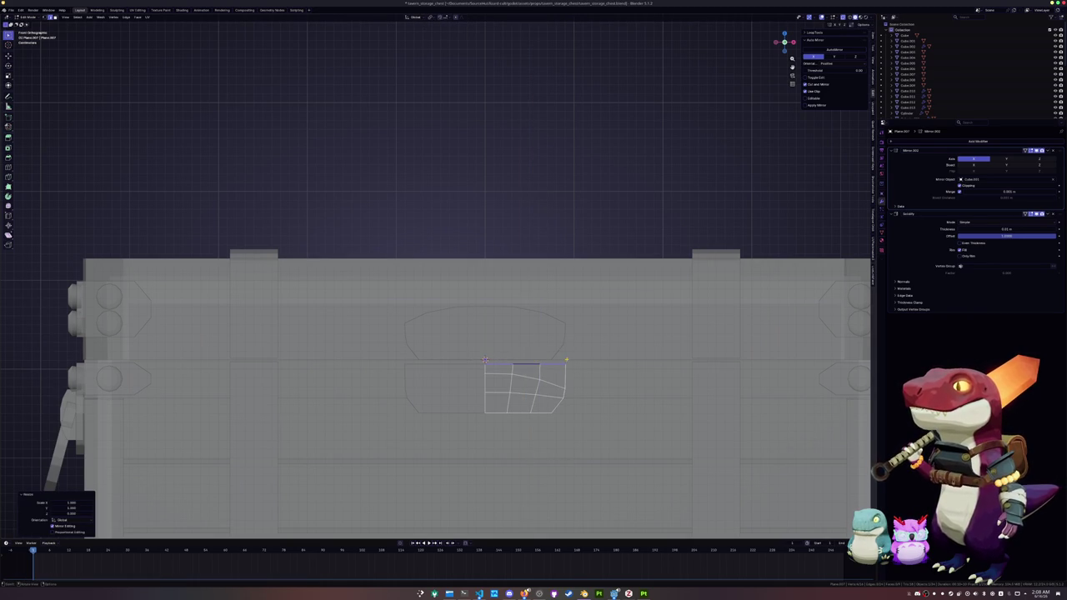
Delete the right column of faces from the copy.
key(3)
click(553, 388)
shift+click(552, 405)
key(x)
click(527, 400)
Relax the inner edges three times and save the file.
scroll(544, 405, up, 1)
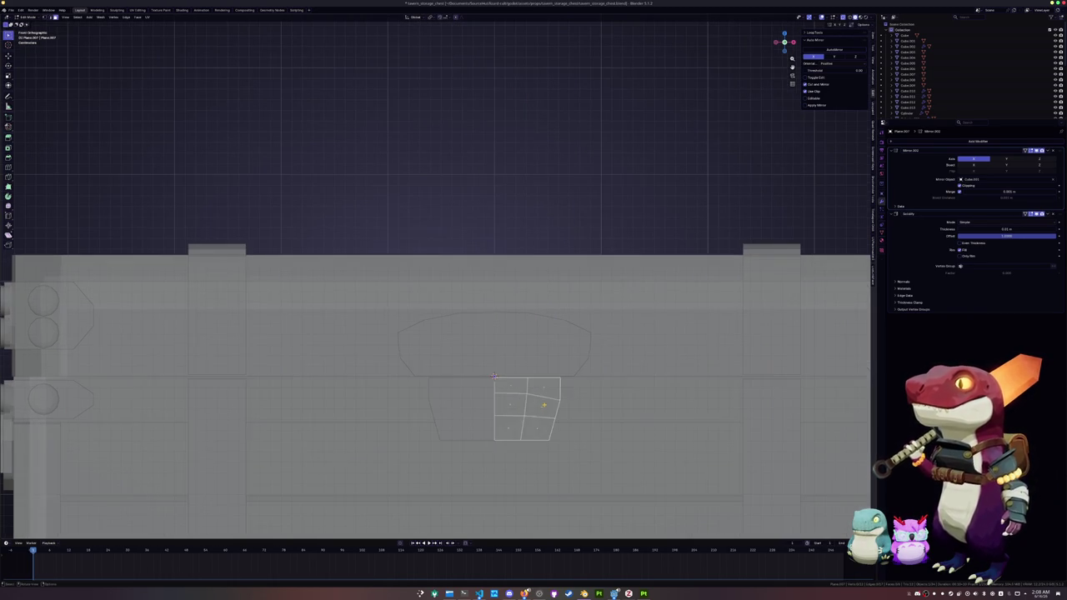
key(shift+r)
key(shift+r)
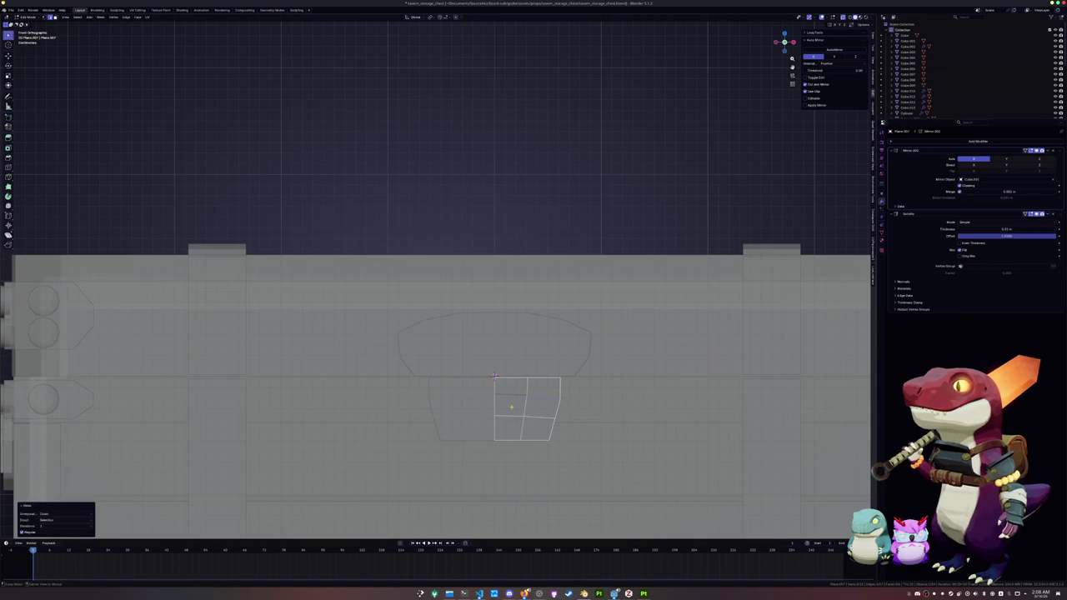
key(shift+r)
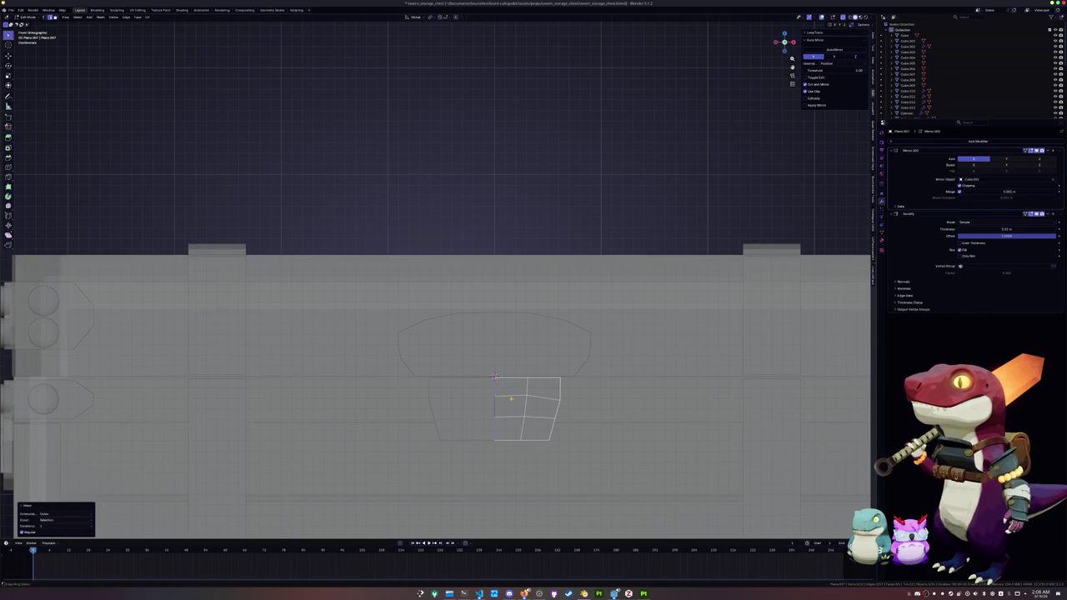
key(shift+r)
key(shift+r)
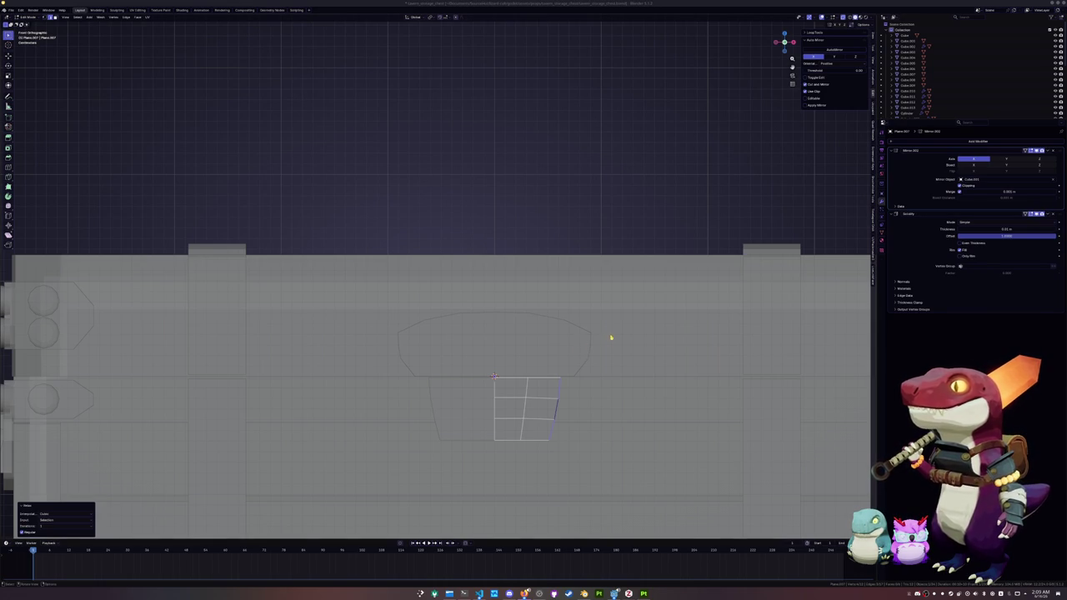
key(ctrl+s)
Slide the vertical inner edge twice to reposition it.
click(526, 413)
scroll(528, 433, up, 2)
key(g)
key(g)
click(595, 465)
key(g)
key(g)
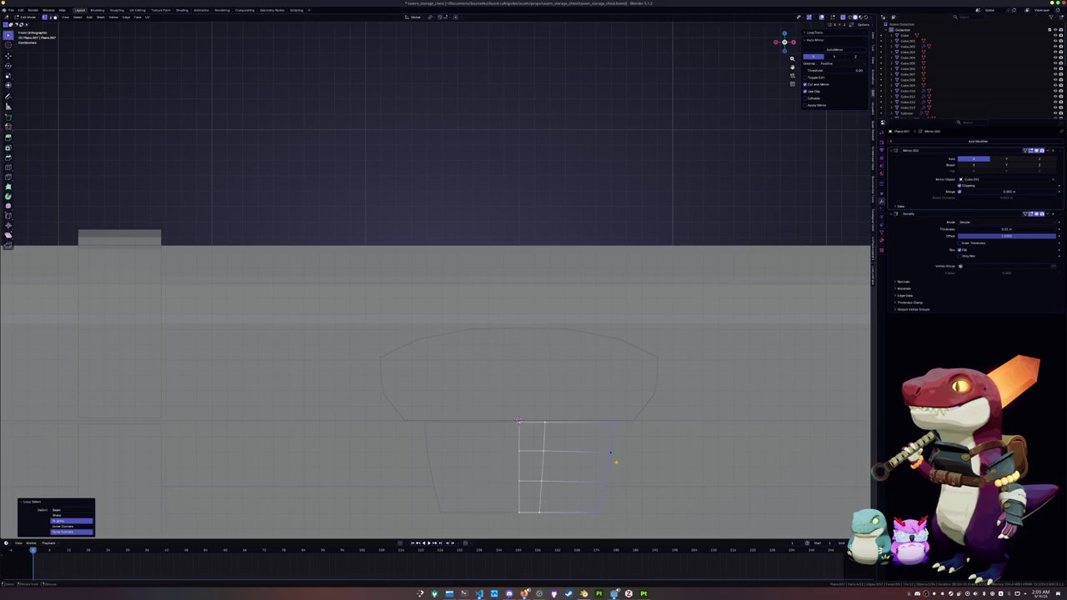
click(603, 464)
scroll(603, 464, down, 1)
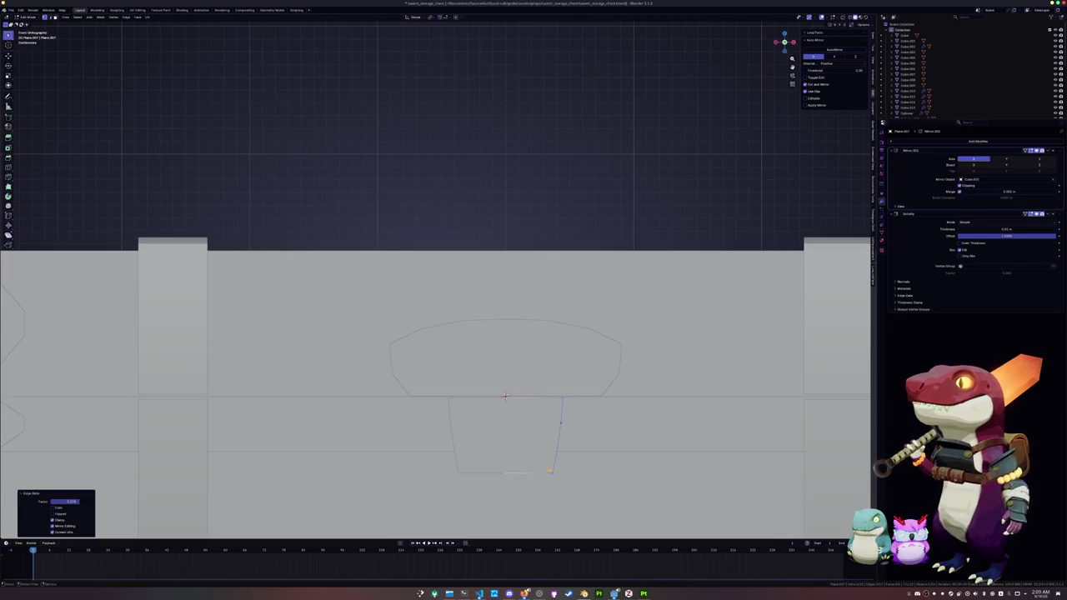
key(alt+z)
Vertex-slide the bottom vertices along the tab outline to round it.
key(shift+v)
click(555, 462)
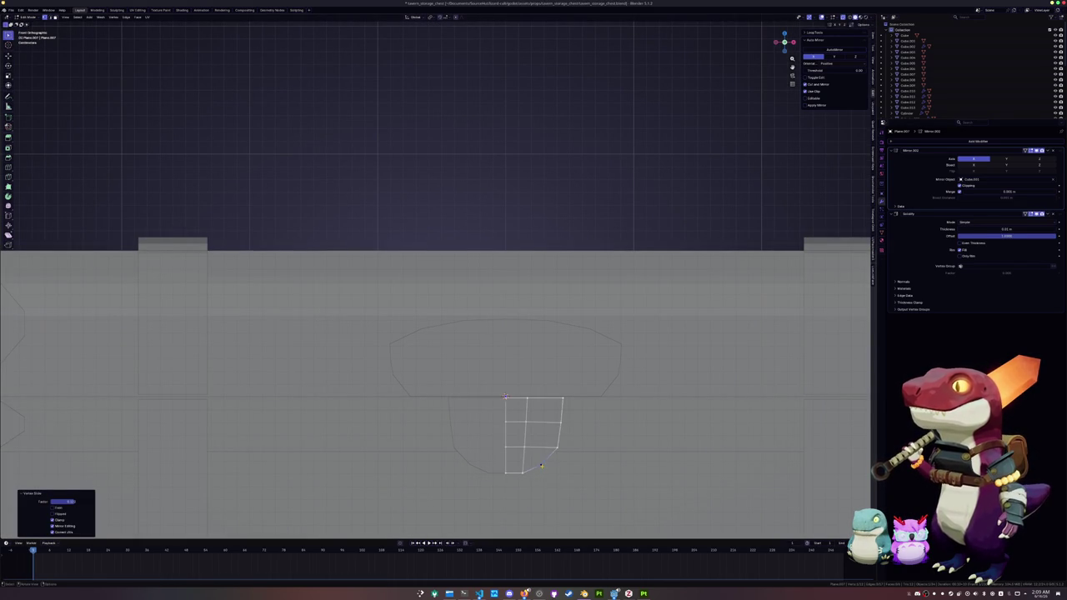
click(557, 448)
key(shift+v)
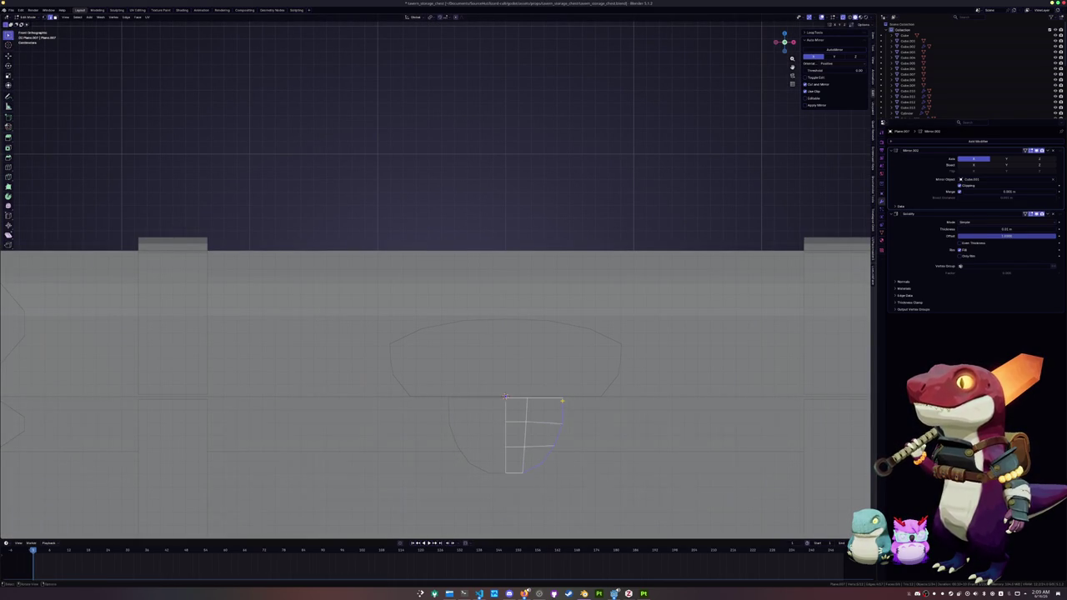
click(546, 437)
key(shift+v)
key(shift+v)
click(534, 465)
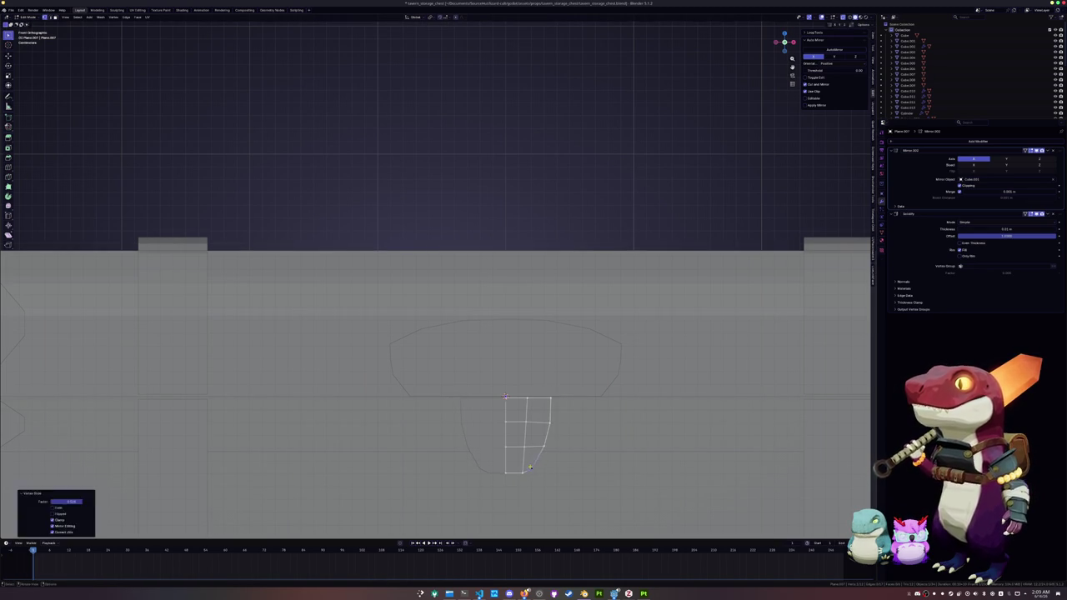
Orbit around the chest to inspect the tab, toggling the see-through display.
key(Tab)
scroll(529, 465, down, 5)
middle_drag(529, 464, 426, 430)
key(Tab)
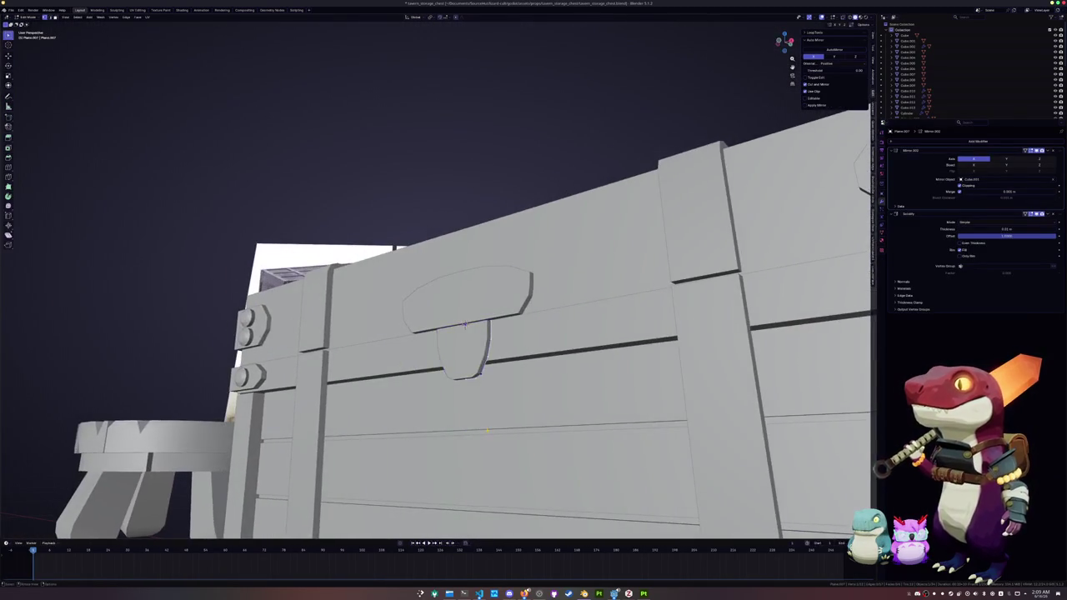
key(alt+z)
right_click(482, 367)
key(Escape)
key(alt+z)
key(alt+z)
middle_drag(492, 377, 567, 353)
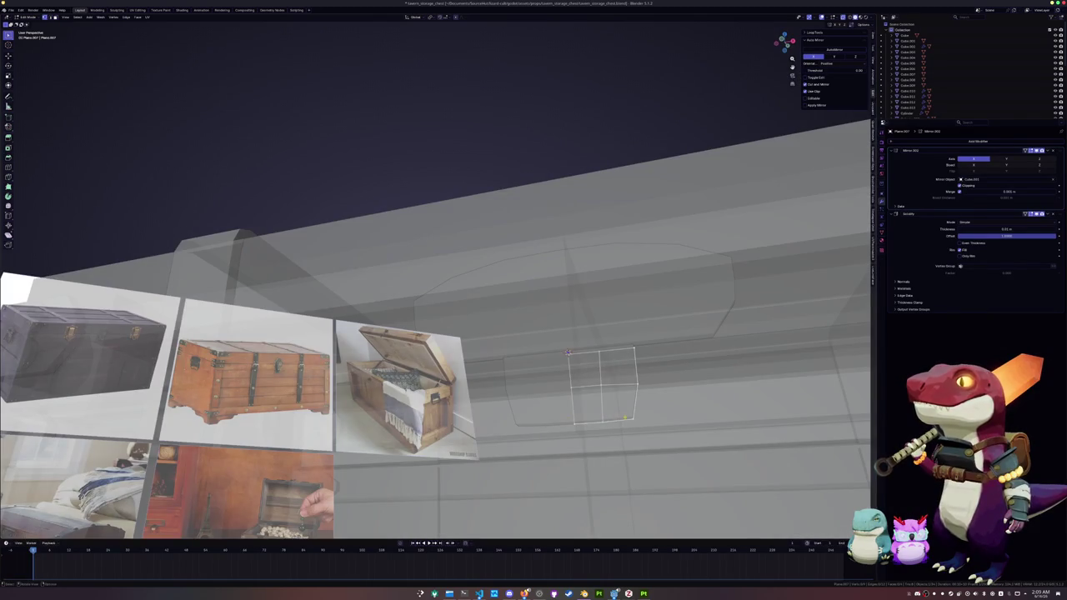
middle_drag(637, 415, 556, 381)
Slide one more vertex and relax the tab edge into a smooth arc.
key(g)
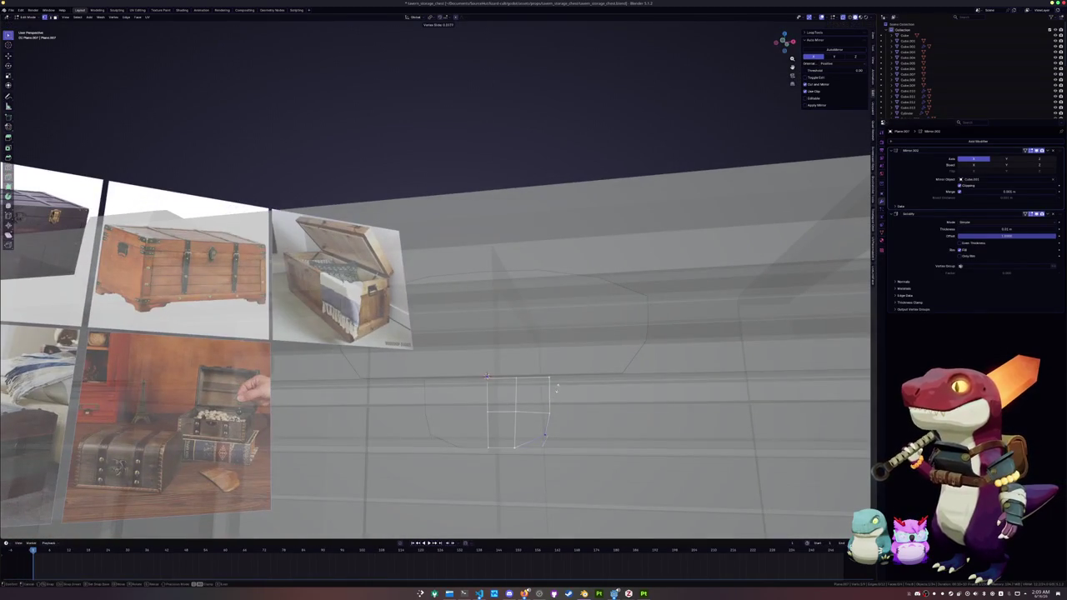
key(g)
click(544, 394)
key(shift+alt+r)
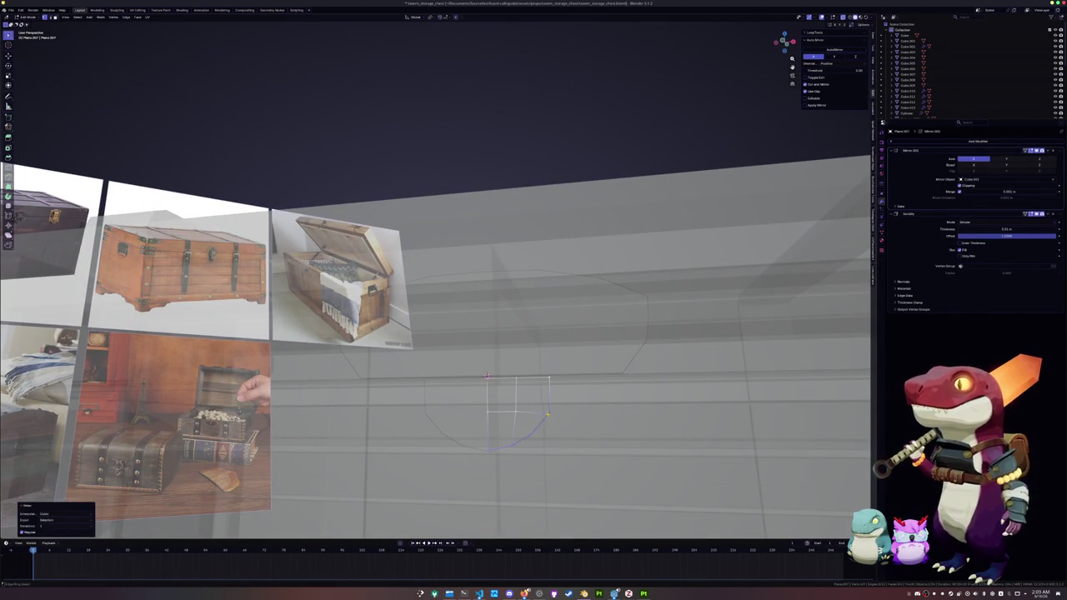
Slide the tab's top edge slightly, then view it on the whole chest in X-ray.
key(2)
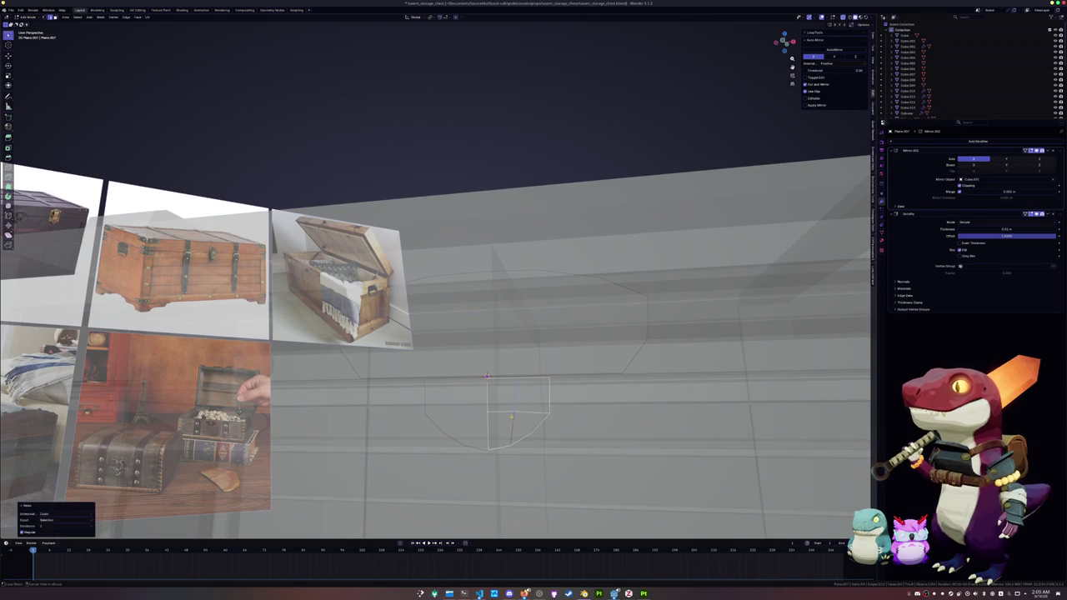
click(517, 379)
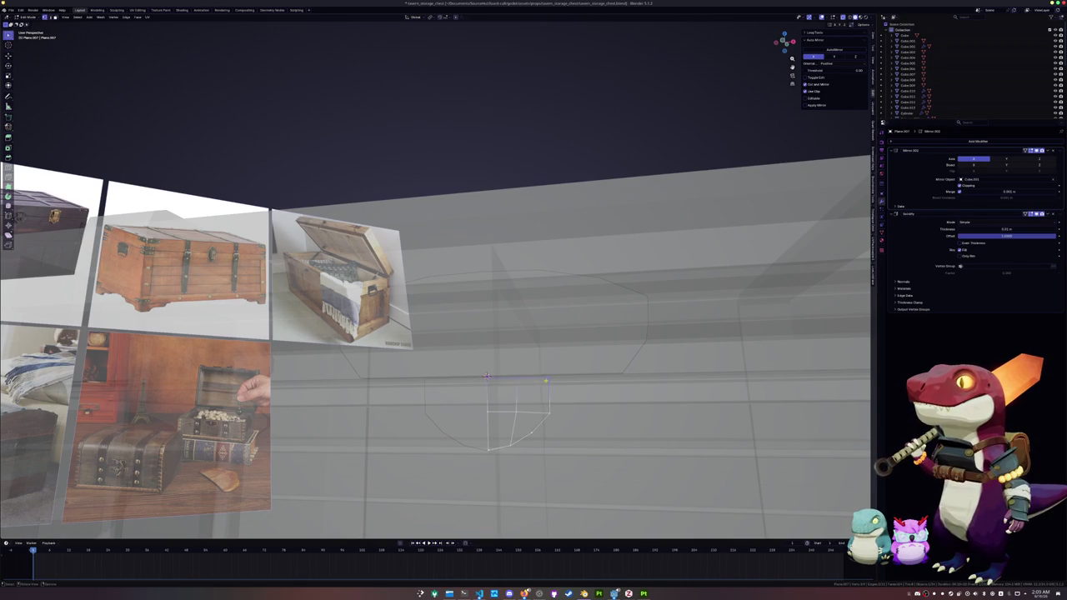
key(g)
key(g)
click(542, 412)
key(KP_Divide)
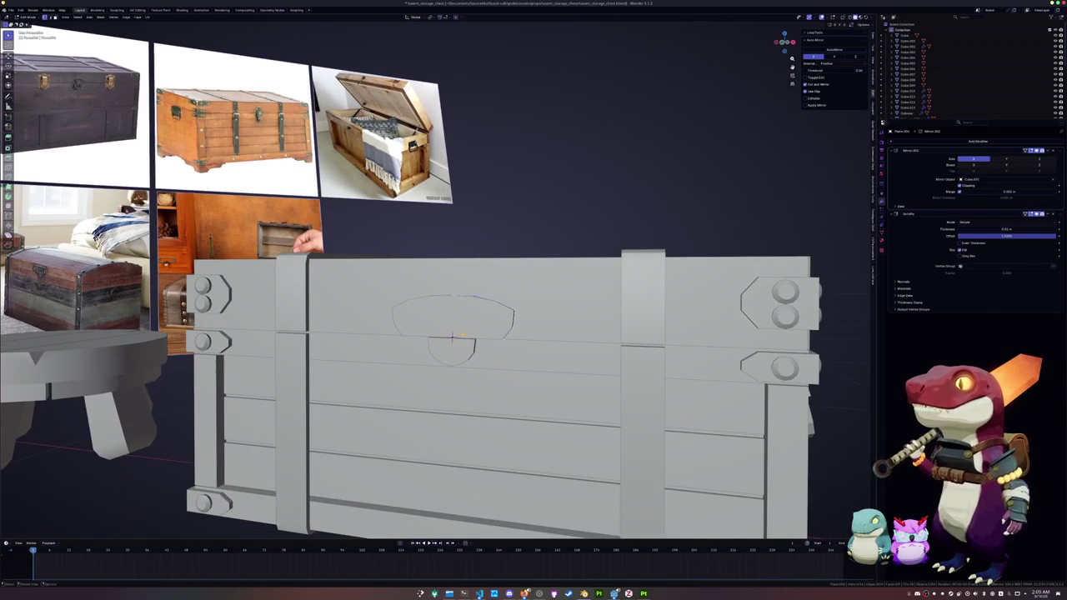
key(alt+z)
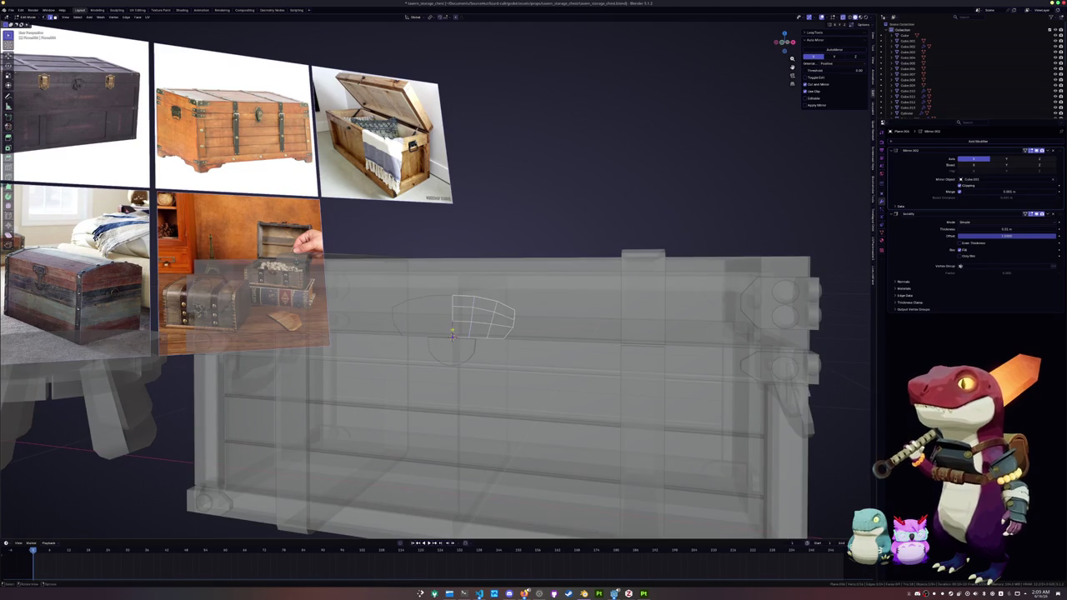
key(Tab)
Add a cube, shrink it to a small block and raise it along Z onto the hasp plate.
key(shift+a)
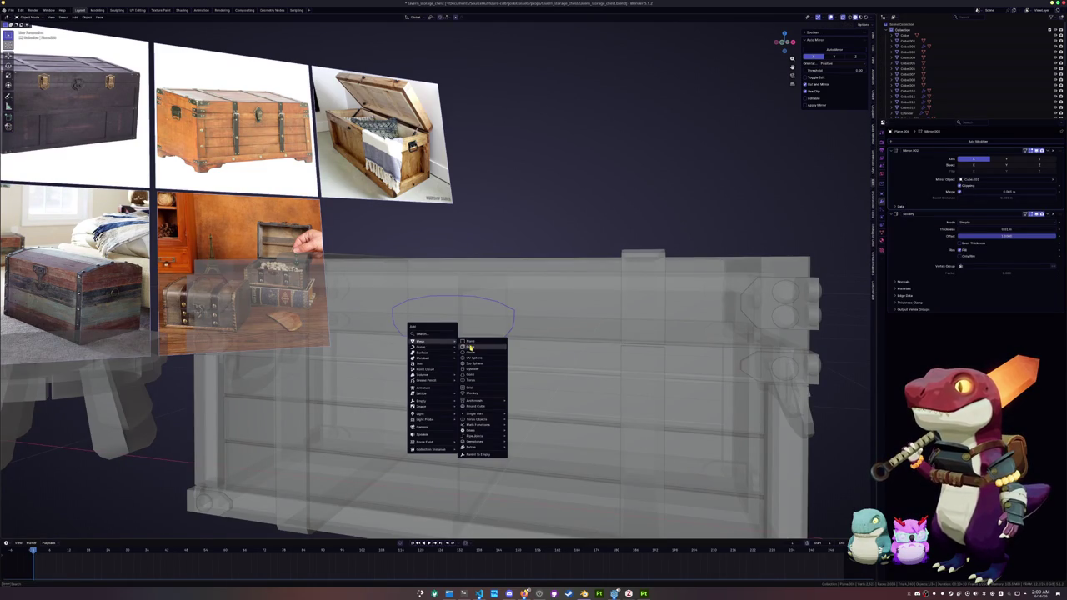
click(471, 347)
key(alt+z)
key(KP_Decimal)
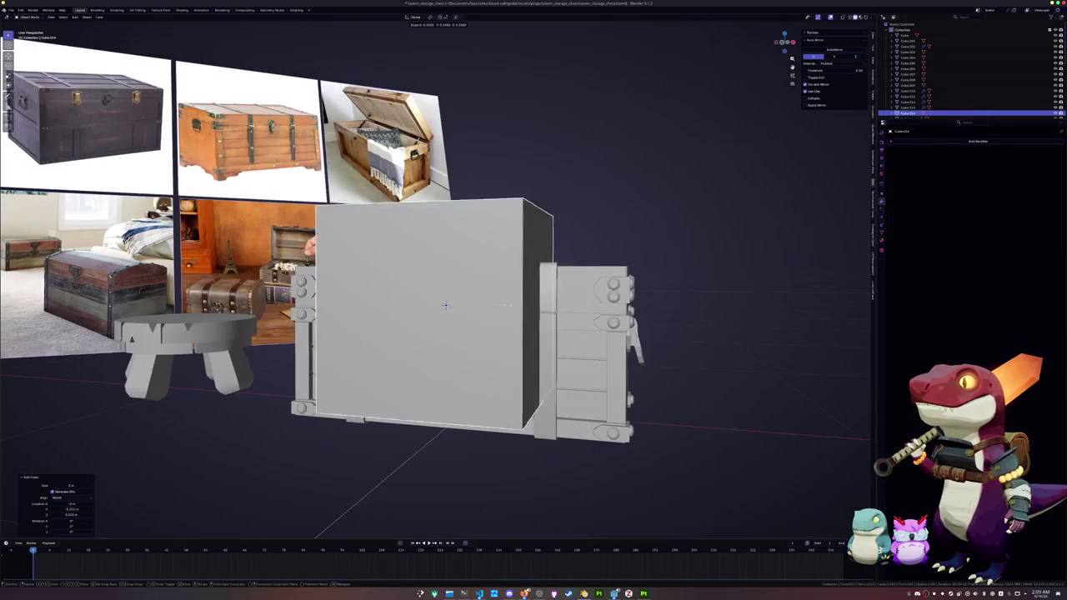
click(516, 355)
scroll(517, 354, up, 3)
key(g)
key(z)
click(509, 334)
key(KP_1)
scroll(562, 348, up, 5)
key(g)
key(z)
click(571, 356)
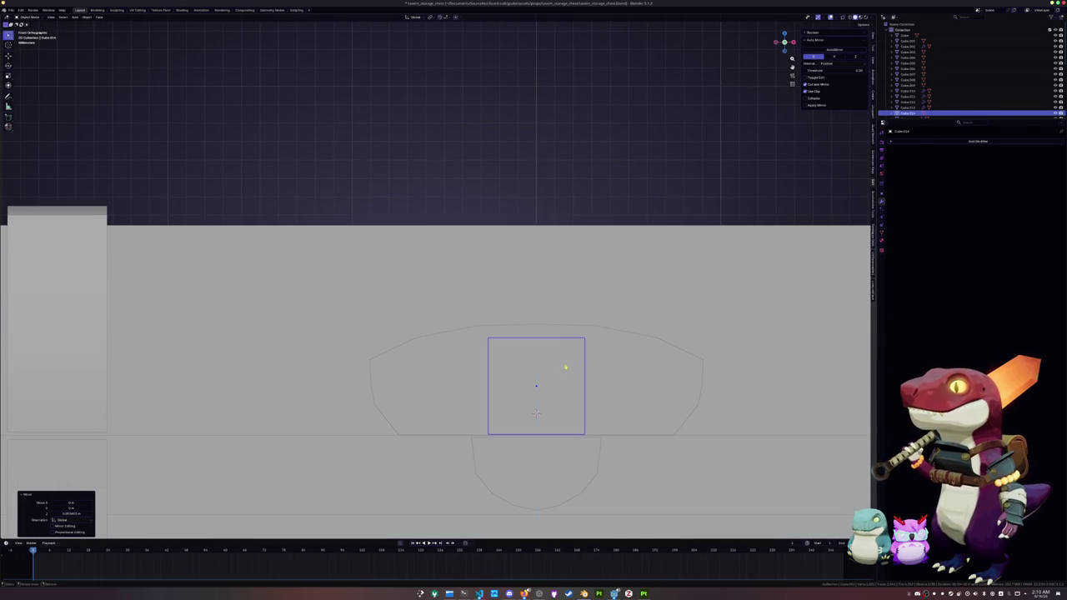
Inset the small block's front face.
middle_drag(567, 357, 379, 446)
right_click(379, 446)
click(396, 392)
mouse_move(417, 401)
middle_down()
mouse_move(481, 397)
mouse_move(351, 404)
middle_up()
scroll(383, 400, up, 3)
key(alt+z)
key(3)
click(350, 404)
key(e)
click(421, 386)
mouse_move(421, 386)
middle_down()
mouse_move(450, 396)
mouse_move(476, 377)
middle_up()
Duplicate the latch block and resize the copy narrower along X and along Y.
key(Tab)
key(shift+d)
key(x)
click(450, 395)
key(g)
key(x)
click(473, 376)
key(s)
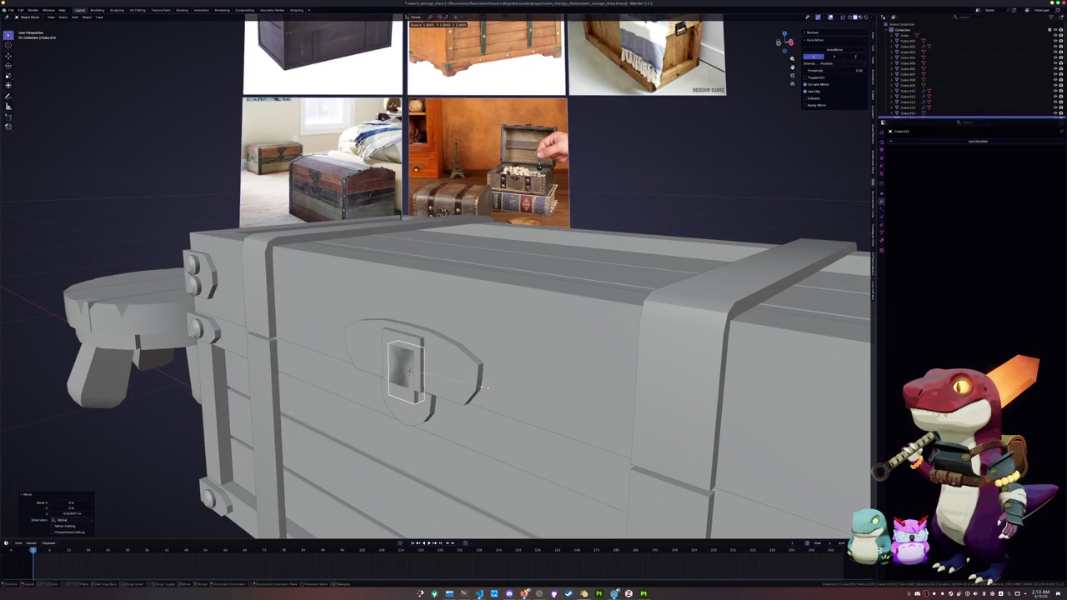
key(y)
click(497, 384)
Slide the latch block along Y into position against the chest.
mouse_move(497, 384)
middle_down()
mouse_move(451, 383)
mouse_move(378, 446)
middle_up()
key(g)
key(y)
click(451, 382)
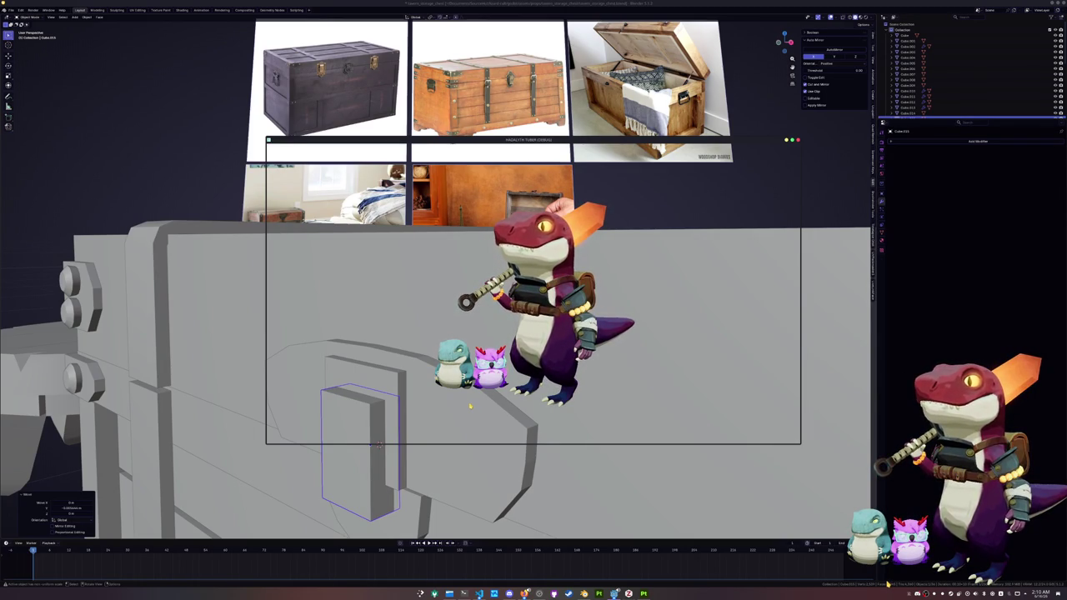
click(281, 298)
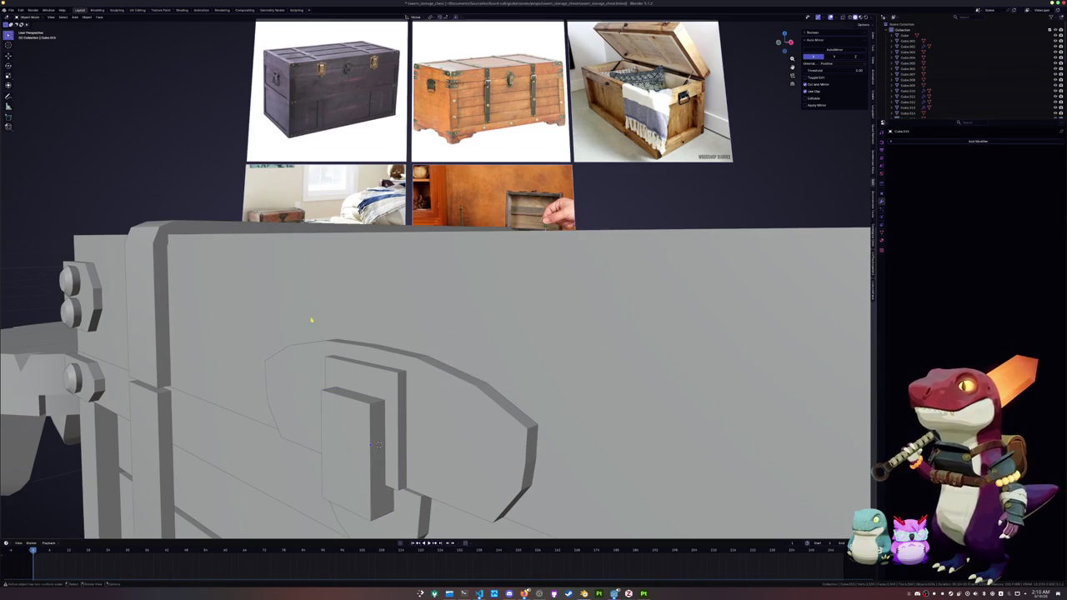
Lengthen the latch by moving its bottom face down along Z.
middle_drag(281, 299, 474, 313)
key(Tab)
click(474, 314)
click(489, 342)
key(g)
key(z)
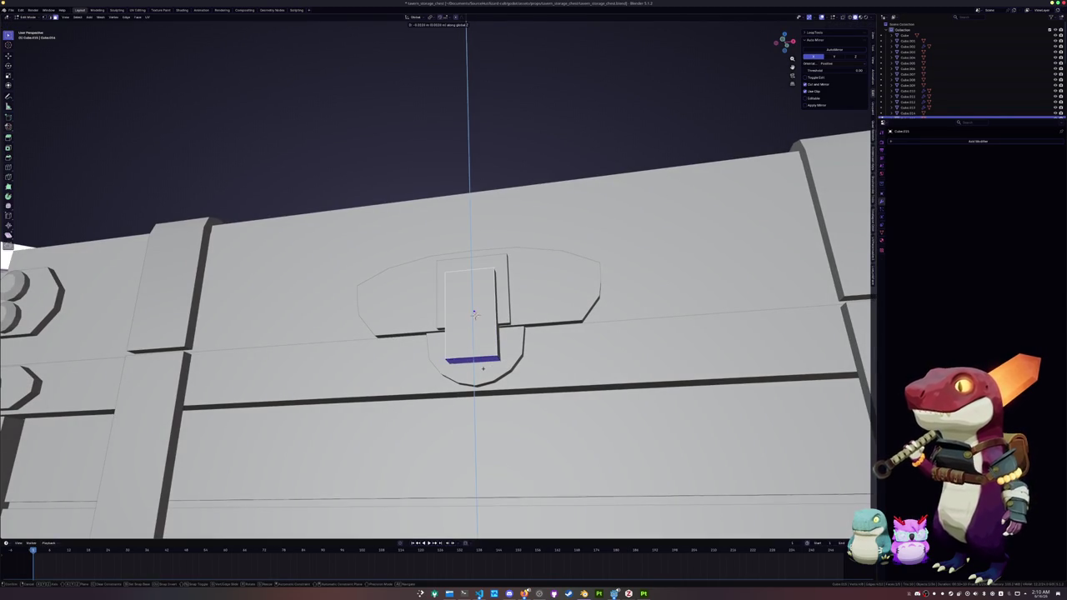
click(483, 367)
middle_drag(482, 367, 454, 386)
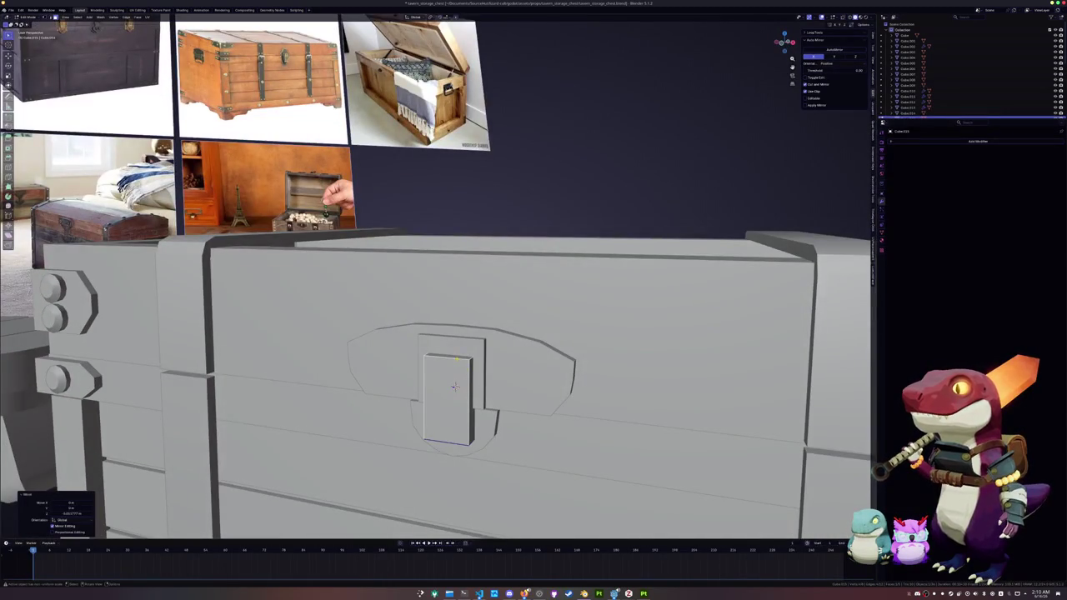
key(Tab)
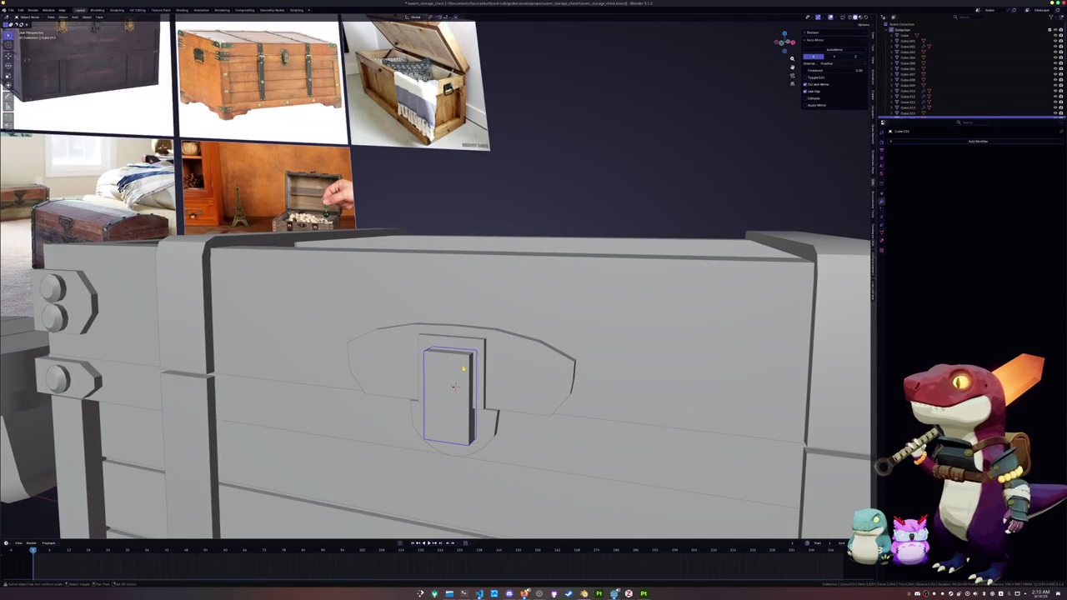
Cut two vertical edge loops into the latch and scale one loop along Z.
click(454, 386)
key(Tab)
scroll(458, 409, up, 1)
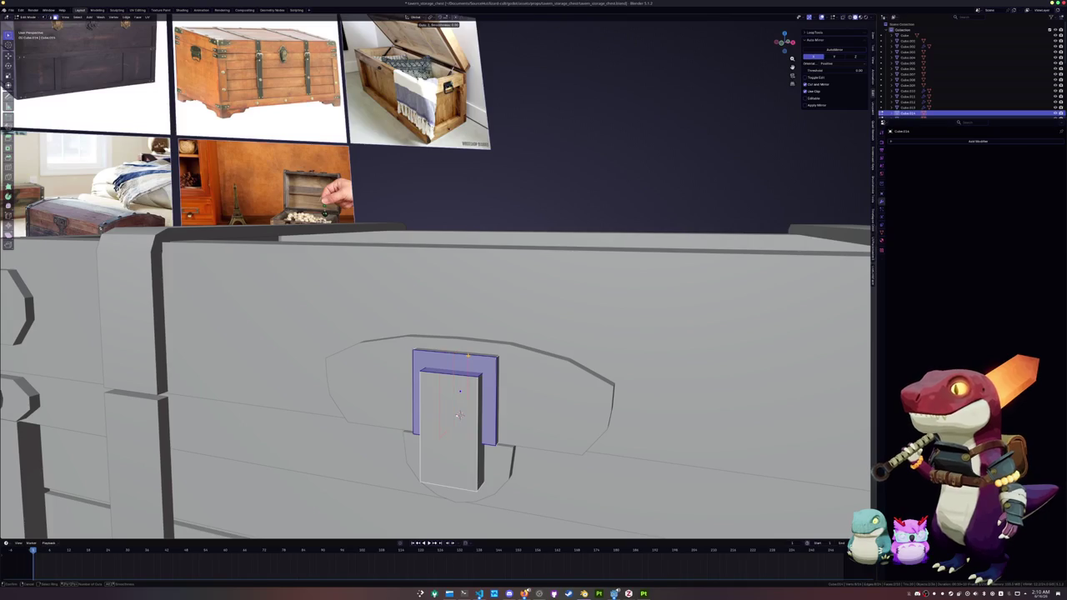
key(ctrl+r)
click(458, 415)
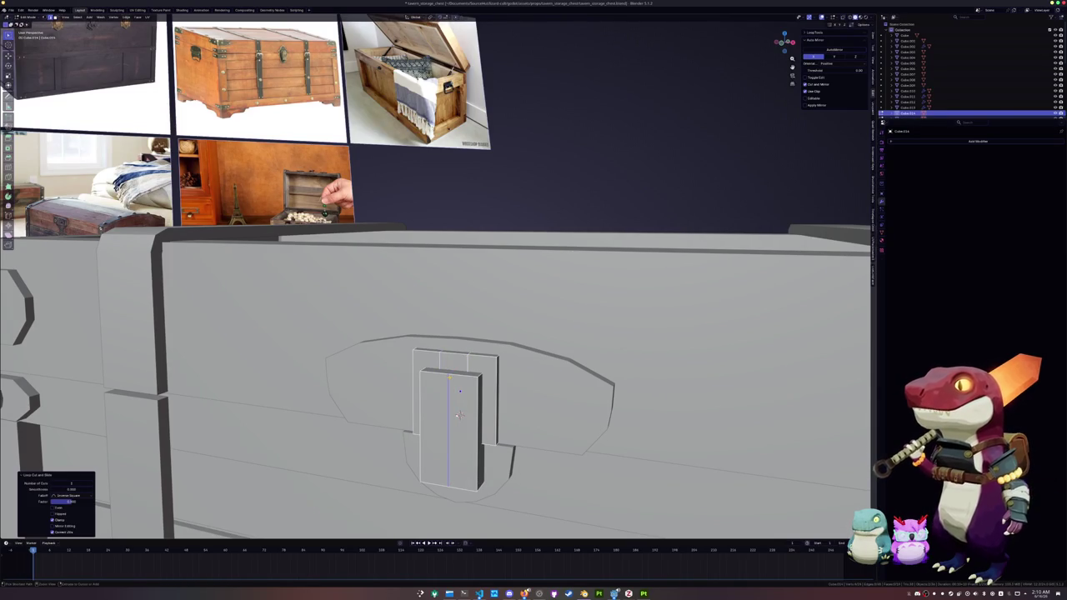
key(ctrl+r)
scroll(457, 414, up, 1)
click(458, 414)
alt+click(458, 414)
middle_drag(458, 414, 546, 338)
key(s)
key(z)
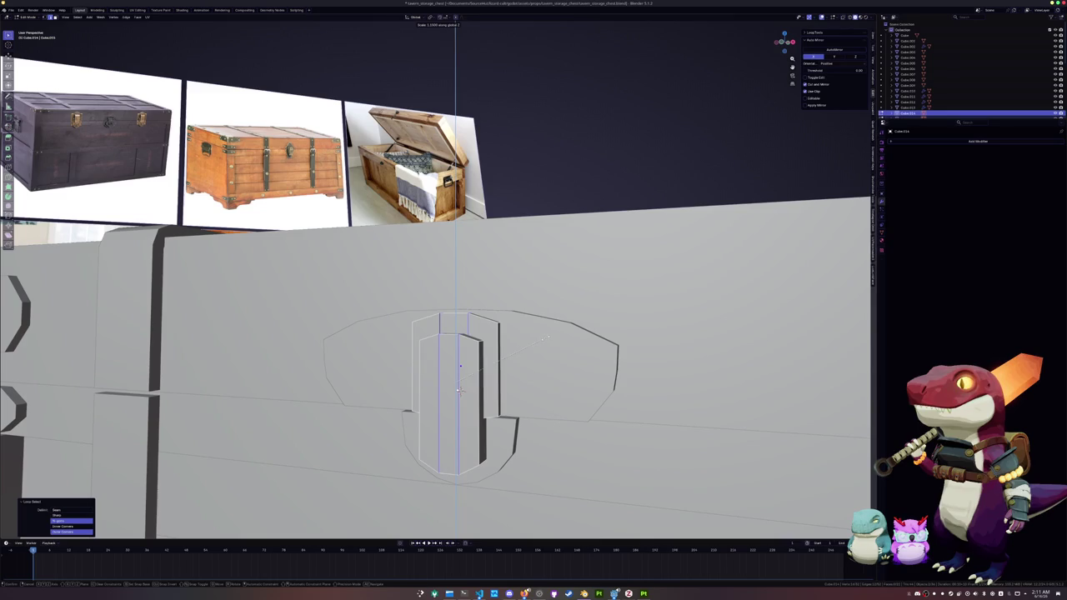
click(459, 391)
key(Tab)
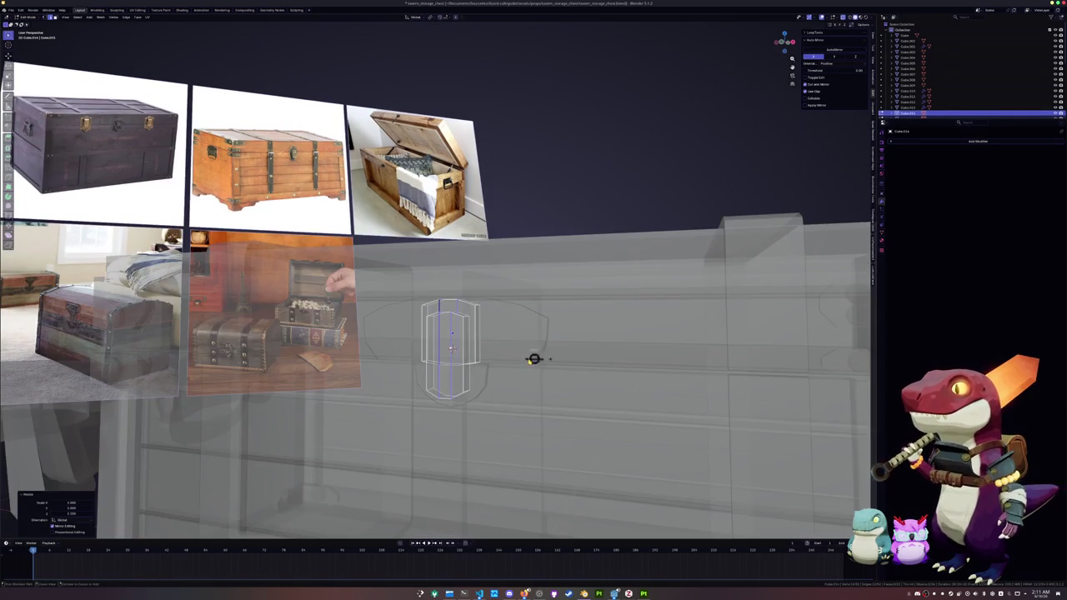
Apply auto smooth shading to the lower latch part.
middle_drag(446, 350, 441, 355)
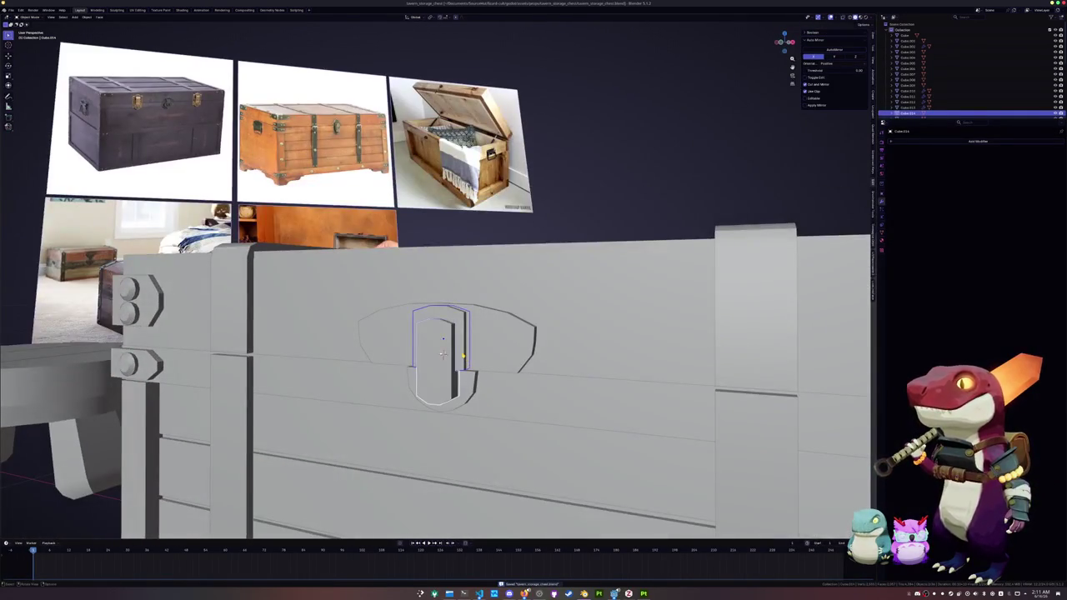
click(443, 354)
right_click(442, 353)
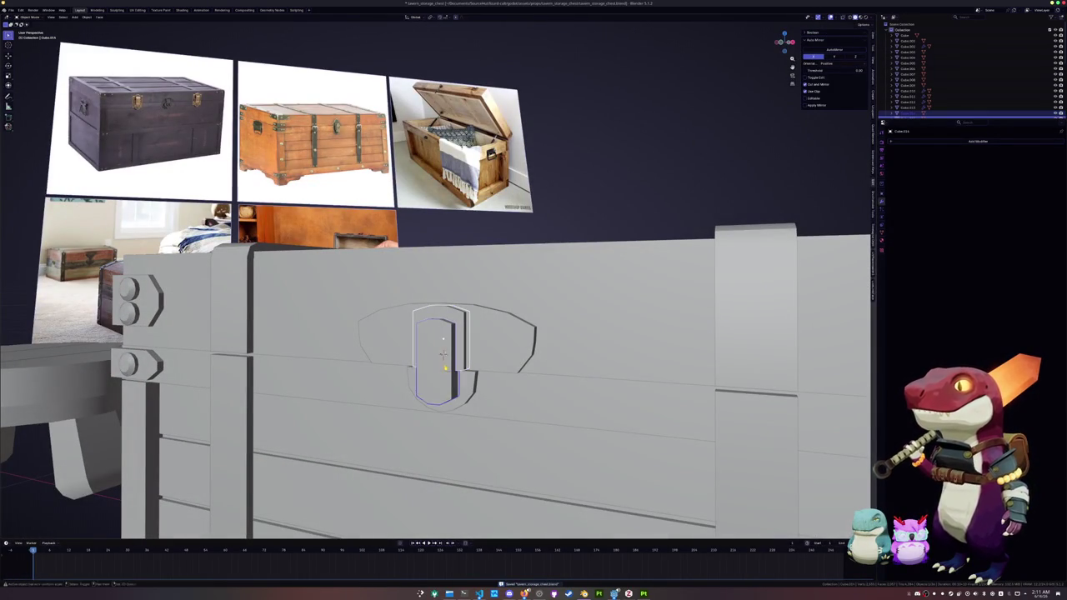
click(443, 353)
scroll(442, 354, down, 3)
mouse_move(442, 353)
middle_down()
mouse_move(379, 416)
mouse_move(386, 423)
middle_up()
scroll(417, 383, down, 3)
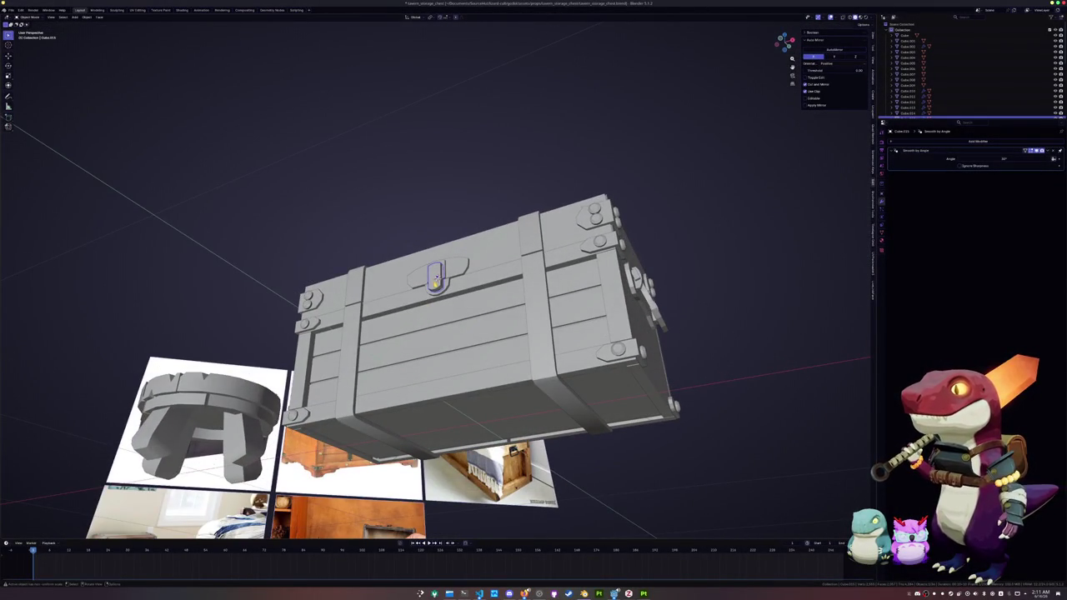
Select edge and face loops on the latch in X-ray view.
key(Tab)
key(alt+z)
key(KP_Decimal)
ctrl+alt+click(432, 281)
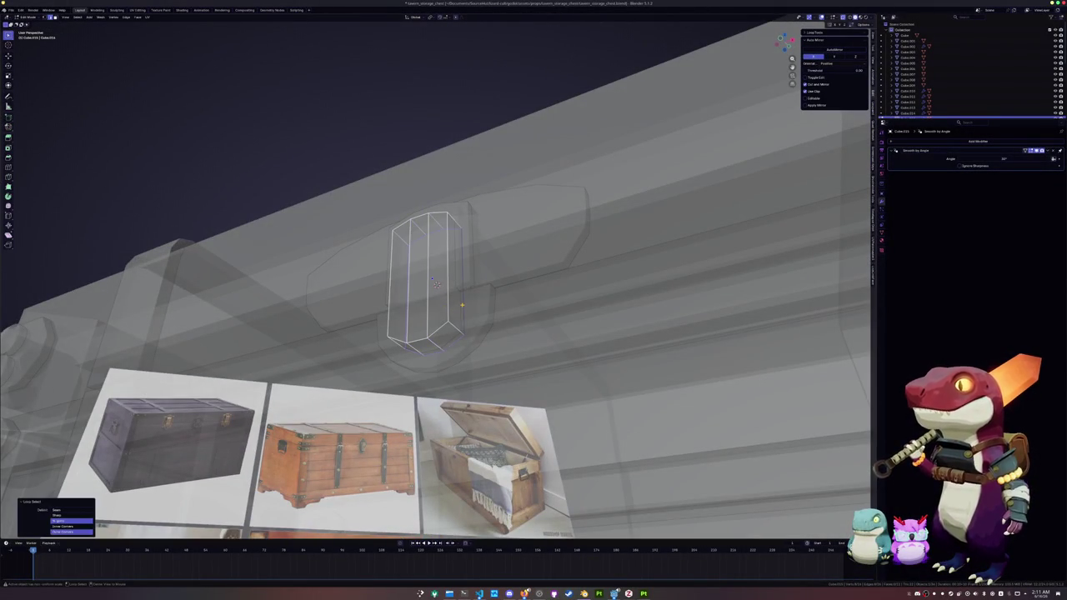
key(ctrl+3)
middle_drag(435, 284, 455, 265)
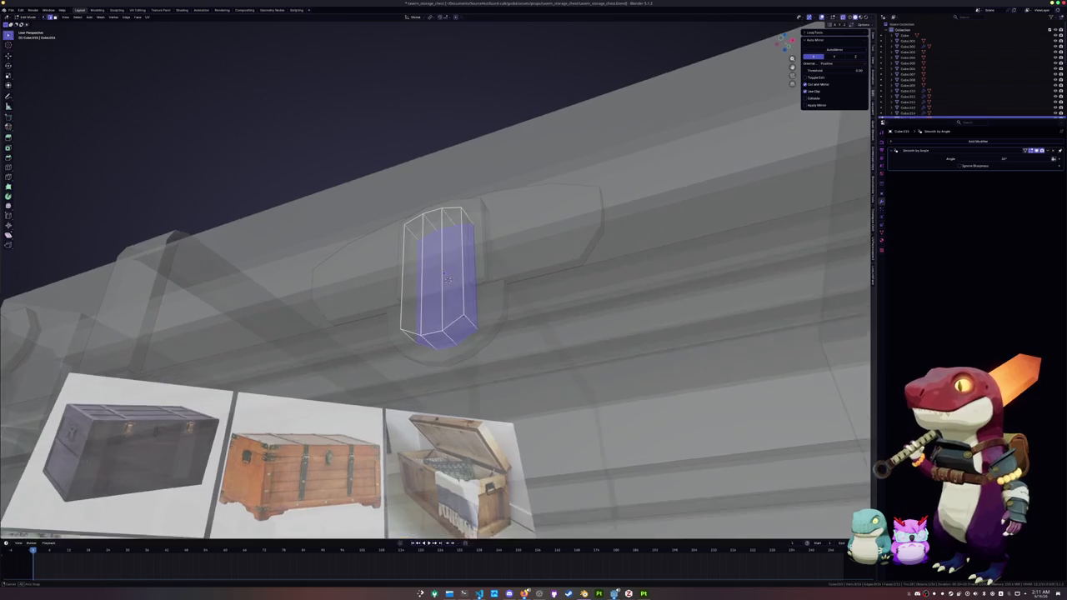
key(alt+a)
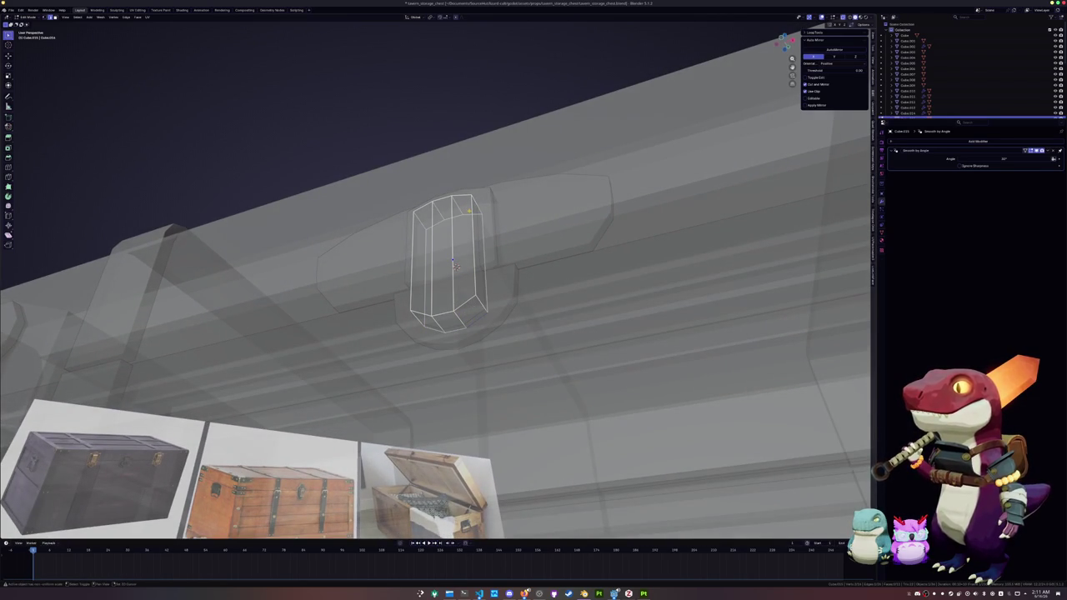
alt+click(480, 265)
key(alt+a)
alt+click(455, 265)
key(alt+a)
alt+click(455, 265)
key(Tab)
Move the other box object vertically to its new height.
click(493, 253)
key(Tab)
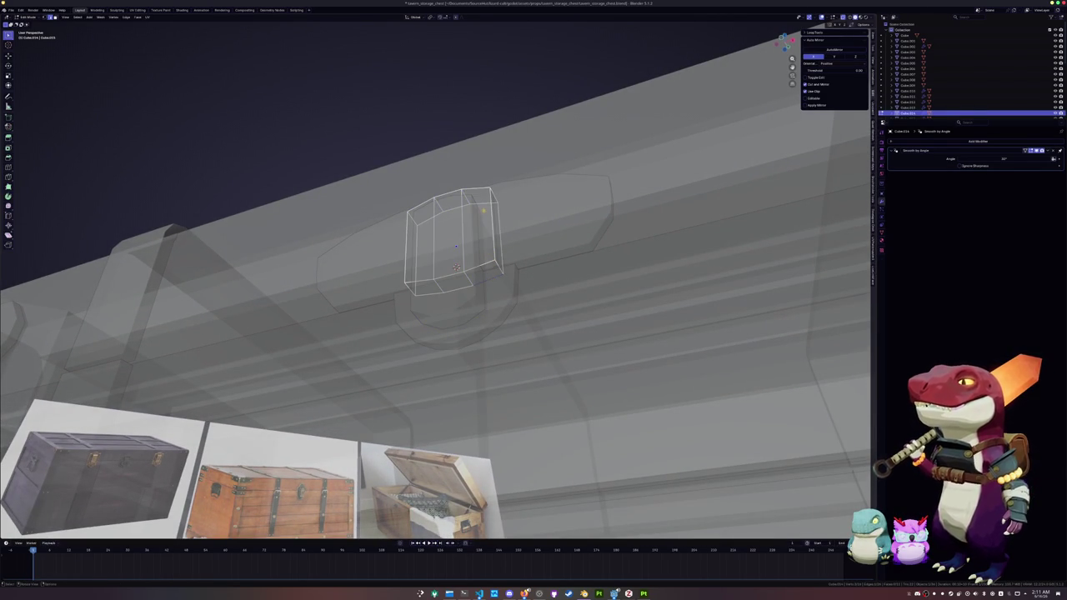
key(Tab)
key(g)
key(z)
click(488, 250)
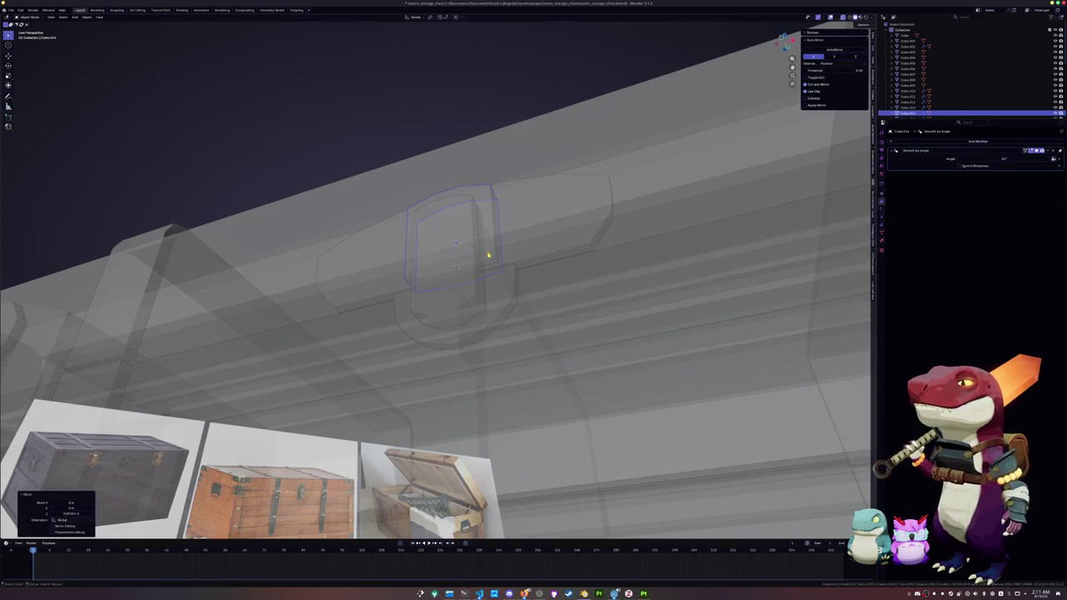
Move the latch's top edges along Z, then turn X-ray off and zoom out.
middle_drag(489, 253, 491, 301)
key(alt+z)
key(Tab)
key(2)
click(459, 316)
shift+click(429, 322)
key(g)
key(z)
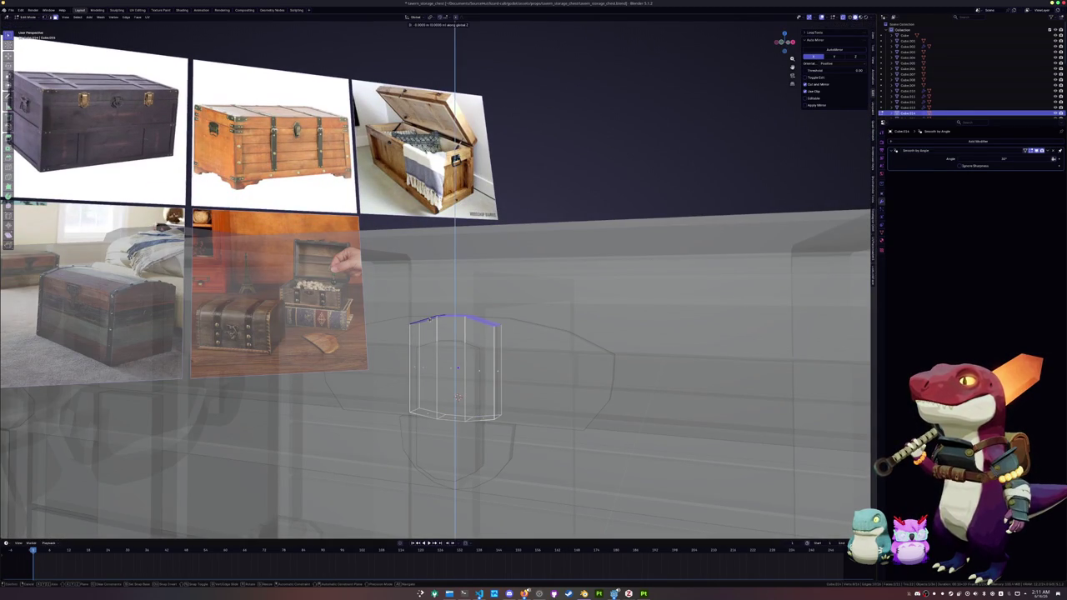
click(457, 398)
key(Tab)
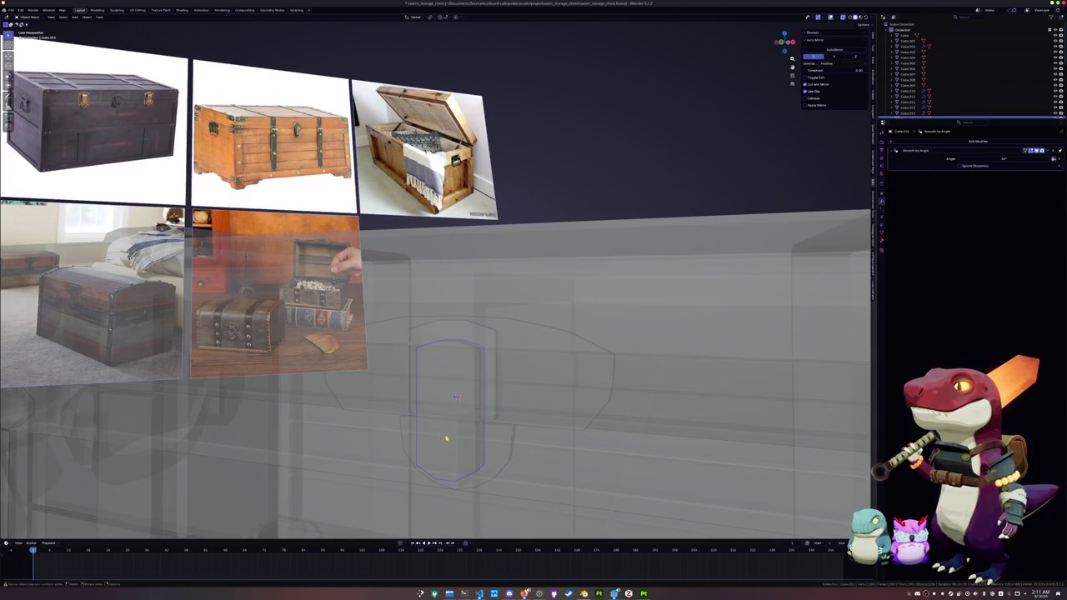
key(alt+z)
scroll(443, 439, down, 5)
scroll(703, 388, down, 3)
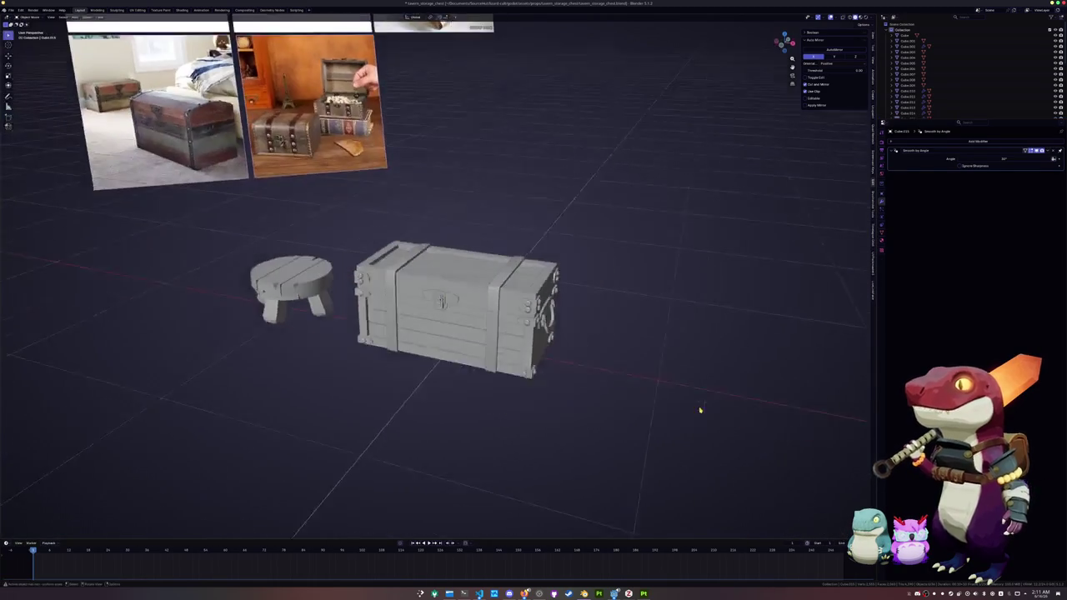
Select the strap object and enter its Edit Mode.
middle_drag(647, 400, 472, 366)
scroll(473, 366, up, 3)
scroll(472, 366, up, 2)
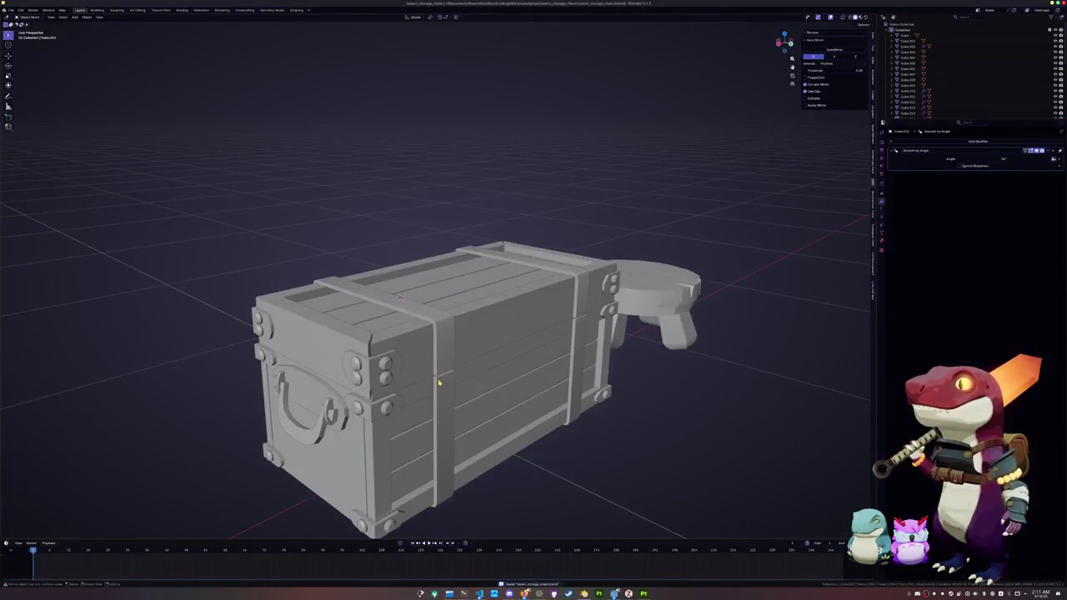
click(438, 380)
key(Tab)
key(Tab)
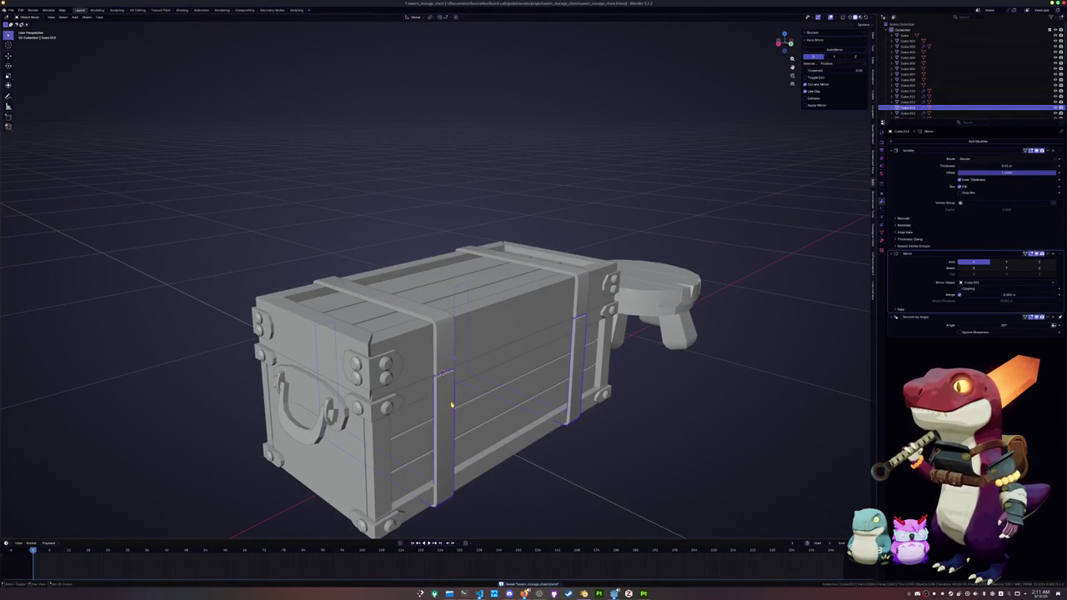
Add a cylinder and scale it down to a small size.
key(shift+a)
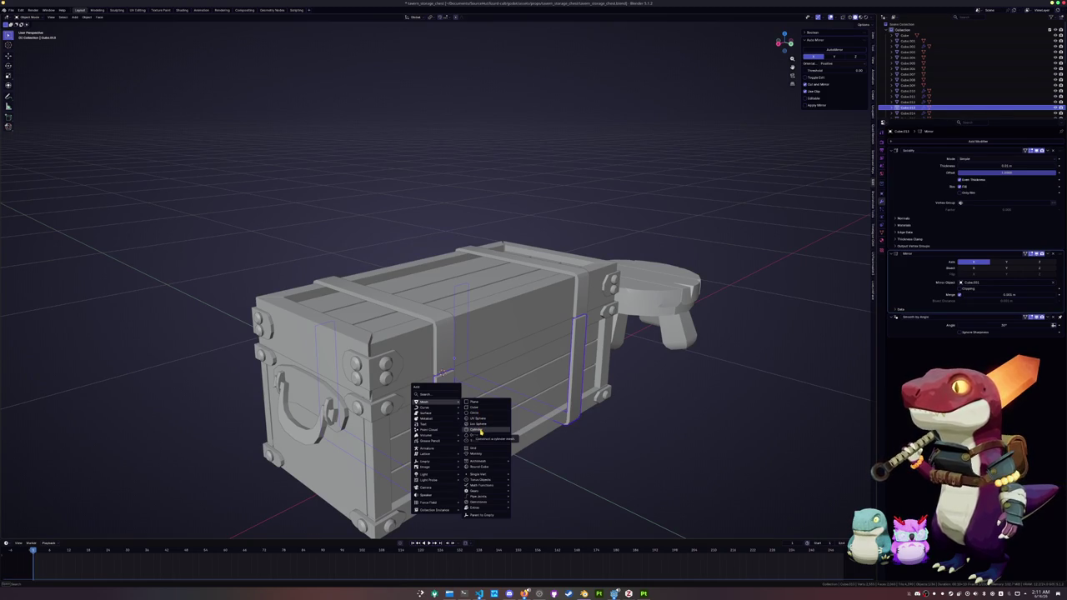
click(480, 431)
scroll(473, 354, down, 4)
key(s)
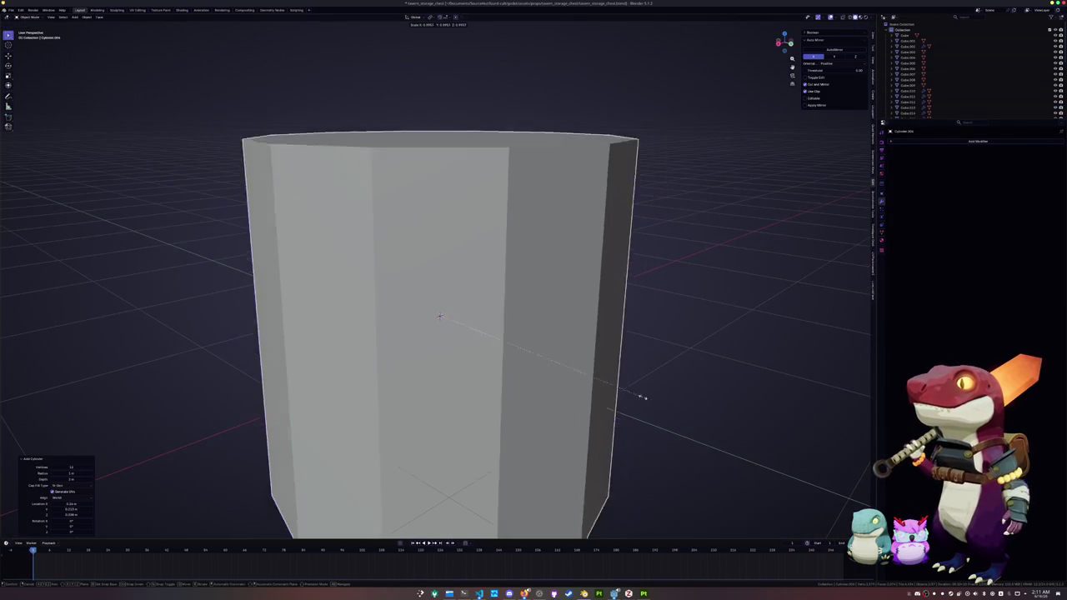
click(450, 329)
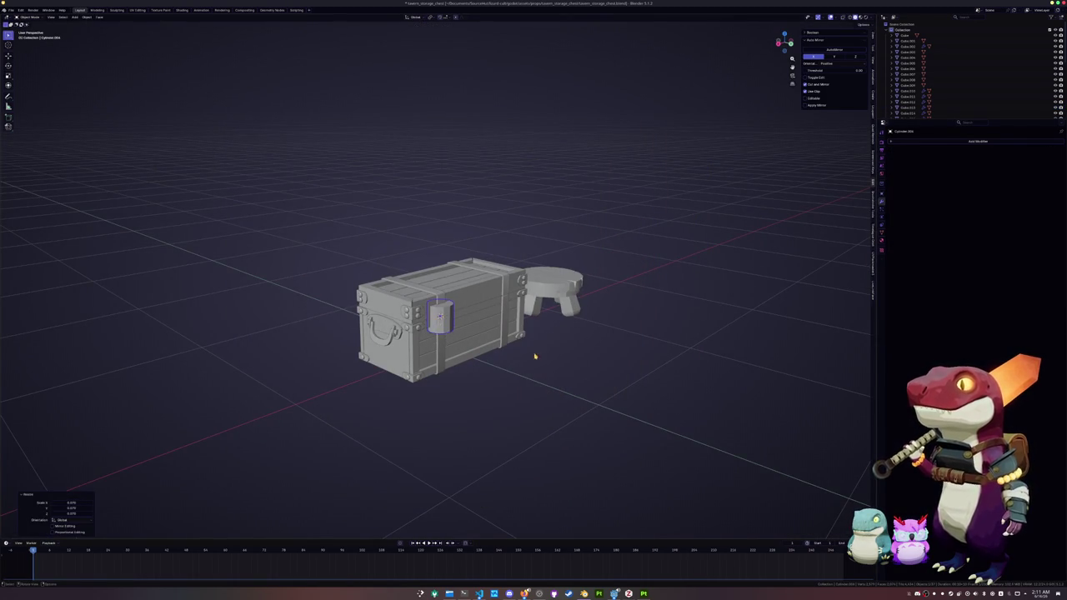
scroll(450, 329, up, 3)
key(s)
click(492, 367)
Rotate the cylinder 90° about X and 90° about Z.
text(rx90)
key(Return)
text(rz90)
key(Return)
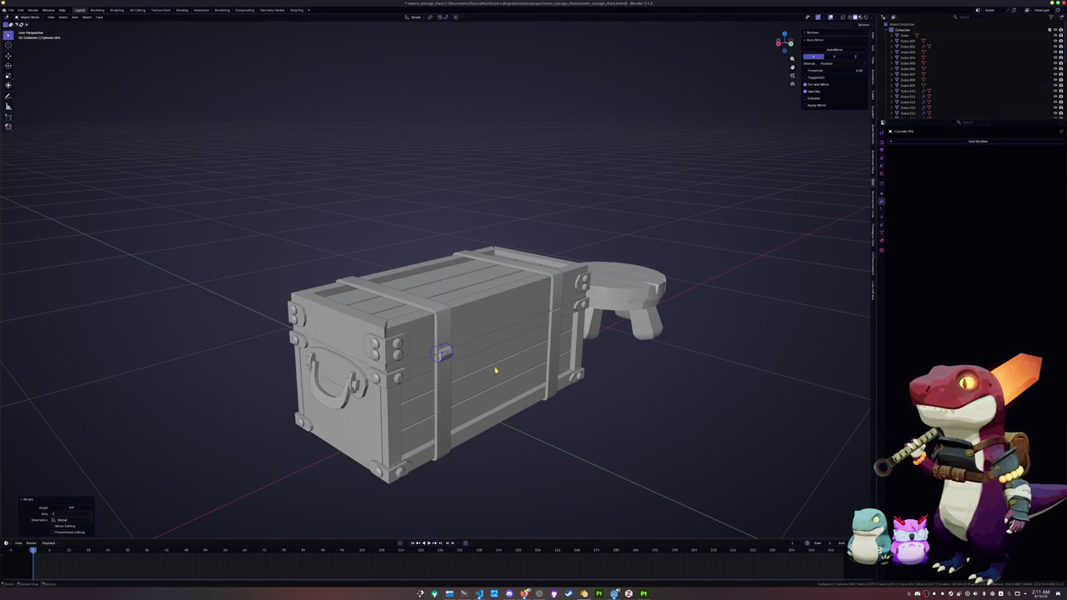
From the back view, stretch the cylinder along X and resize it to its final size.
key(KP_1)
key(ctrl+KP_1)
scroll(415, 312, up, 2)
ctrl+scroll(453, 311, up, 2)
key(s)
key(x)
click(490, 317)
middle_drag(490, 317, 658, 344)
key(s)
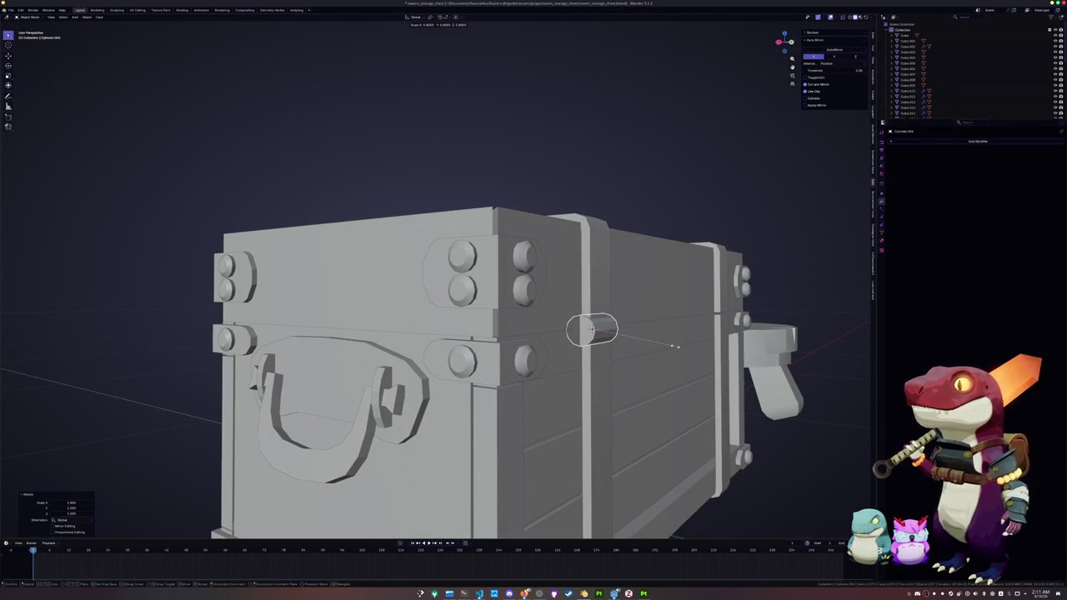
click(676, 346)
middle_drag(674, 350, 695, 336)
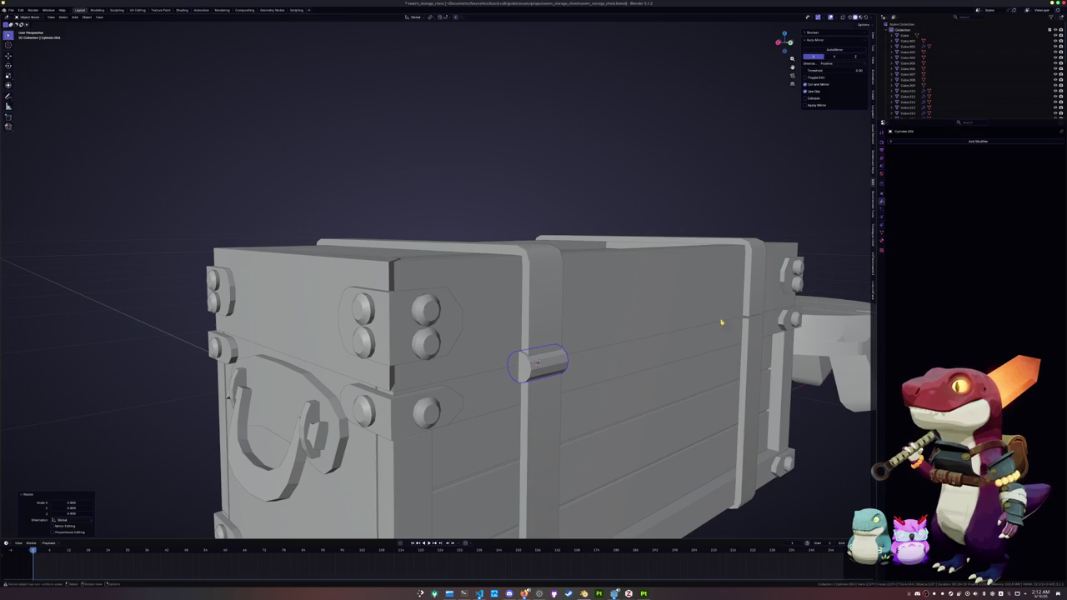
Add a Mirror modifier to the cylinder with Cube.001 as the mirror object.
click(954, 142)
click(959, 150)
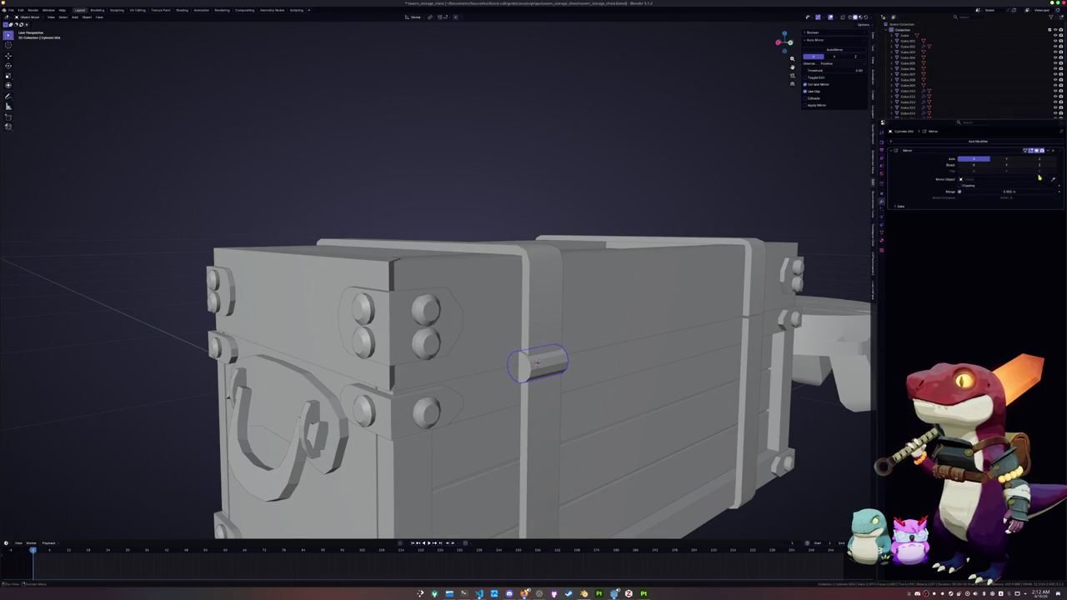
click(1054, 181)
click(717, 292)
middle_drag(708, 295, 703, 401)
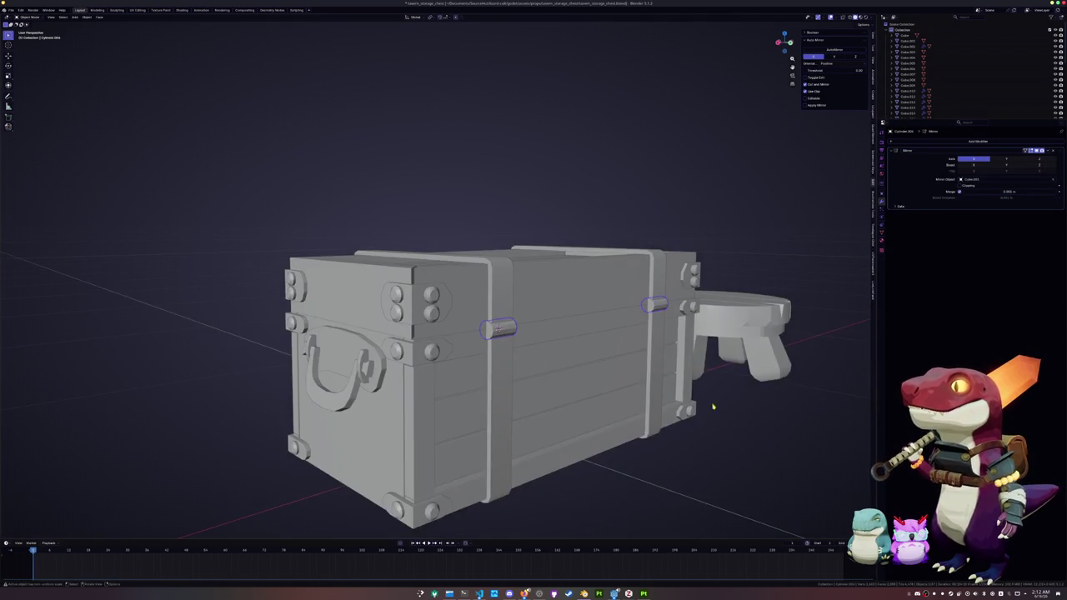
mouse_move(735, 433)
middle_down()
mouse_move(576, 428)
mouse_move(565, 393)
middle_up()
Select the side handle bracket and edit its mesh in front view with X-ray on.
click(553, 338)
key(KP_1)
scroll(564, 351, up, 3)
scroll(564, 351, up, 3)
key(Tab)
key(alt+z)
scroll(578, 321, up, 2)
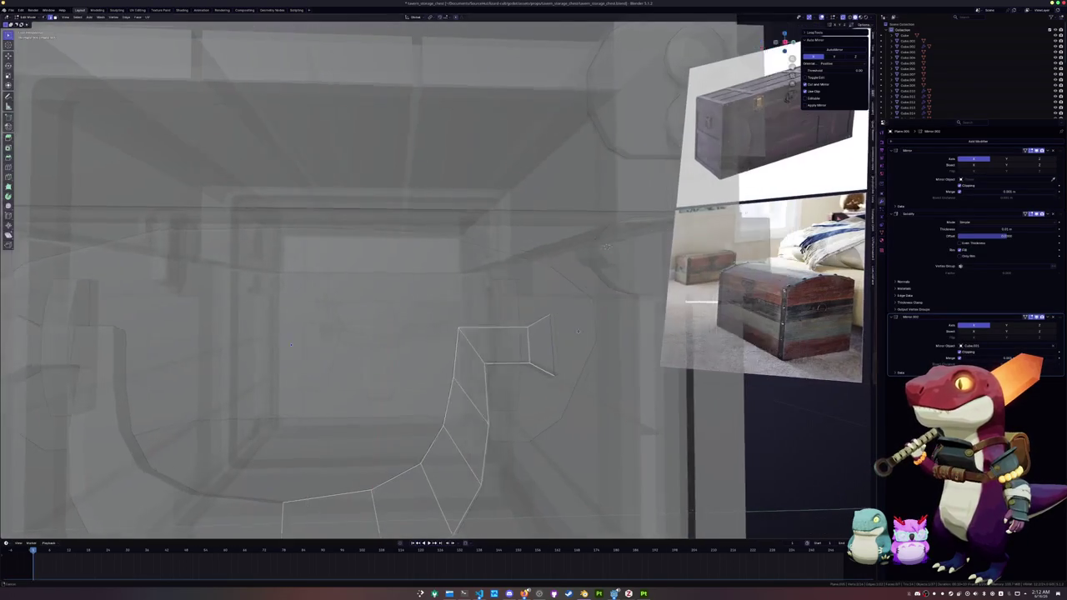
Slide an edge along the bracket, then scale the selection vertically on Z.
key(g)
key(g)
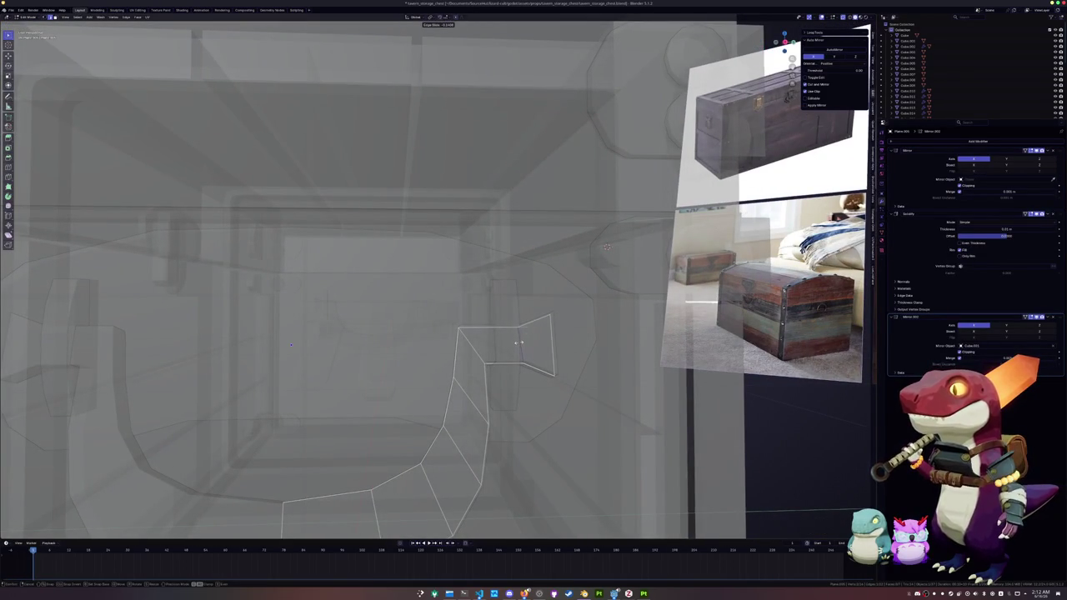
click(520, 342)
shift+middle_drag(520, 342, 470, 364)
key(s)
key(z)
click(470, 365)
Add a new edge loop across the bracket, scale it, and return to Object Mode.
key(ctrl+r)
click(471, 371)
key(s)
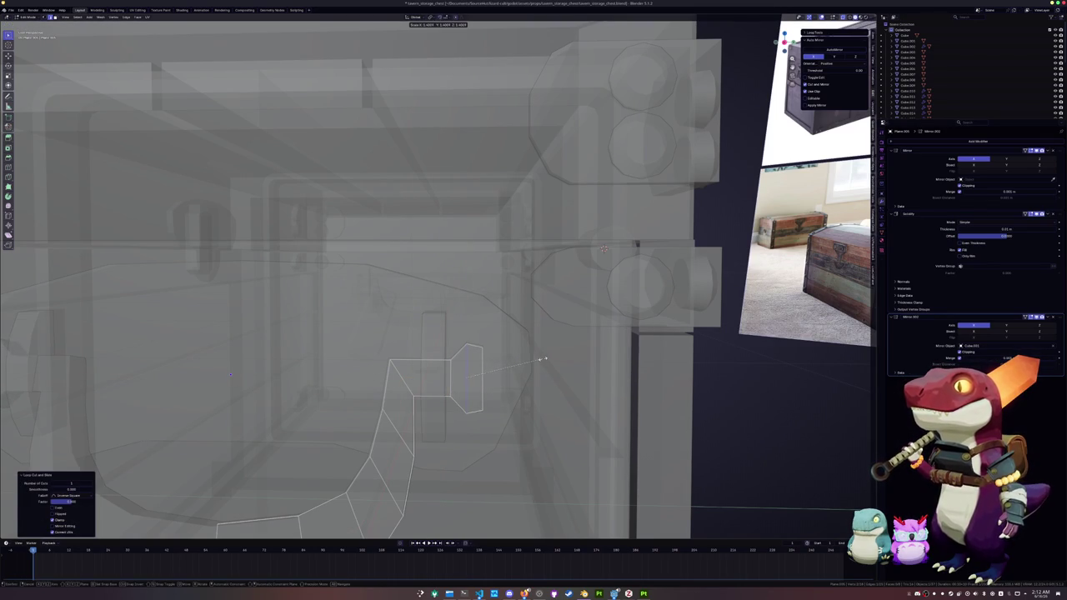
click(489, 376)
key(Tab)
Select the chest's lid band pieces.
scroll(501, 367, down, 8)
mouse_move(425, 375)
middle_down()
mouse_move(424, 357)
mouse_move(414, 419)
mouse_move(405, 376)
mouse_move(324, 386)
mouse_move(400, 381)
mouse_move(397, 361)
middle_up()
scroll(421, 360, up, 3)
scroll(409, 272, up, 4)
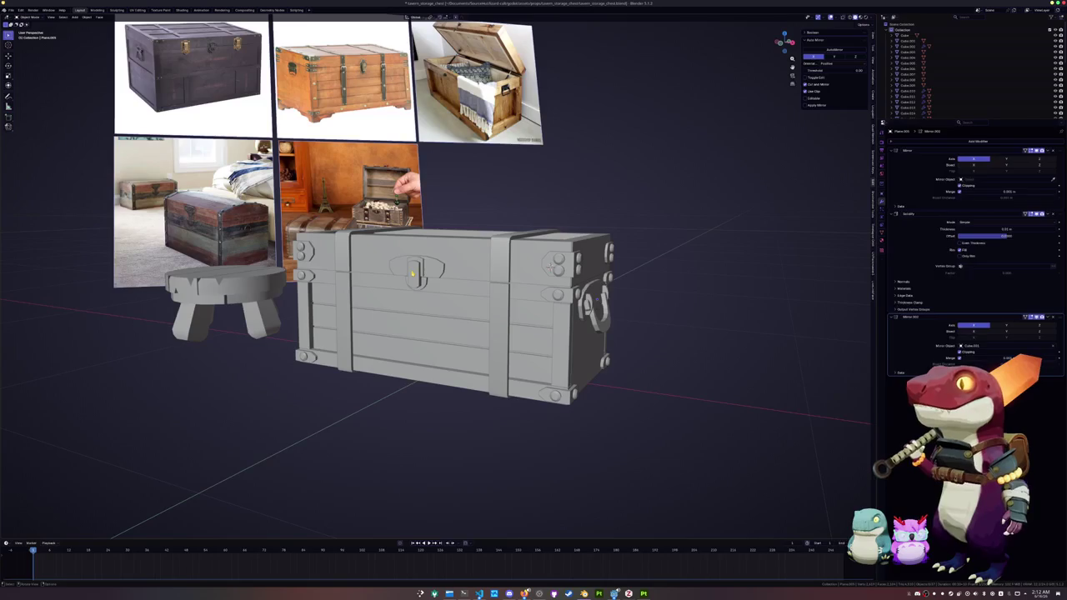
click(412, 273)
click(524, 269)
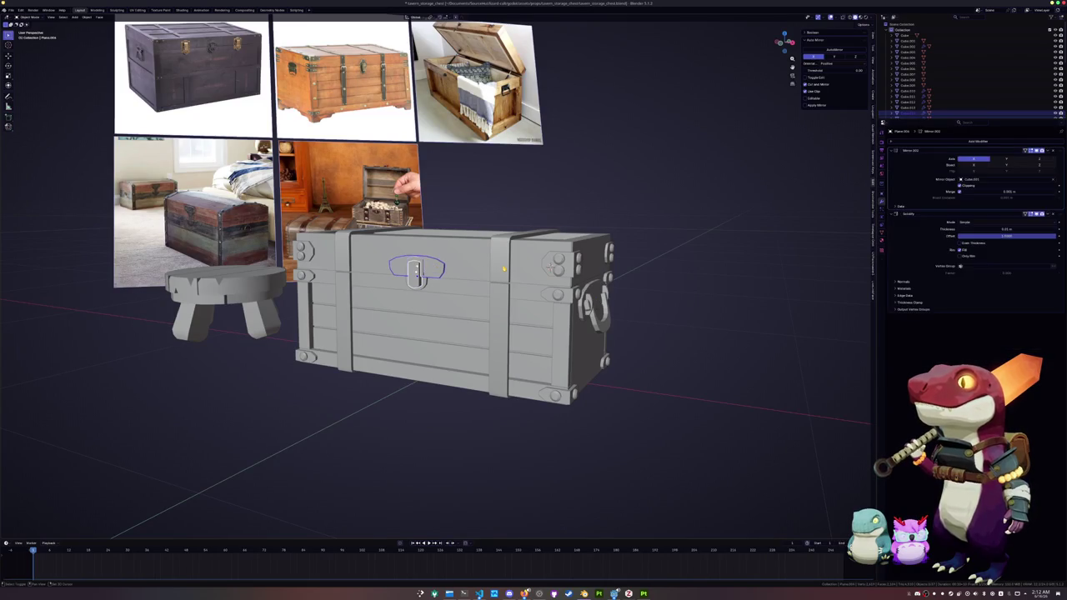
Inspect the lid top, side rivet plates and rivets objects in turn.
click(559, 260)
click(559, 262)
click(559, 262)
click(559, 261)
click(559, 262)
mouse_move(559, 262)
middle_down()
mouse_move(423, 288)
mouse_move(465, 344)
mouse_move(476, 291)
middle_up()
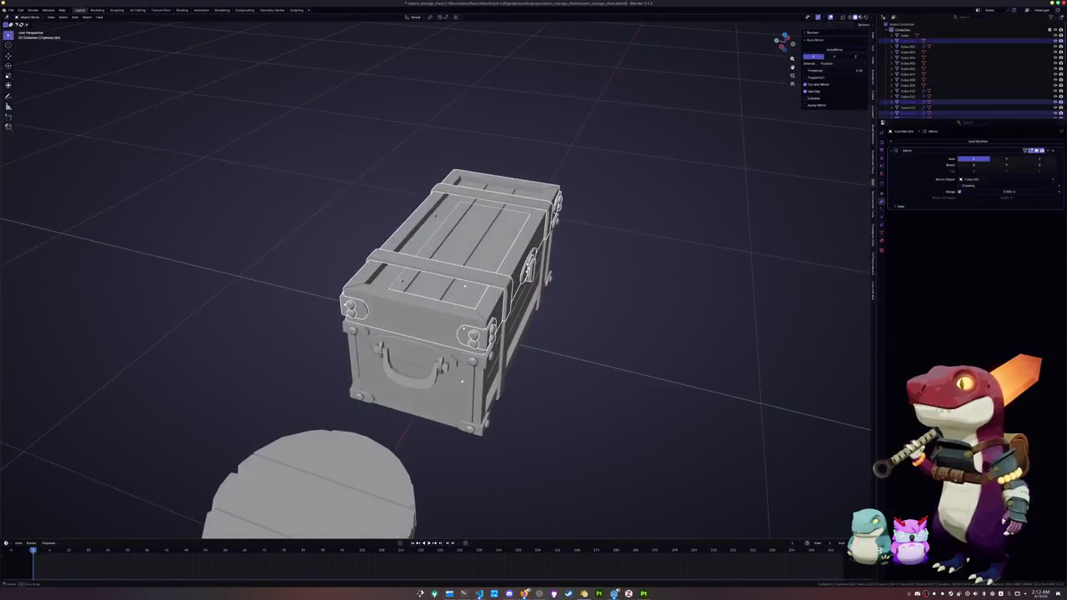
scroll(476, 291, up, 3)
Check another chest piece's modifiers and select the Cube.009 piece.
click(476, 291)
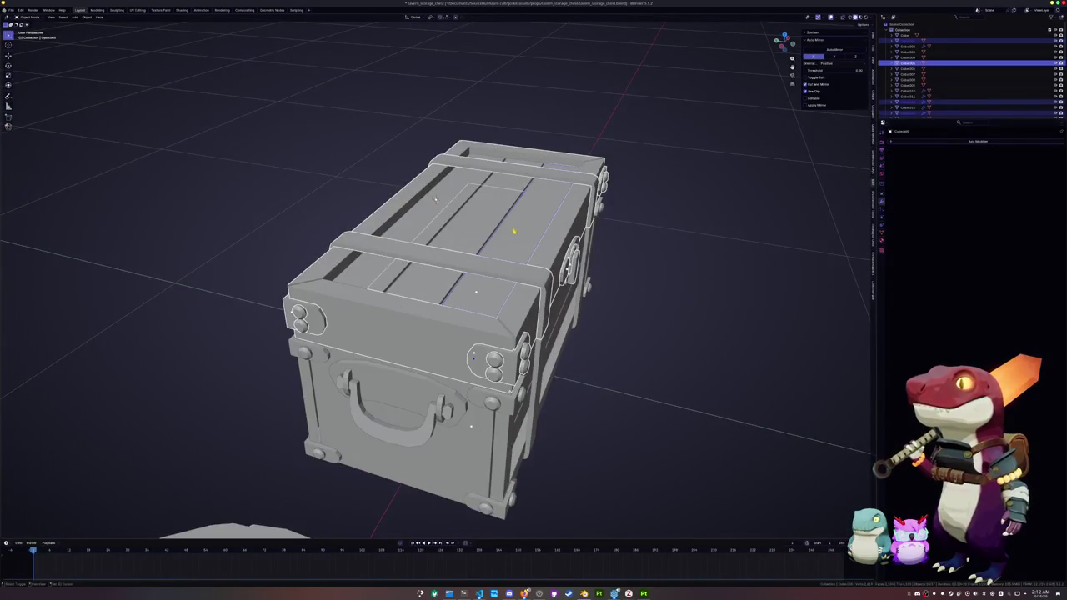
click(472, 214)
mouse_move(472, 214)
middle_down()
mouse_move(485, 515)
mouse_move(495, 233)
mouse_move(518, 236)
middle_up()
scroll(495, 234, up, 3)
scroll(514, 236, up, 3)
scroll(515, 235, up, 2)
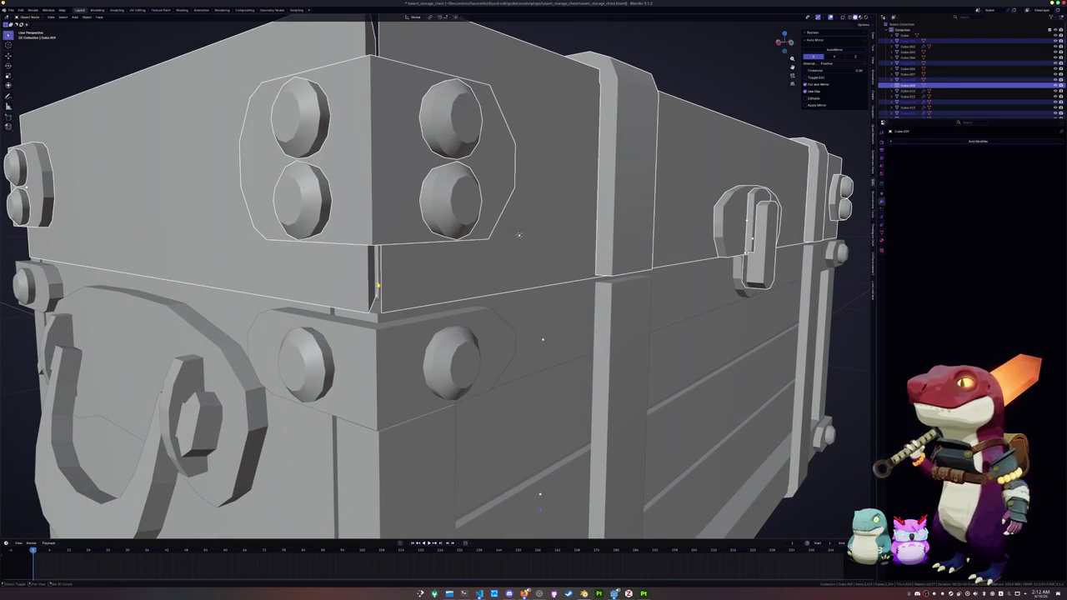
Select the lid and start a vertical move, then cancel so the lid stays closed.
click(518, 236)
scroll(518, 236, down, 10)
key(g)
key(z)
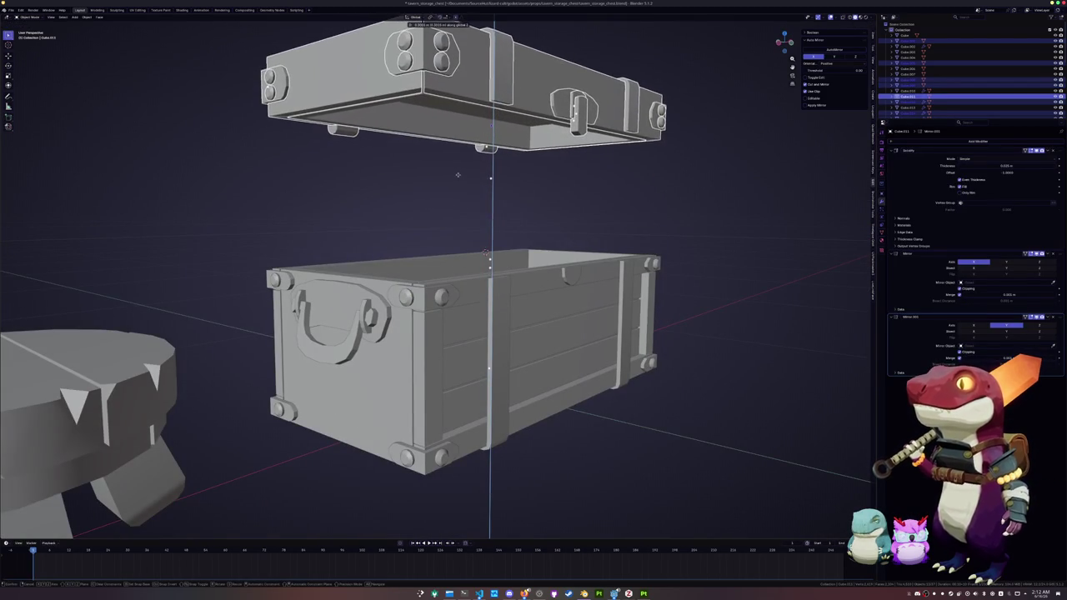
key(Escape)
Save the scene as tavern_storage_chest.blend.
key(ctrl+s)
scroll(615, 219, down, 3)
scroll(614, 219, down, 2)
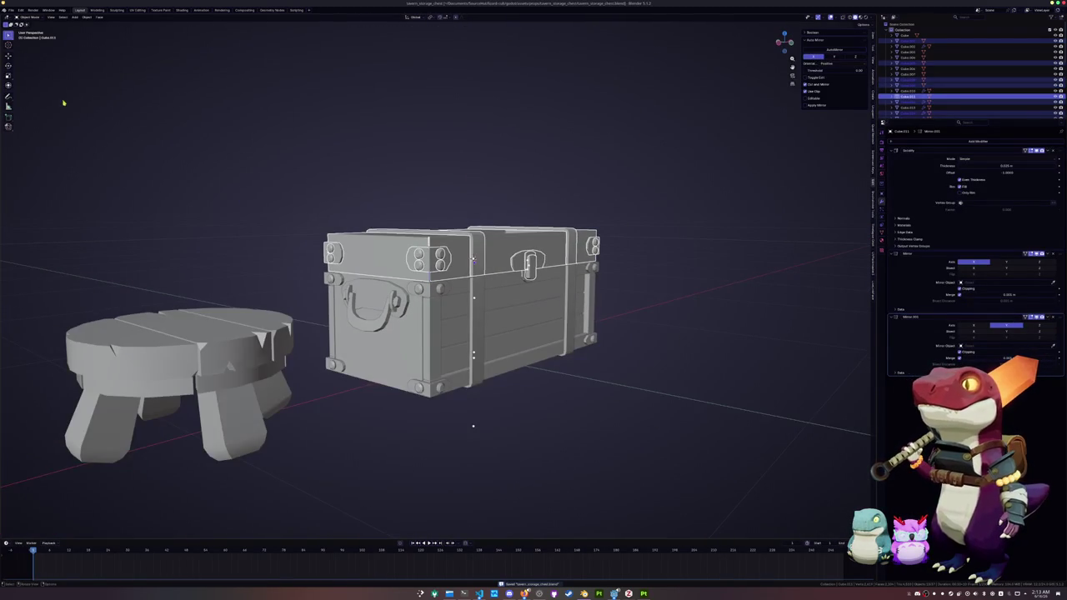
click(11, 9)
Convert the selected chest parts to mesh, apply their transforms and join them into one object.
right_click(265, 145)
mouse_move(265, 179)
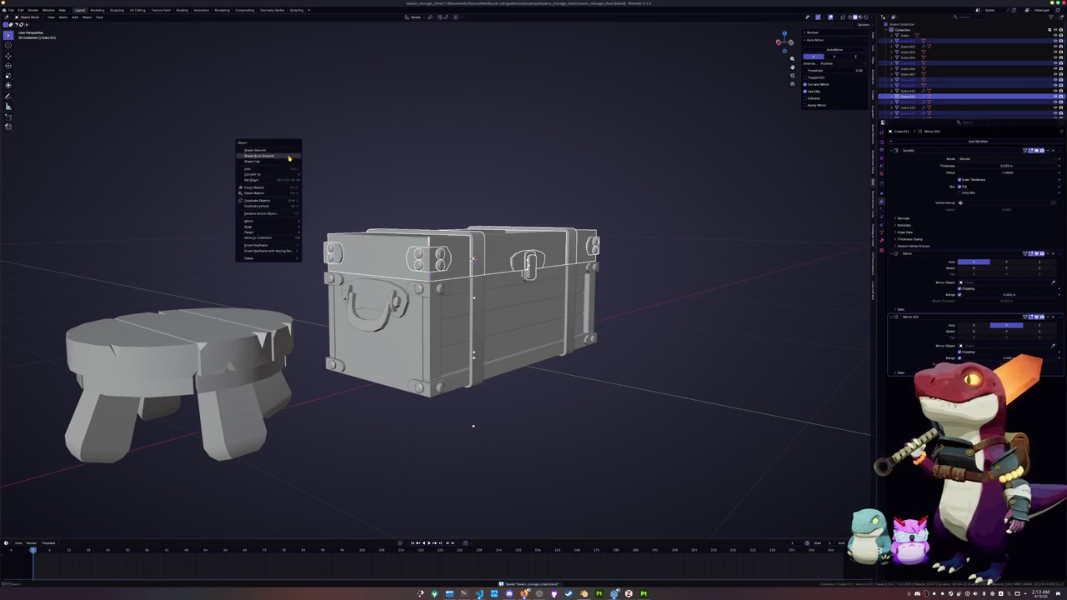
click(315, 175)
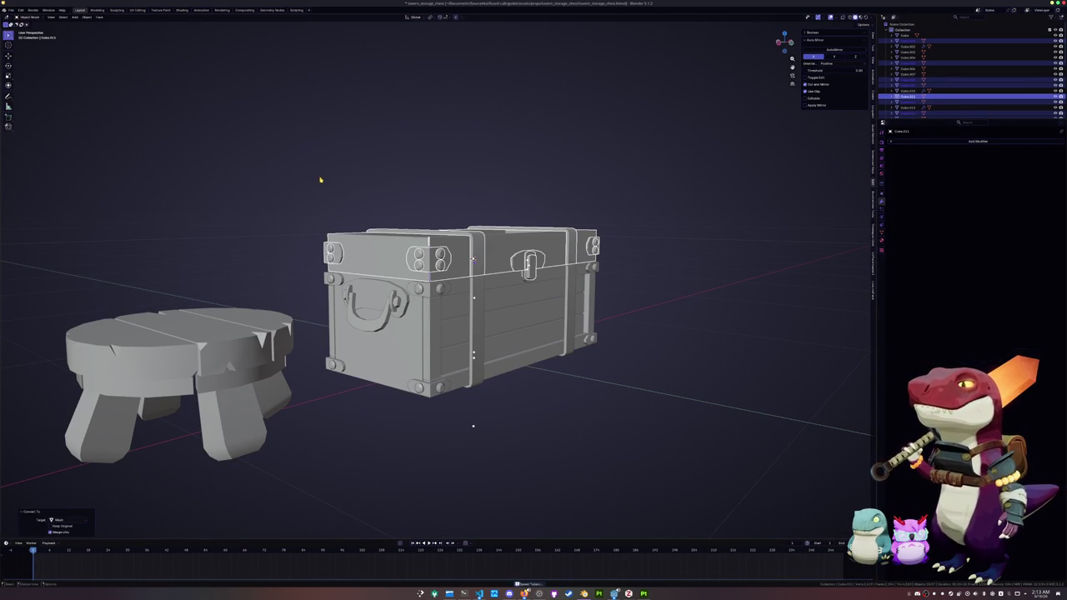
key(ctrl+a)
click(331, 189)
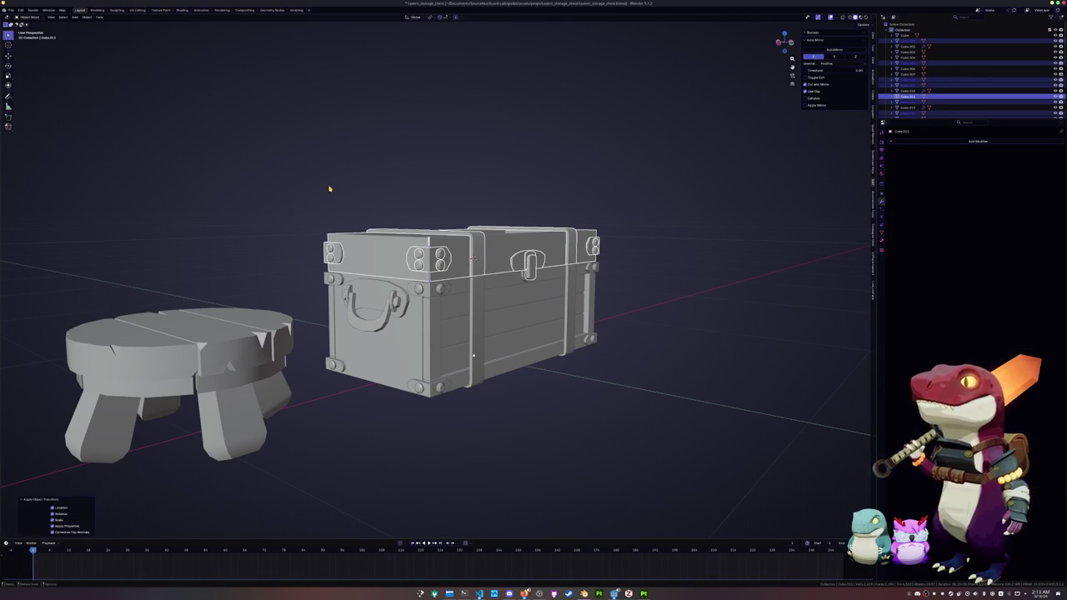
key(ctrl+j)
Select the connected strap pieces of the merged object in Edit Mode.
middle_drag(328, 188, 218, 194)
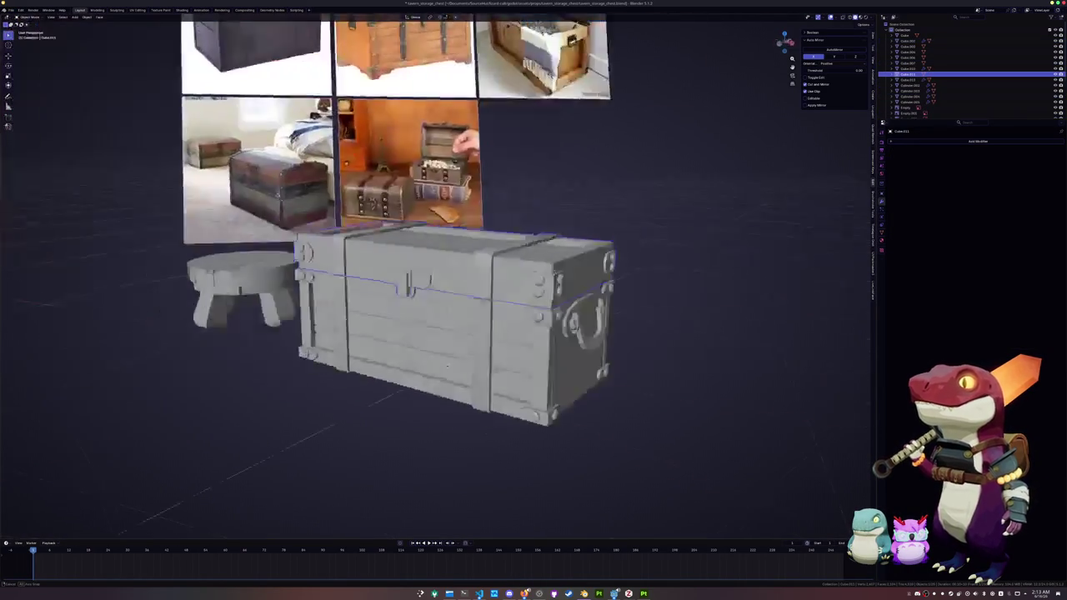
key(Tab)
scroll(392, 276, up, 4)
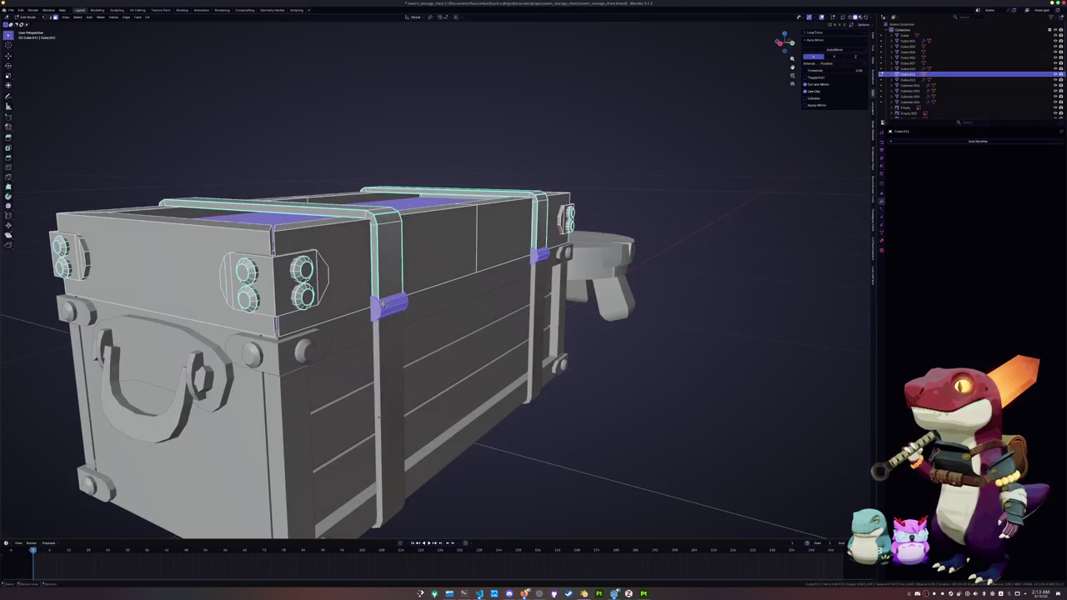
key(ctrl+l)
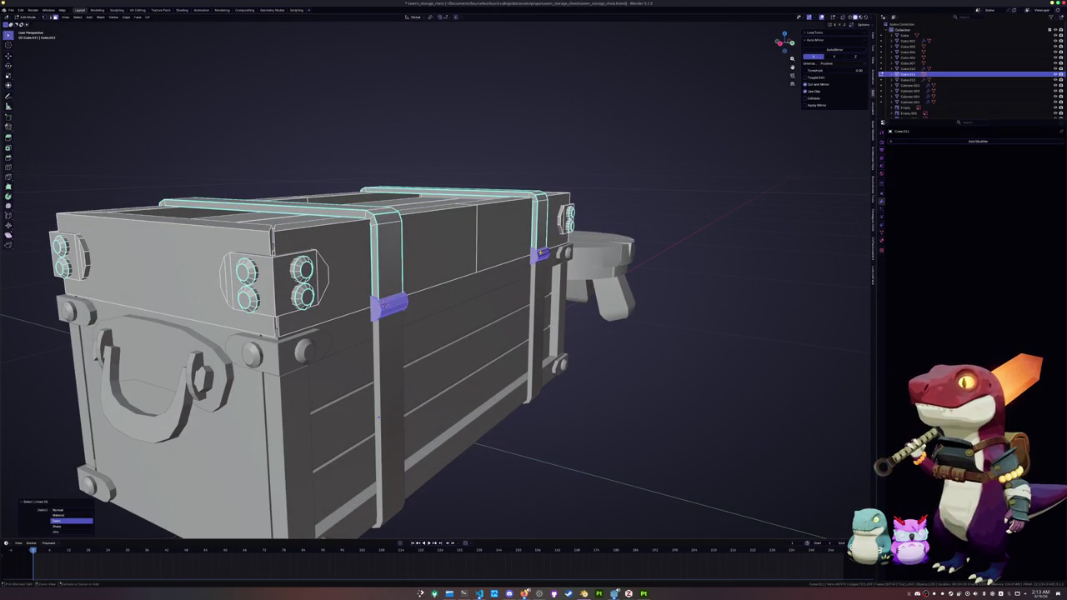
key(Tab)
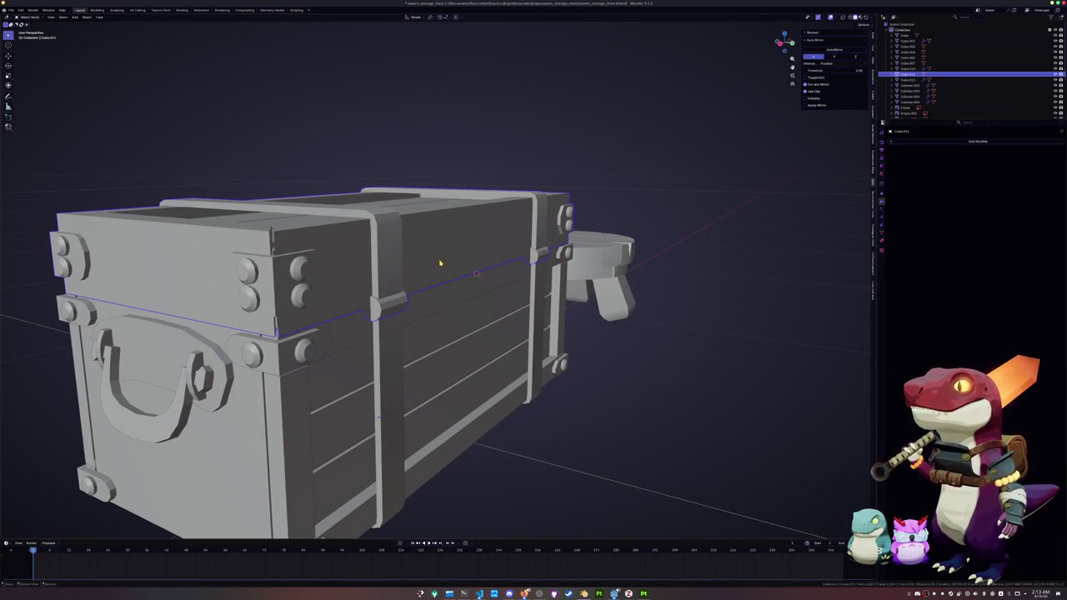
Set the merged object's origin to the 3D cursor.
right_click(440, 264)
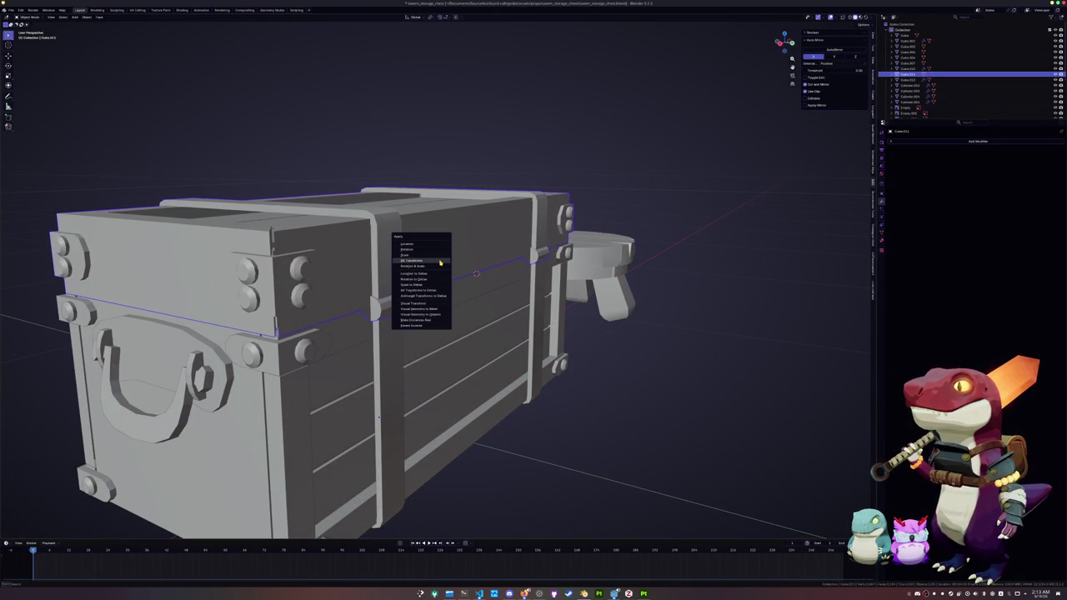
click(97, 17)
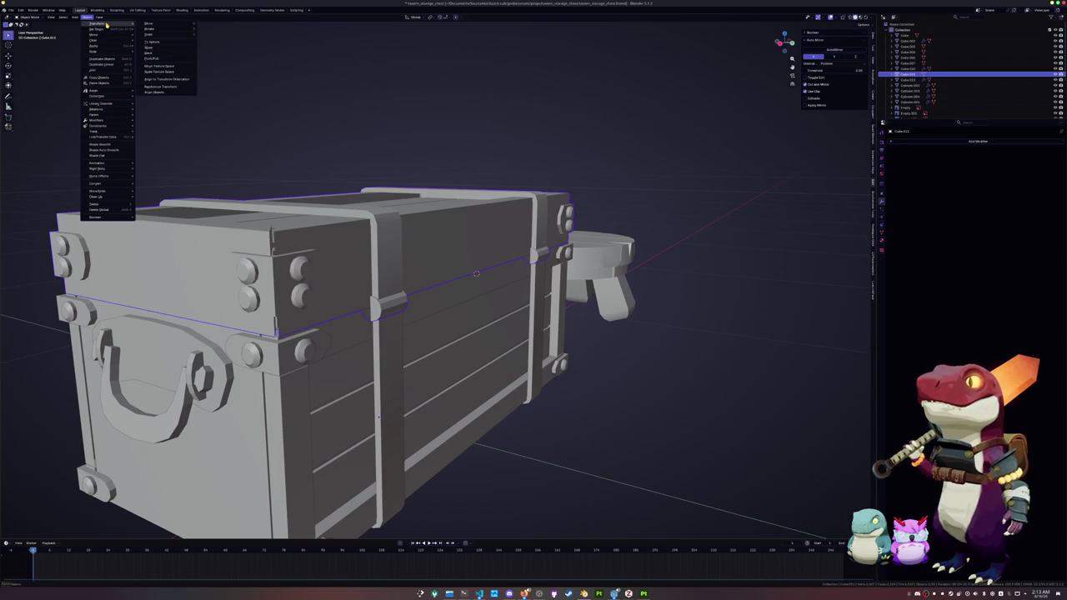
mouse_move(98, 29)
click(161, 40)
scroll(373, 367, down, 3)
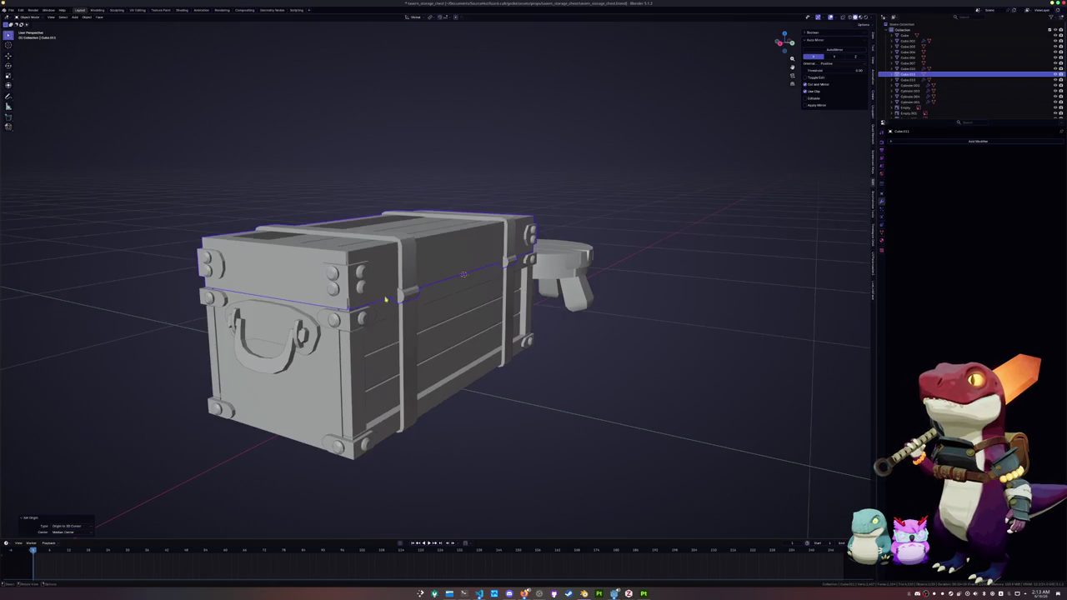
Hide the lid and box-select all parts of the chest base.
mouse_move(372, 367)
middle_down()
mouse_move(367, 390)
mouse_move(330, 374)
middle_up()
key(h)
drag(588, 430, 239, 192)
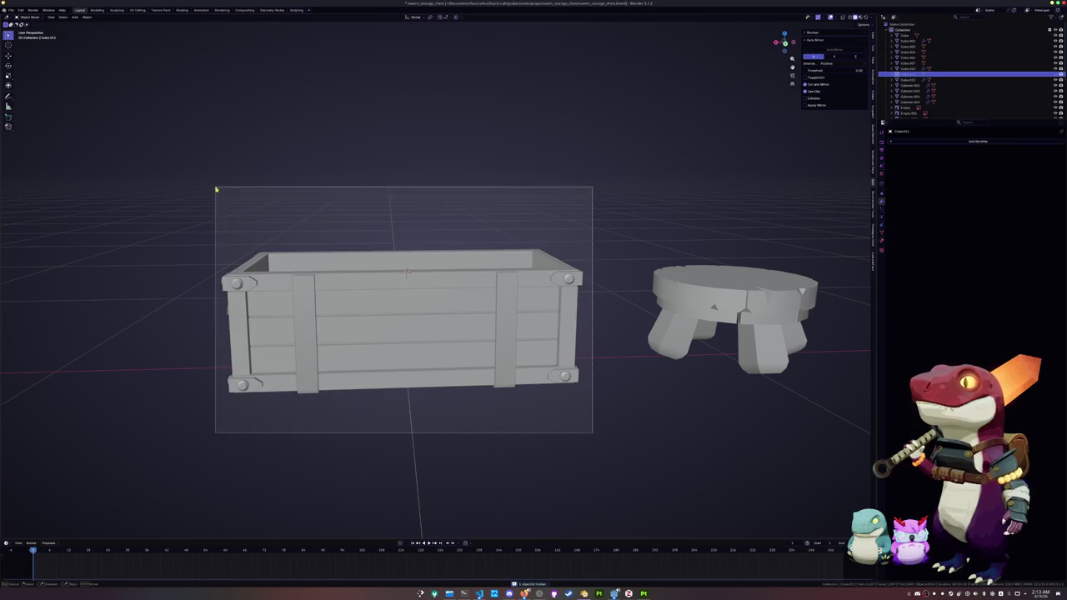
mouse_move(158, 176)
middle_down()
mouse_move(286, 222)
mouse_move(262, 227)
middle_up()
Convert the base parts to mesh, join them into one object, and reveal the hidden lid.
key(ctrl+a)
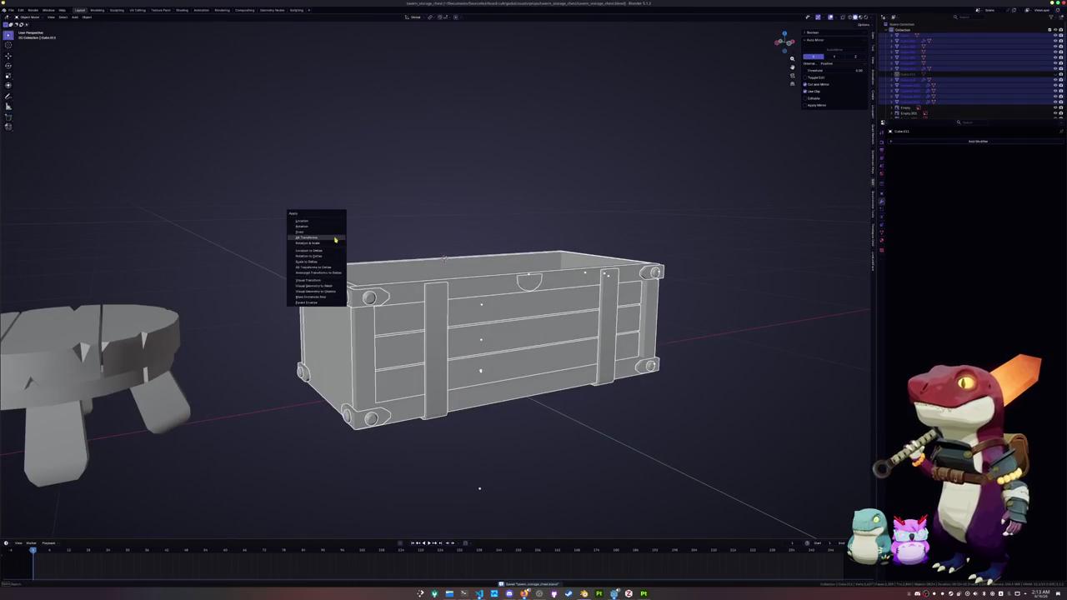
right_click(387, 225)
click(458, 213)
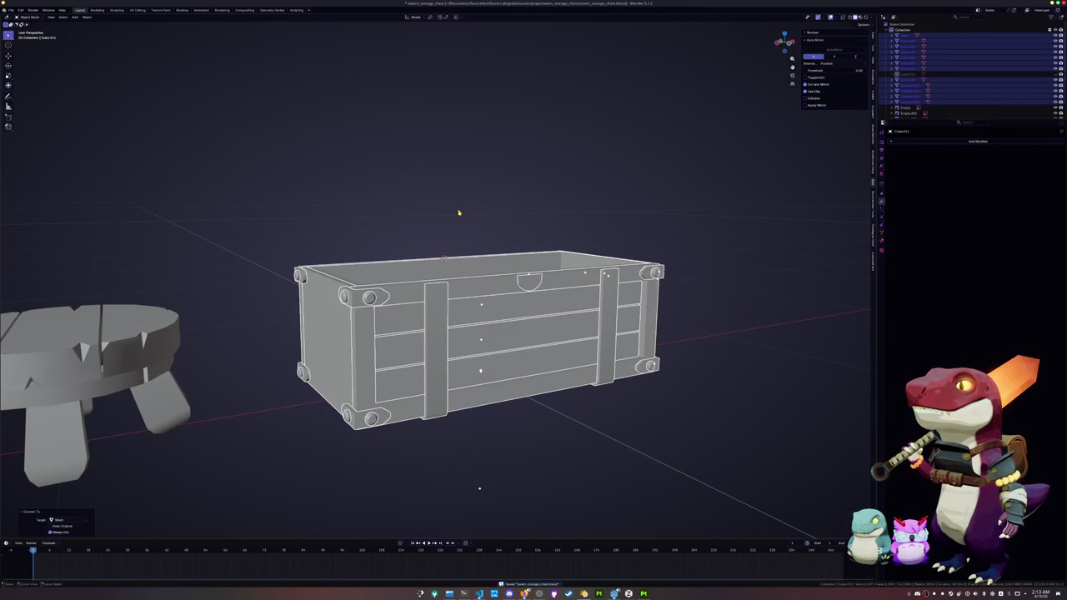
right_click(492, 285)
click(492, 286)
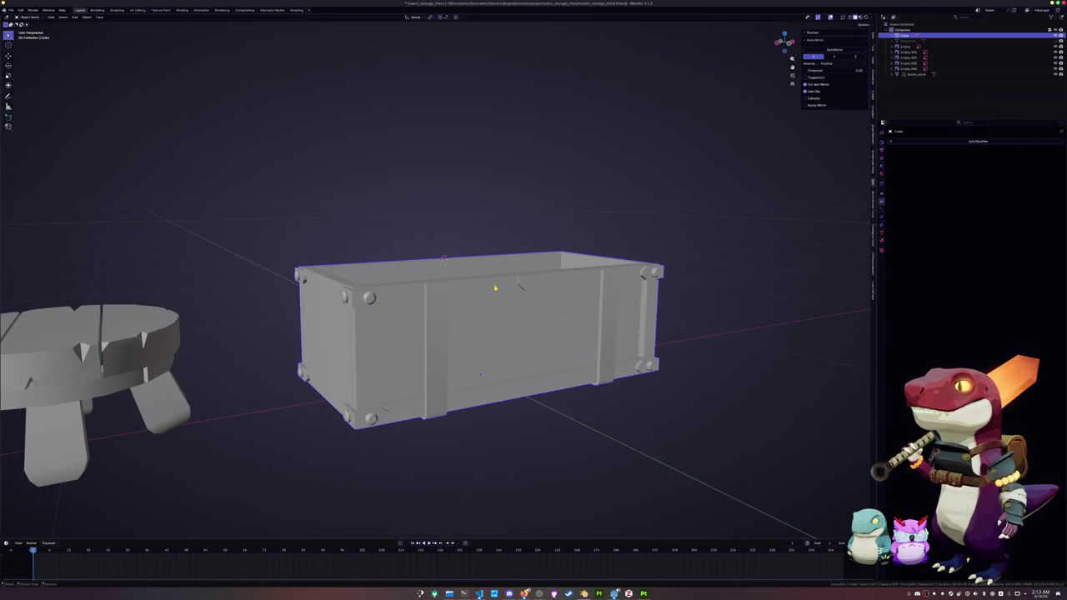
key(alt+h)
middle_drag(494, 287, 486, 302)
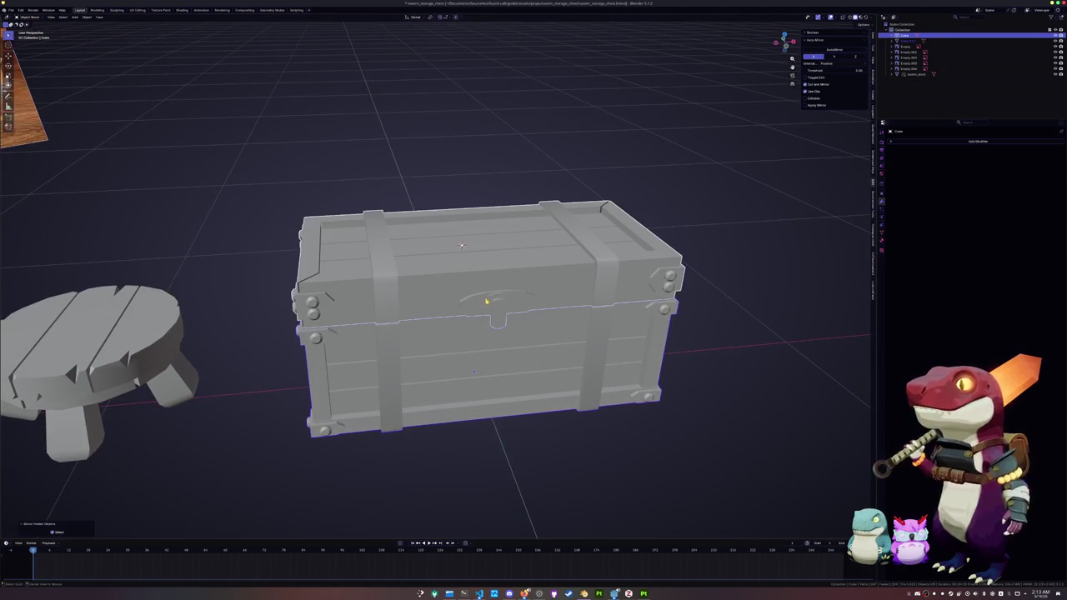
Knife-cut new edges across the lid's corner in the lid's Edit Mode.
click(488, 374)
key(Tab)
scroll(501, 317, up, 5)
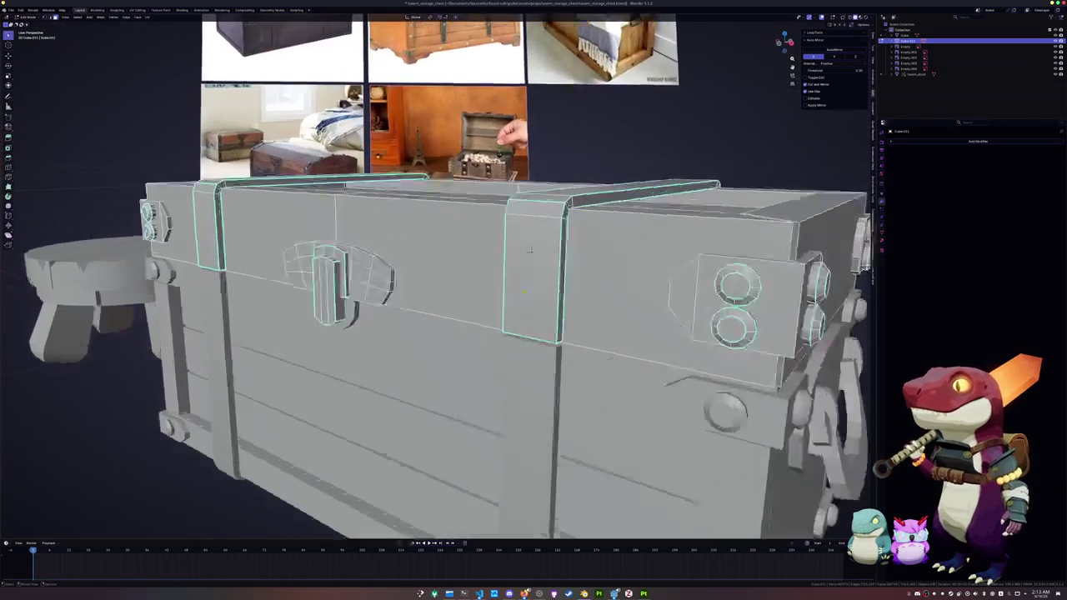
middle_drag(517, 259, 454, 273)
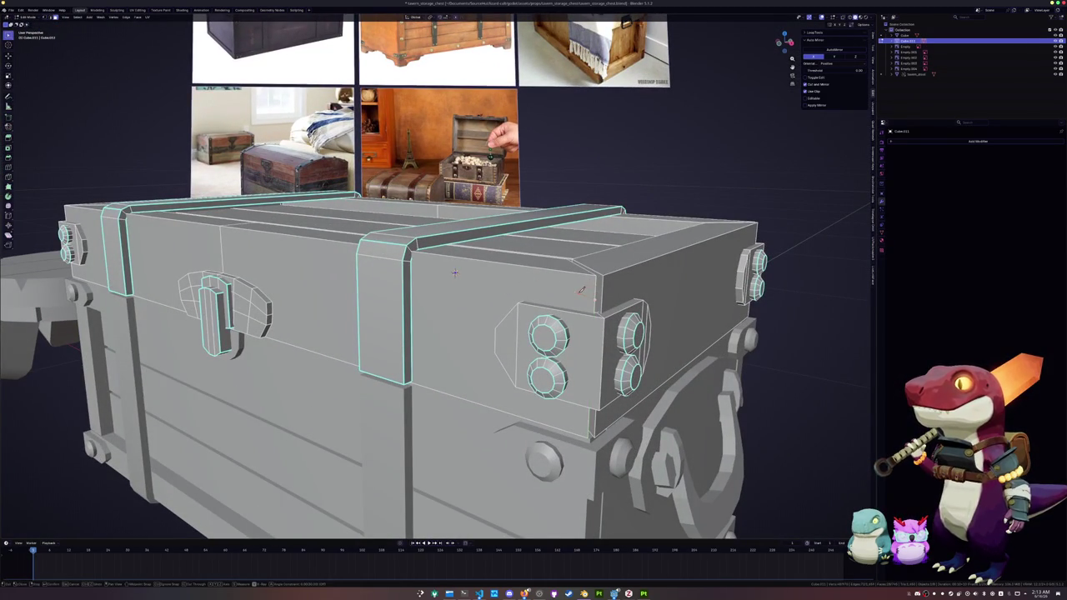
middle_drag(578, 291, 534, 294)
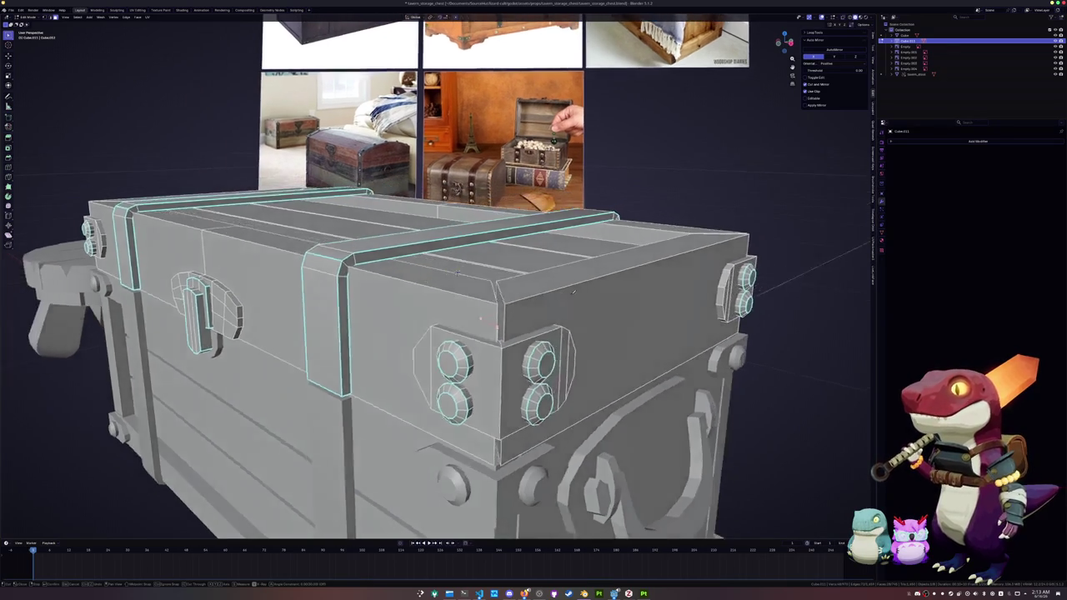
scroll(501, 300, up, 3)
scroll(423, 310, up, 2)
click(310, 376)
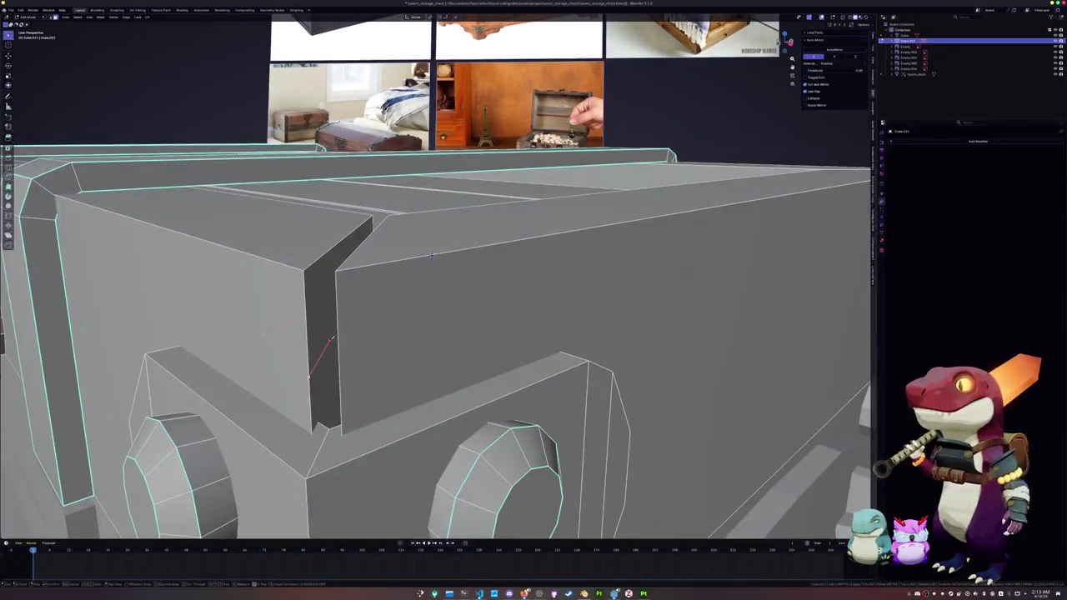
click(335, 336)
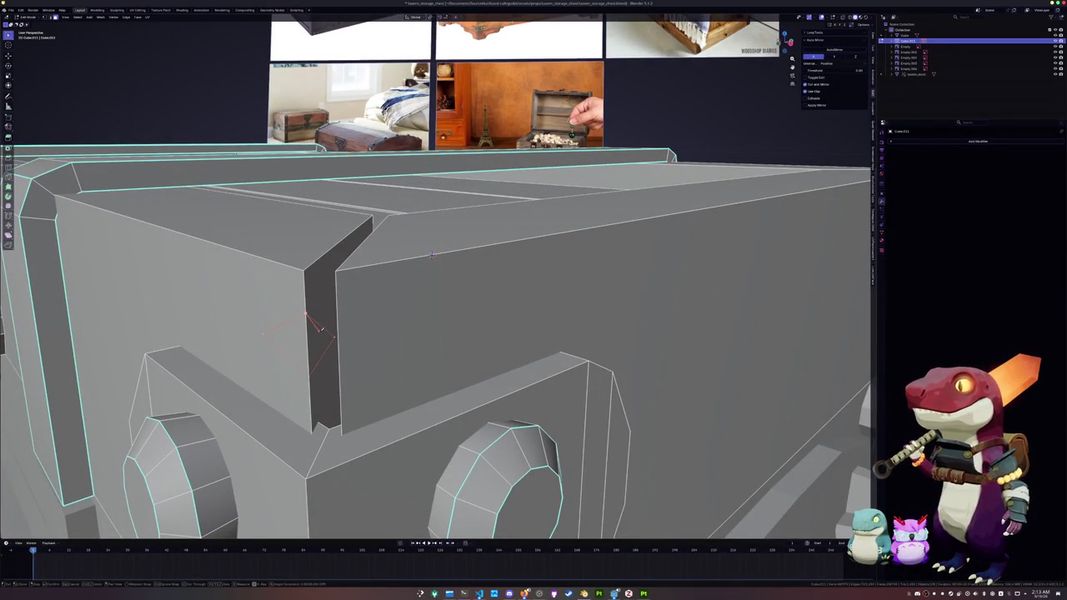
click(263, 333)
key(Return)
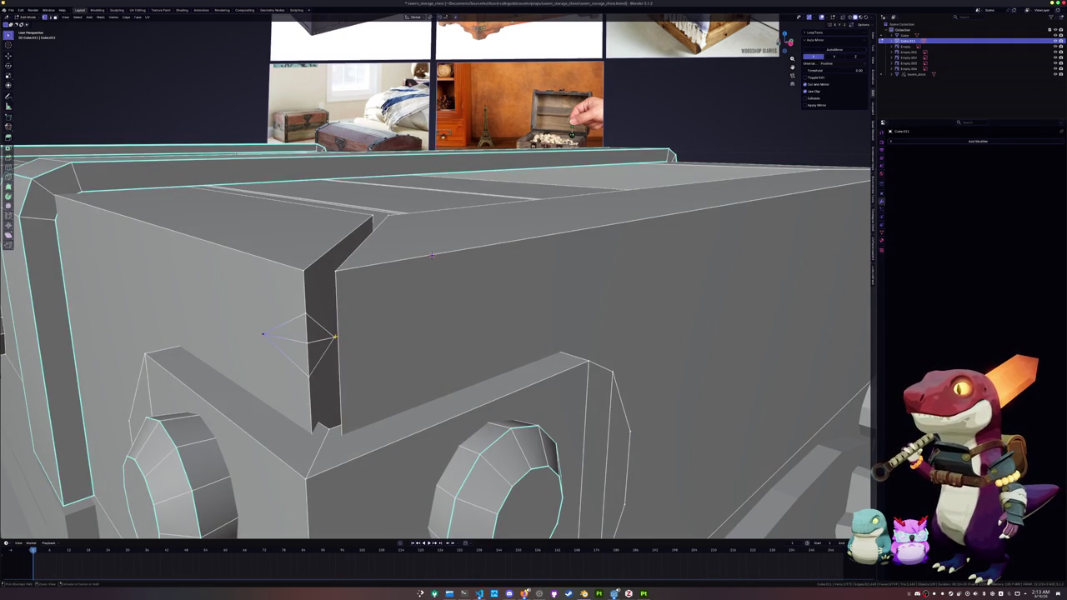
Fill the diamond-shaped gap at the lid corner with a face.
ctrl+click(310, 421)
key(ctrl+z)
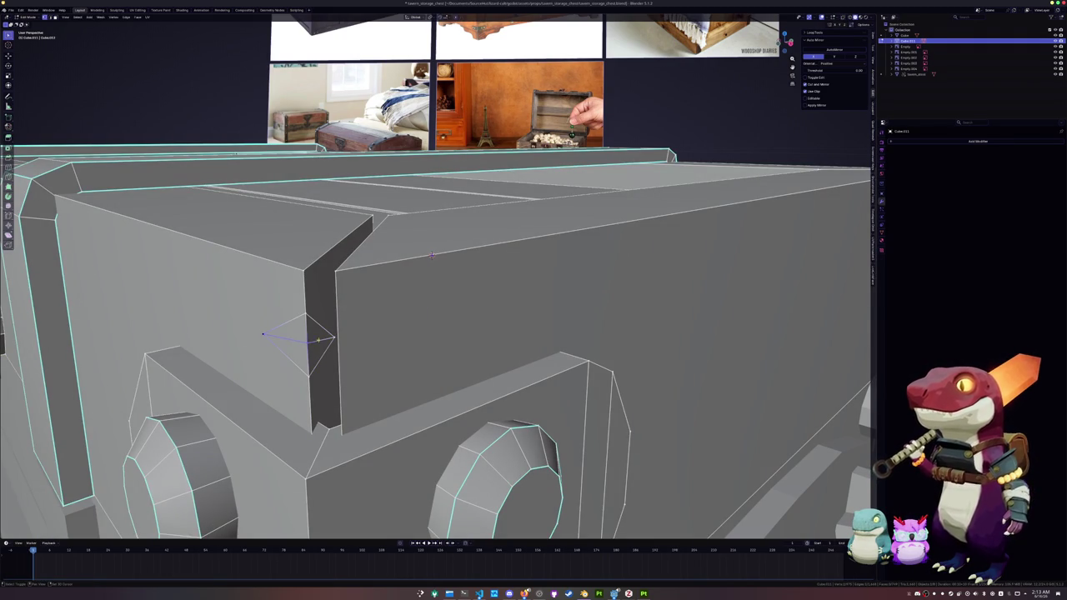
key(f)
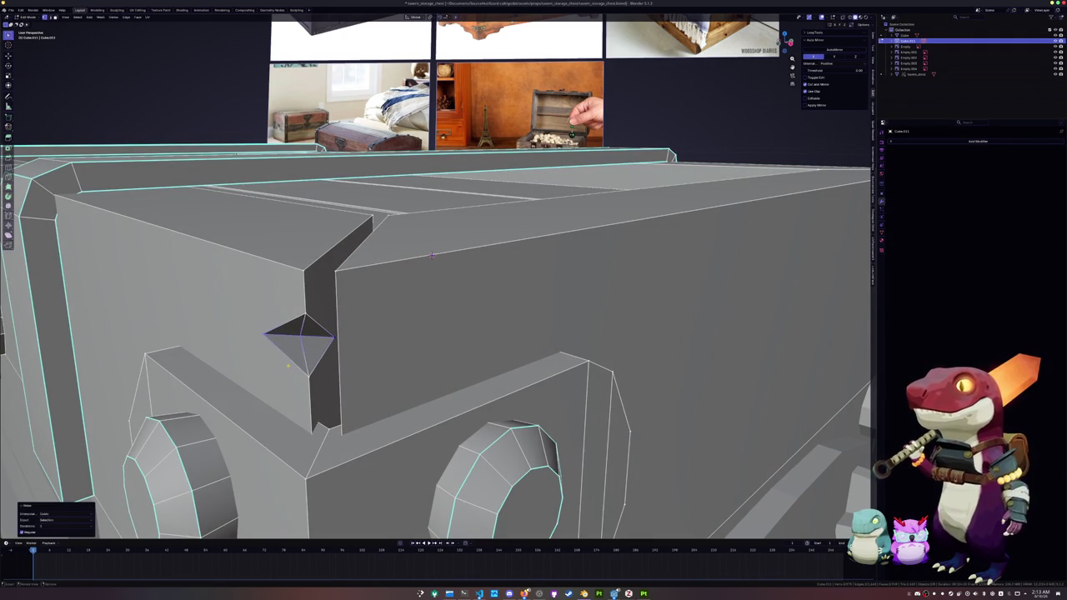
key(Tab)
Apply Shade Auto Smooth to the chest body.
scroll(431, 256, down, 6)
scroll(431, 264, up, 2)
click(360, 363)
right_click(360, 360)
click(353, 348)
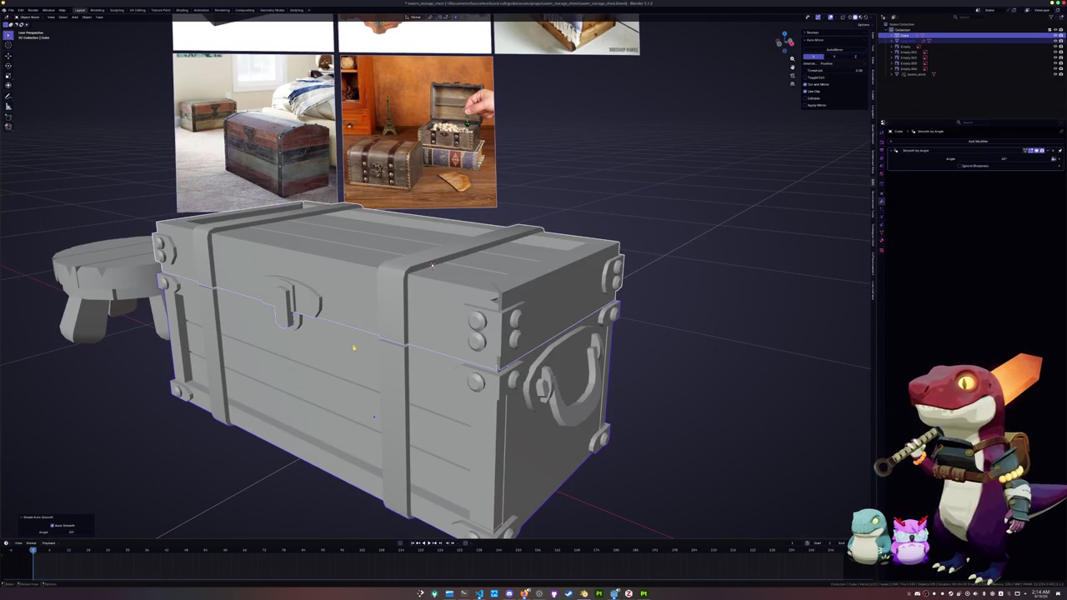
scroll(353, 348, up, 2)
Select the side handle's inner and outer edge loops on the chest body mesh.
middle_drag(353, 349, 528, 411)
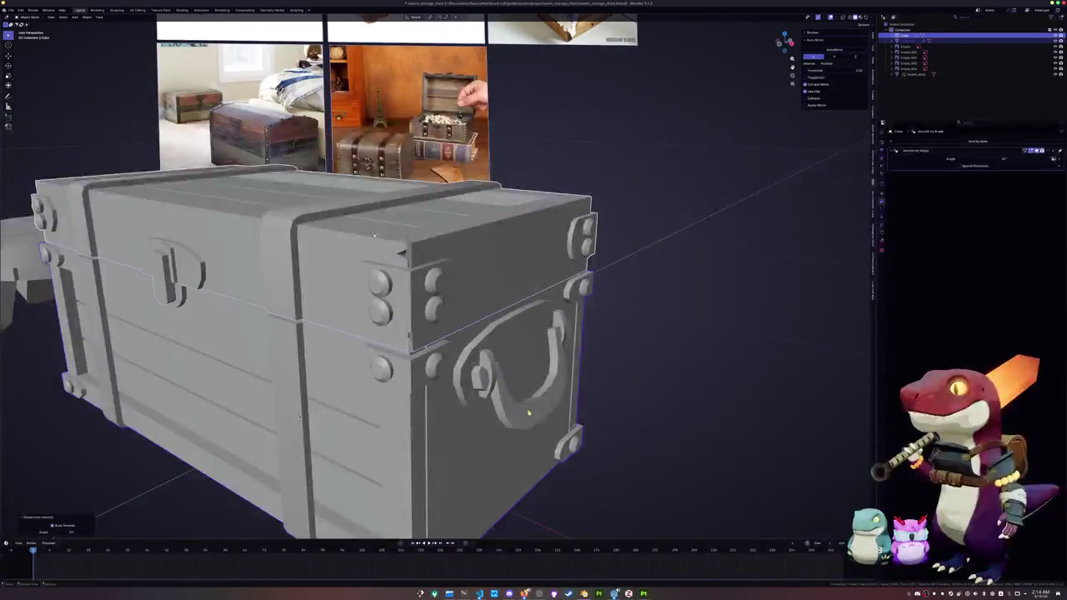
scroll(527, 411, up, 2)
key(Tab)
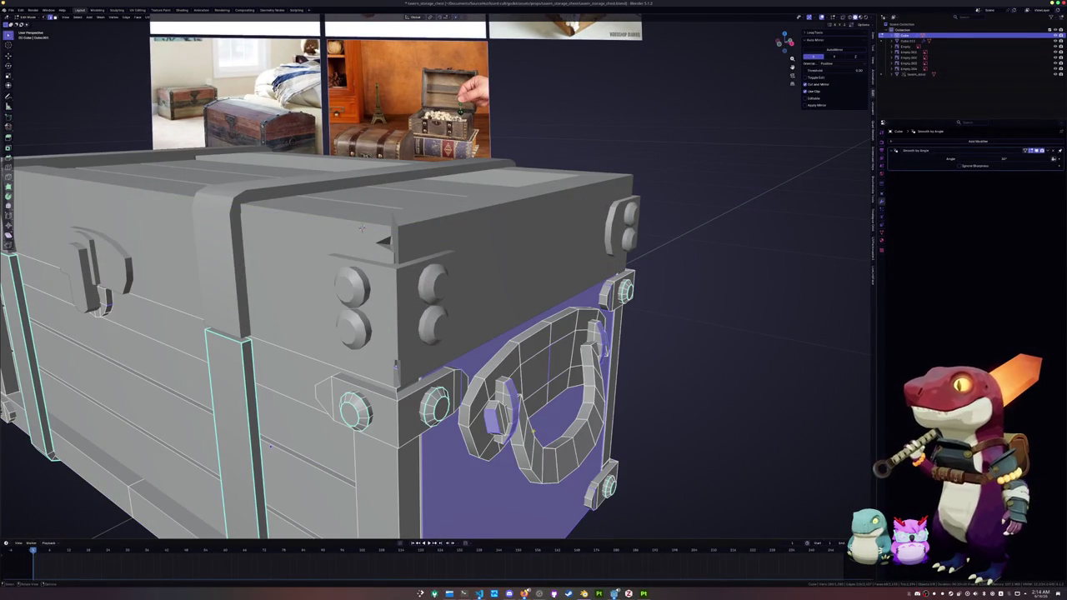
alt+click(533, 432)
alt+click(569, 427)
alt+click(587, 416)
alt+click(510, 452)
key(Tab)
Fill the small gap at the lid's lower corner after cancelling an unfinished knife cut.
mouse_move(362, 227)
middle_down()
mouse_move(395, 250)
mouse_move(395, 269)
mouse_move(375, 269)
middle_up()
scroll(396, 269, up, 3)
key(Tab)
scroll(375, 269, up, 3)
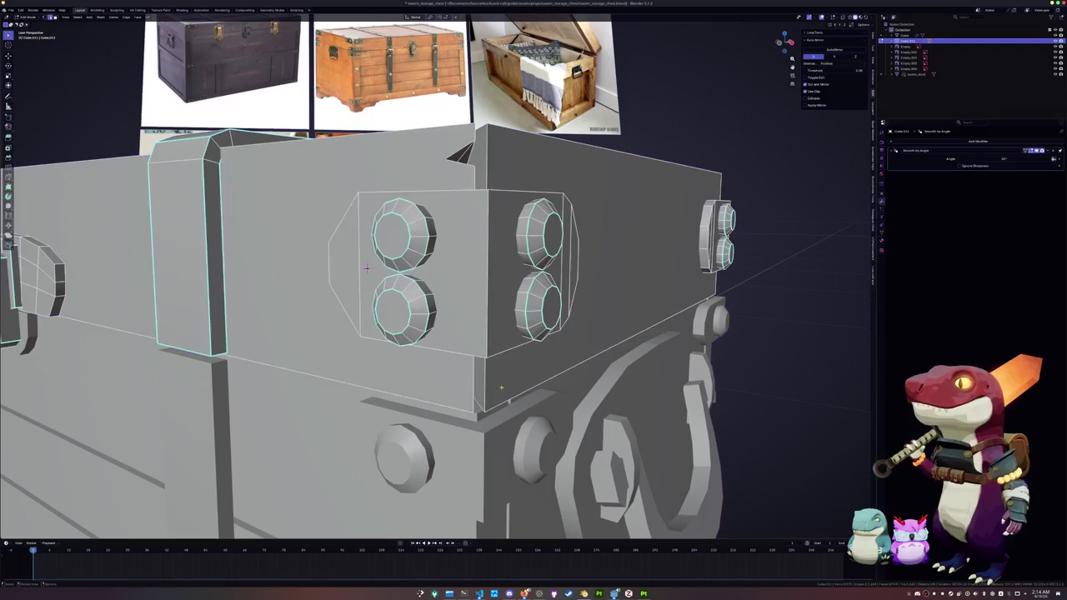
key(k)
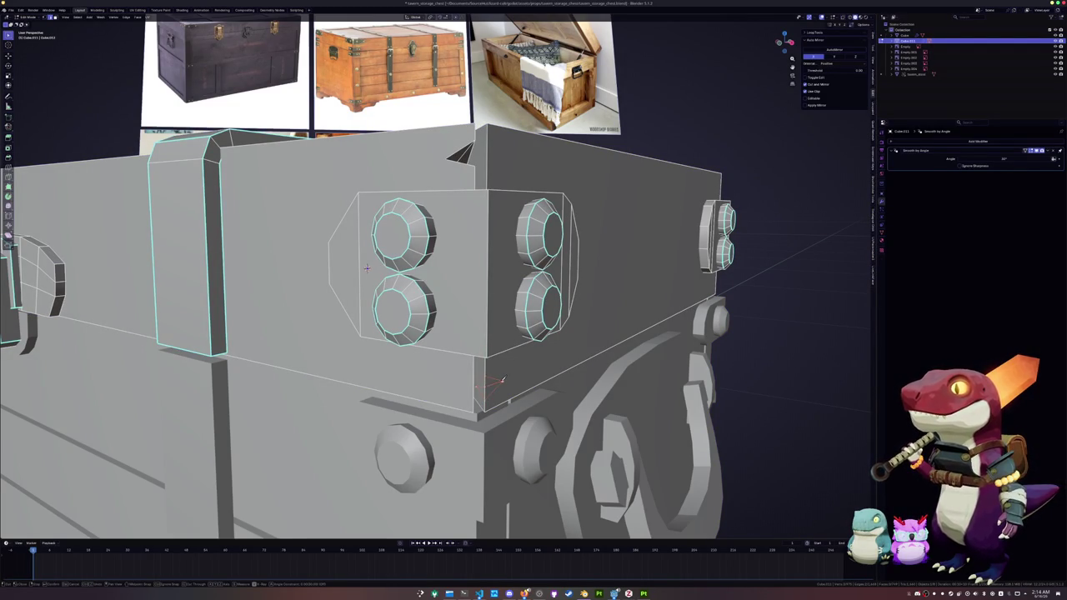
key(Escape)
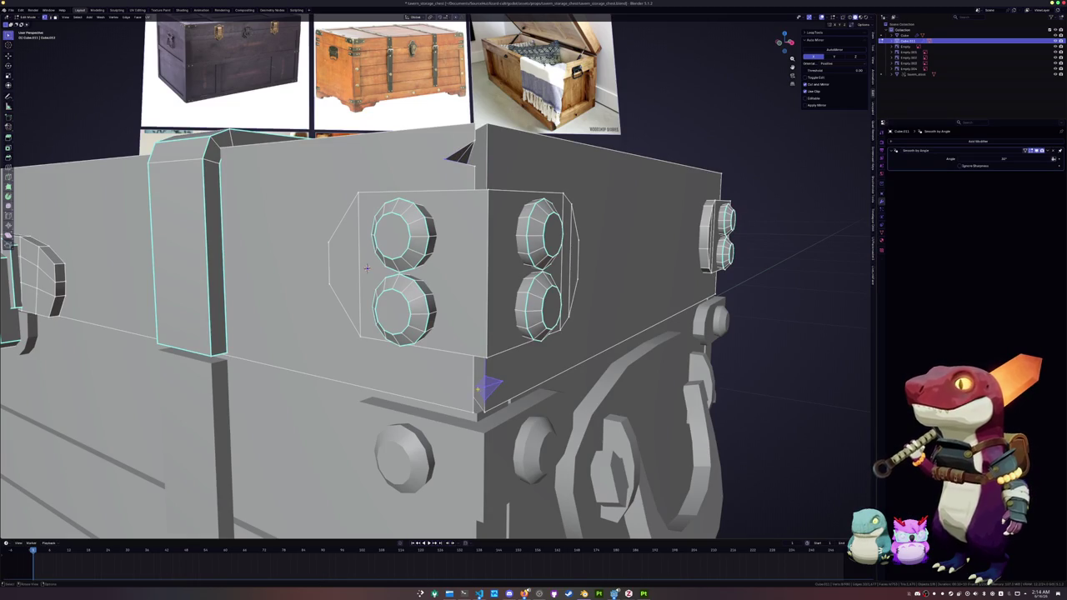
key(shift+r)
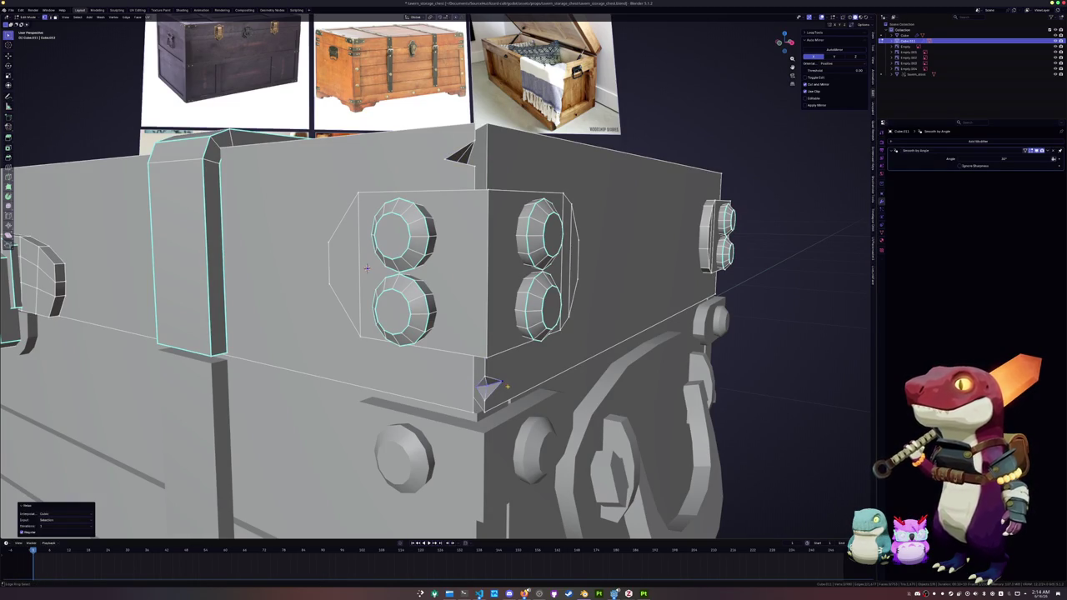
key(Tab)
scroll(366, 267, down, 5)
middle_drag(367, 267, 403, 258)
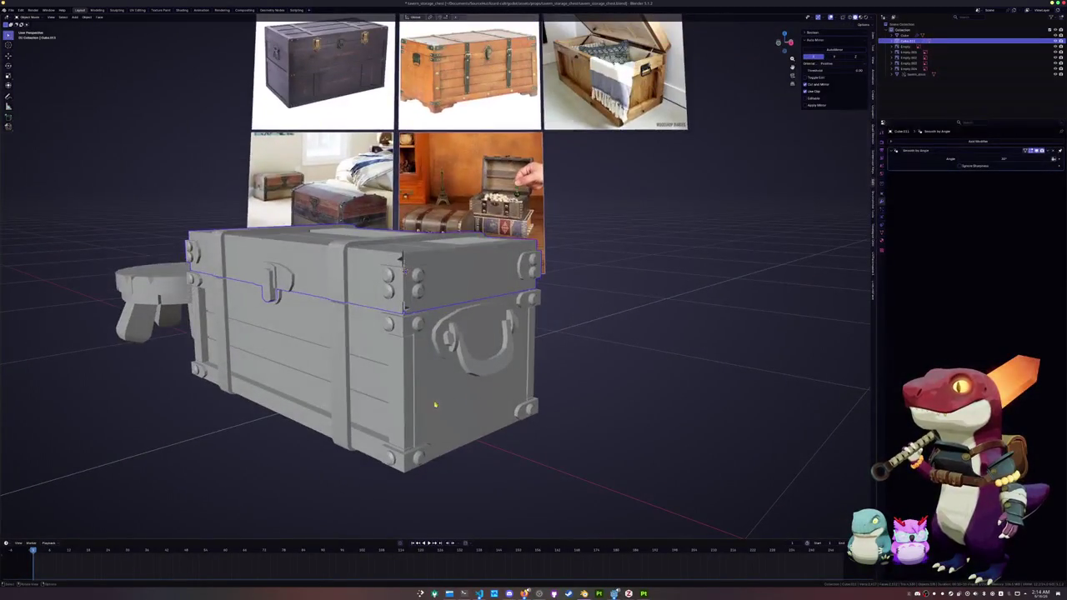
Fill the small gap at the chest body's lower corner.
key(Tab)
scroll(414, 410, up, 2)
scroll(414, 409, up, 2)
scroll(425, 410, up, 2)
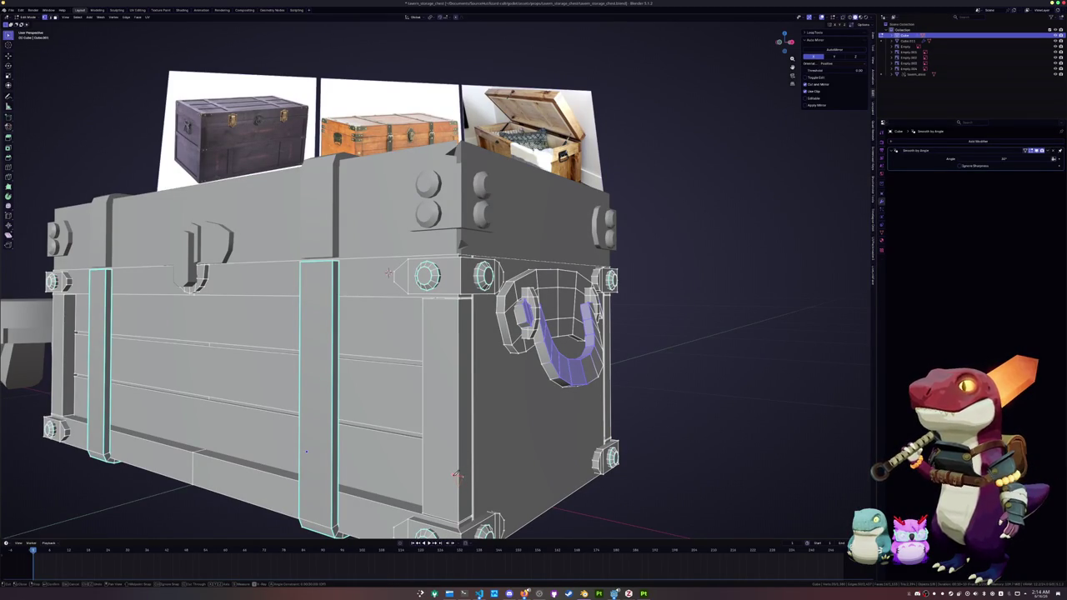
scroll(458, 473, up, 3)
middle_drag(458, 472, 448, 357)
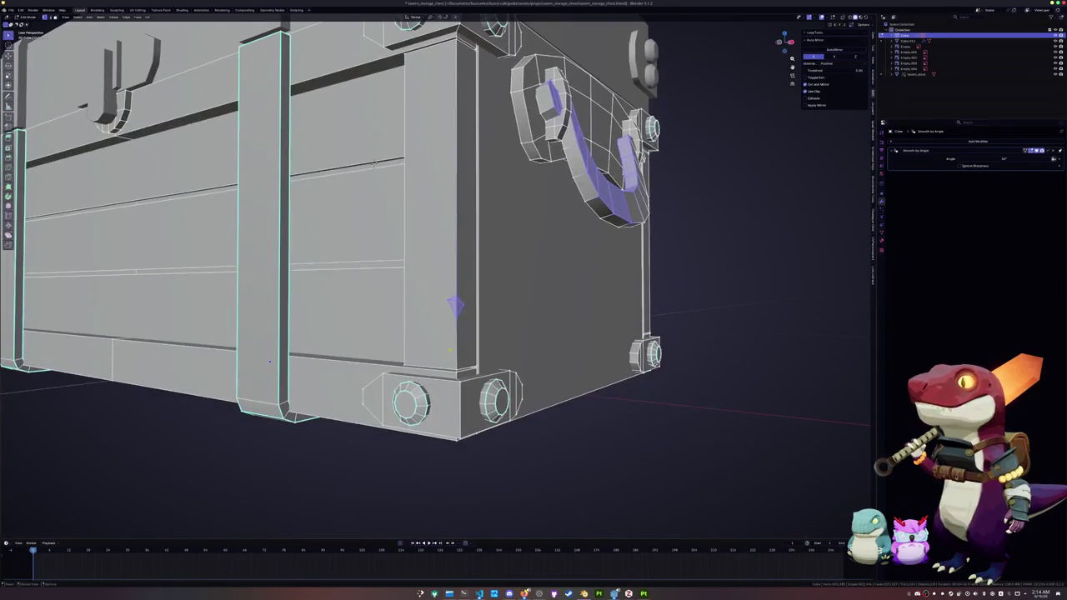
click(456, 304)
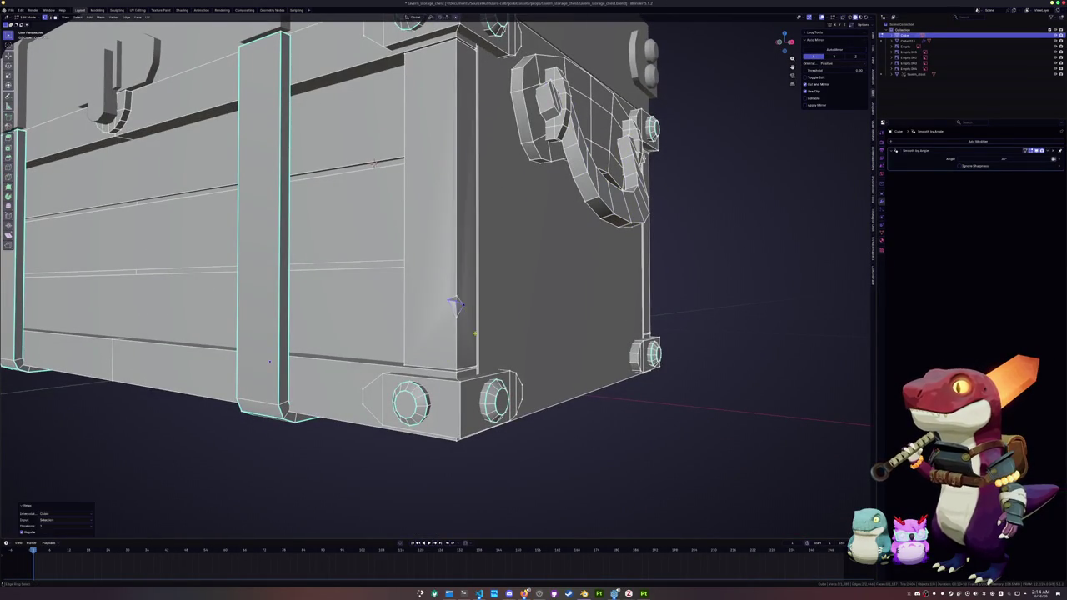
key(Tab)
Knife-cut the body's front corner edge and fill the small diamond gap with a face.
mouse_move(374, 163)
middle_down()
mouse_move(373, 200)
mouse_move(398, 223)
mouse_move(463, 355)
mouse_move(429, 349)
middle_up()
key(Tab)
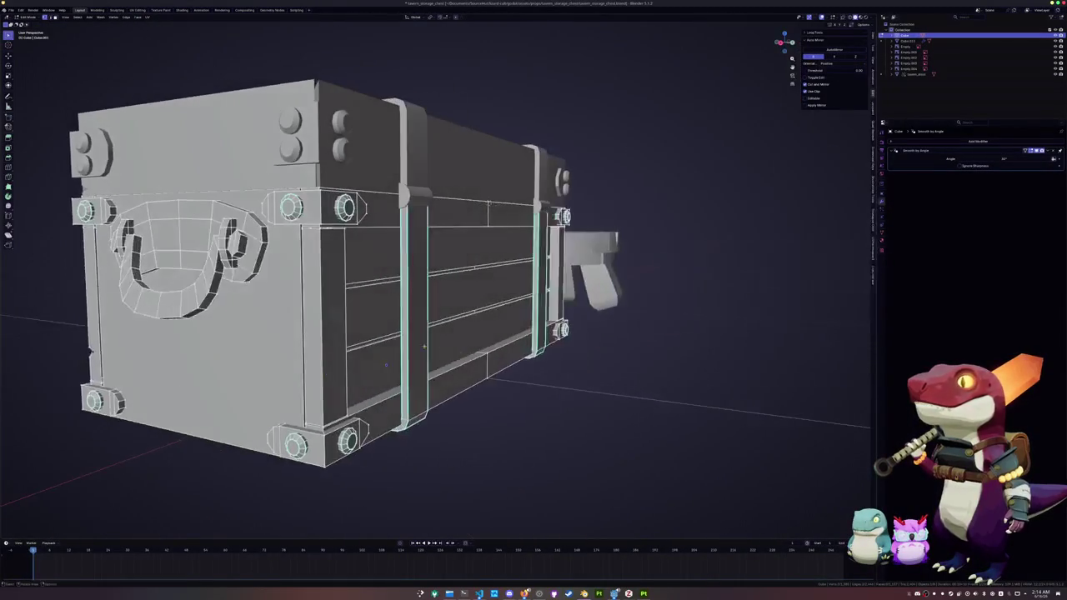
scroll(428, 349, up, 3)
key(k)
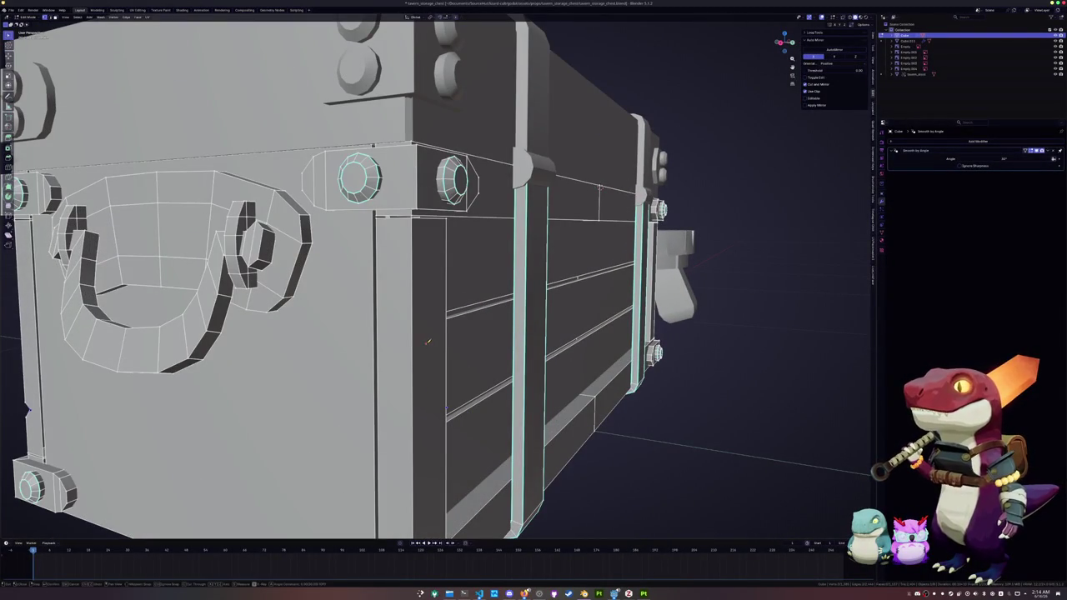
click(421, 294)
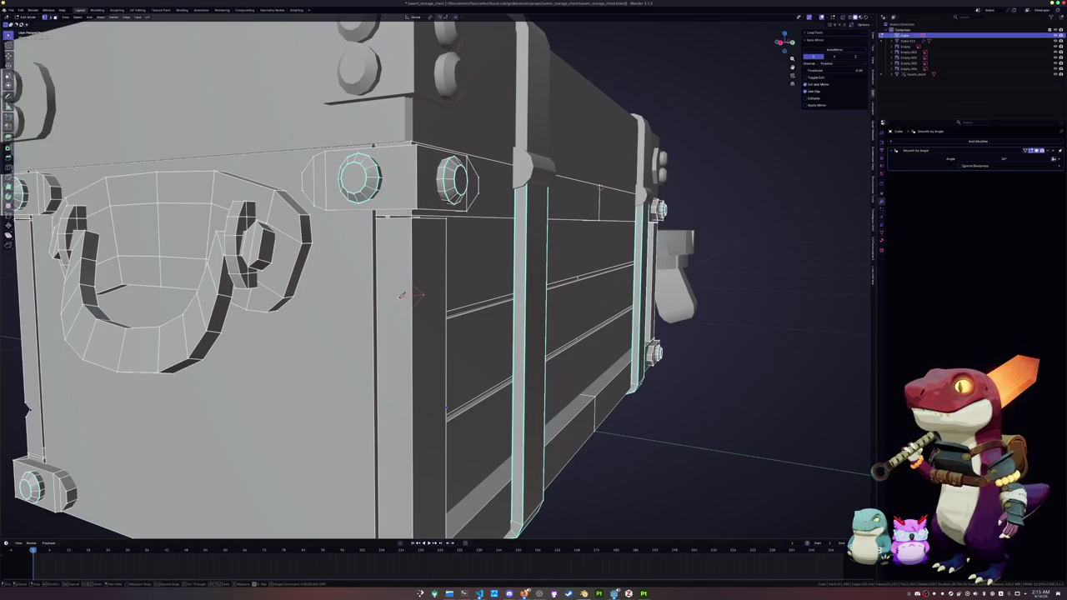
key(Return)
click(410, 296)
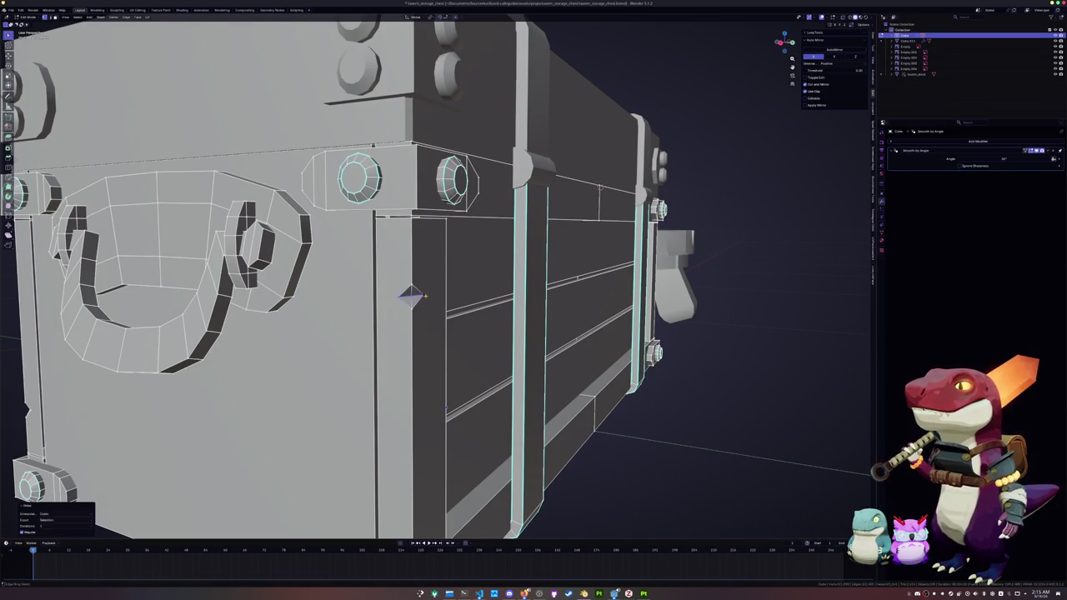
key(Tab)
Edit the lid and its strap mesh, viewed from above.
scroll(425, 295, down, 5)
mouse_move(425, 296)
middle_down()
mouse_move(525, 250)
mouse_move(552, 233)
mouse_move(546, 223)
mouse_move(615, 225)
middle_up()
scroll(545, 223, up, 5)
key(Tab)
middle_drag(435, 389, 444, 362)
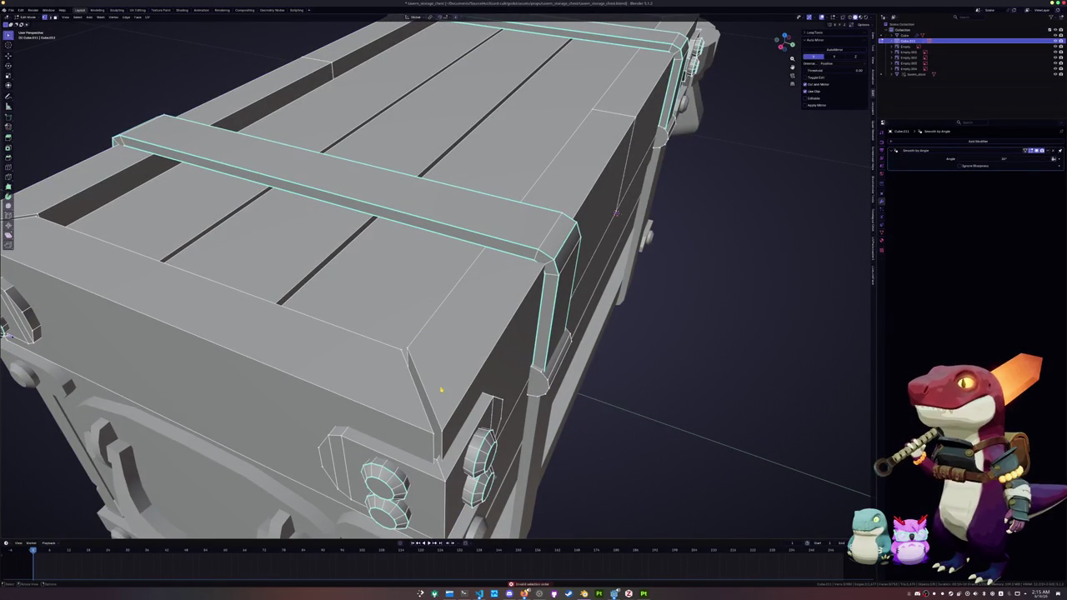
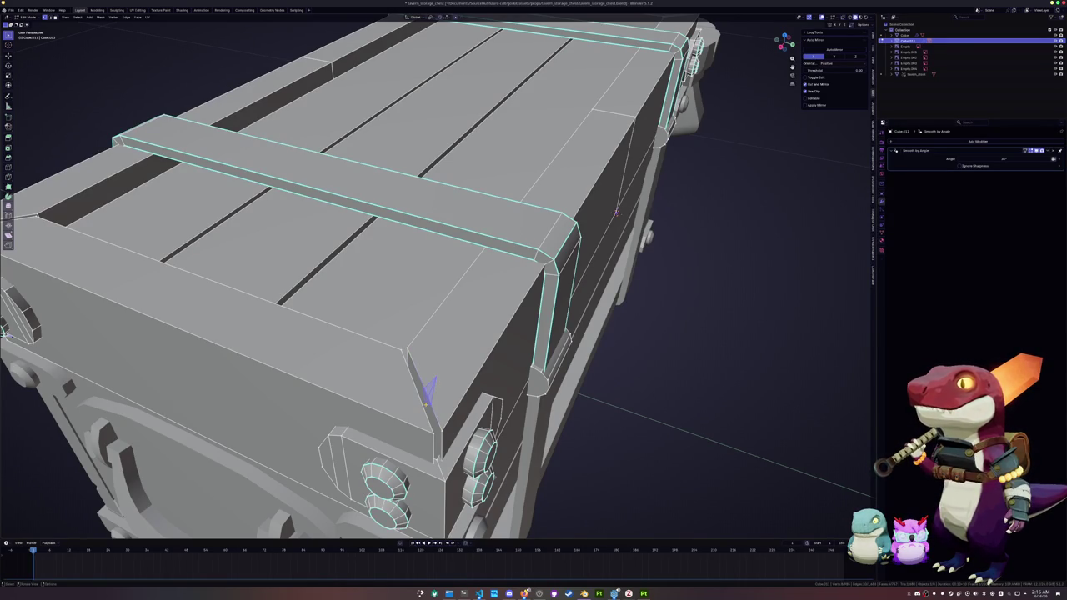
Relax the lid-corner cut with LoopTools and return to Object Mode for a low side view.
key(shift+r)
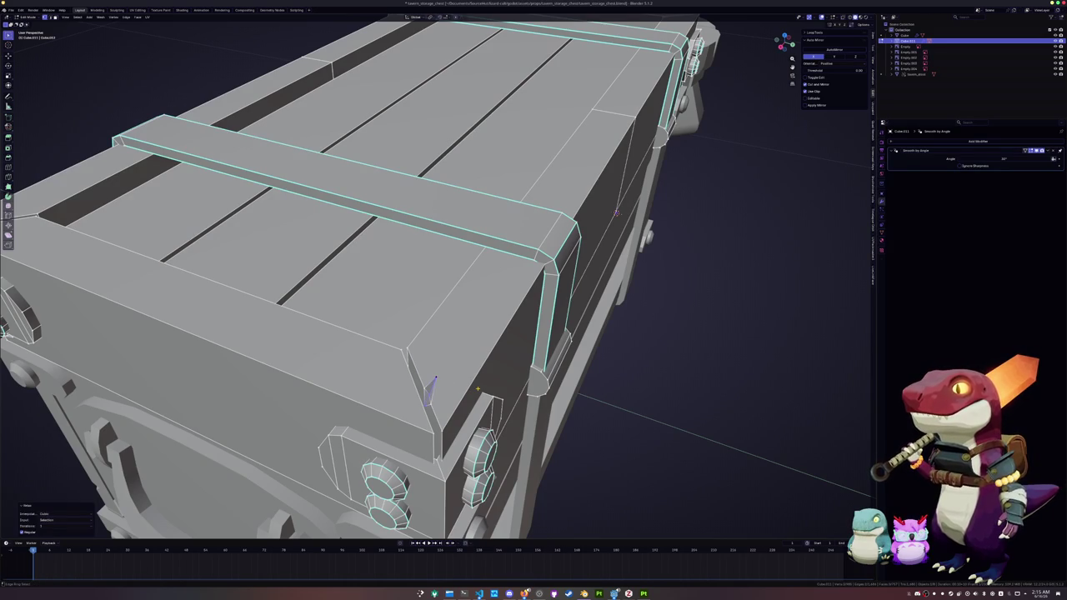
key(Tab)
middle_drag(478, 388, 485, 369)
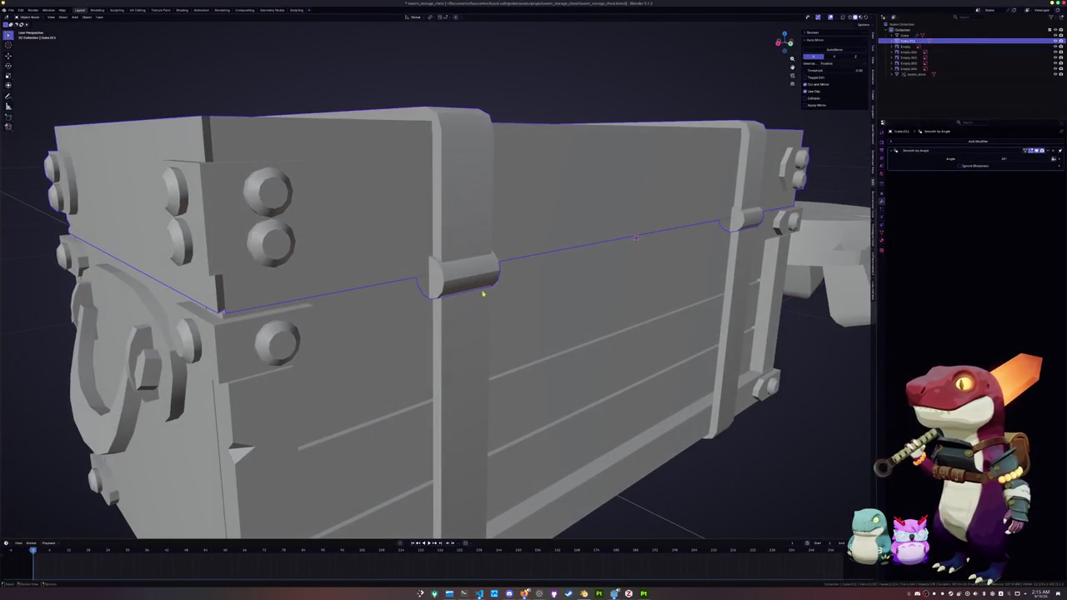
middle_drag(482, 293, 475, 309)
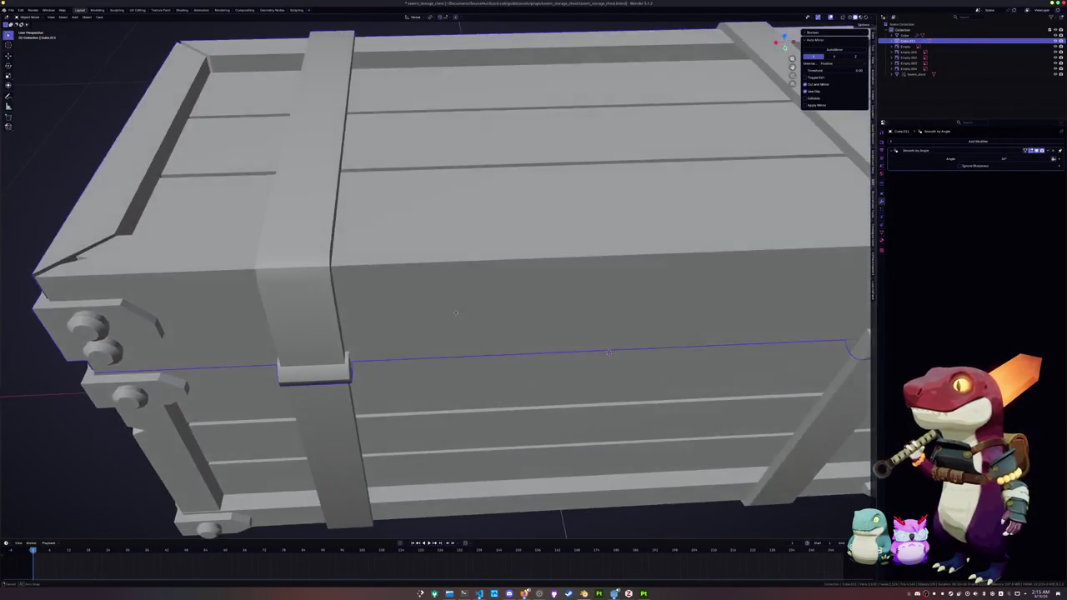
scroll(467, 324, down, 3)
mouse_move(528, 341)
middle_down()
mouse_move(480, 294)
mouse_move(591, 411)
mouse_move(656, 410)
mouse_move(478, 394)
mouse_move(560, 405)
mouse_move(410, 409)
mouse_move(503, 411)
mouse_move(457, 453)
middle_up()
Enter Edit Mode on the chest body's mesh and zoom in.
key(Tab)
scroll(591, 411, up, 3)
scroll(575, 410, up, 3)
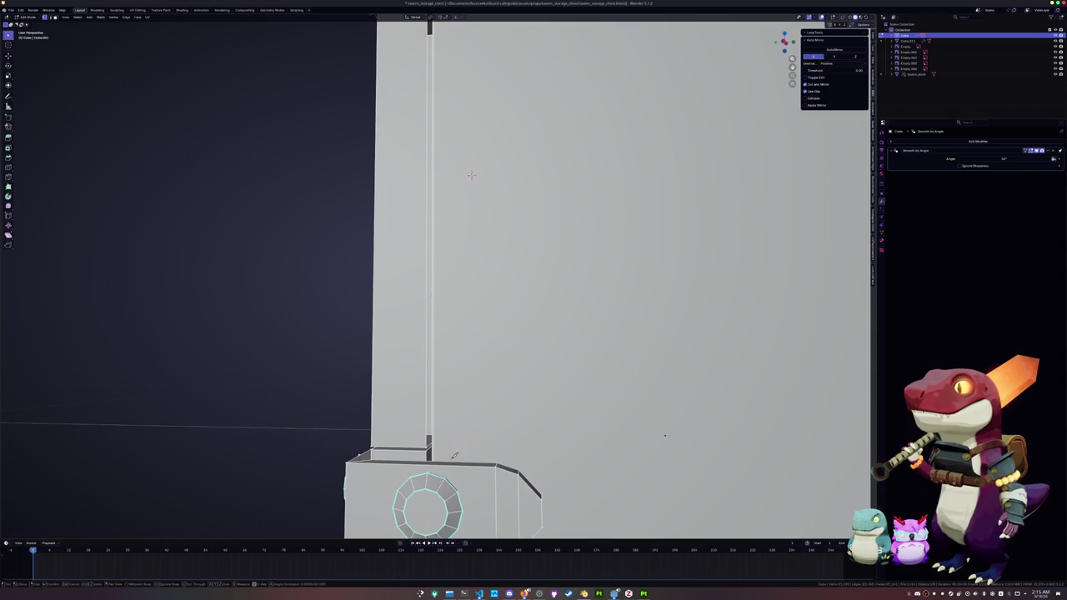
Select an edge loop on the chest side and check the interior with X-ray.
middle_drag(346, 435, 400, 442)
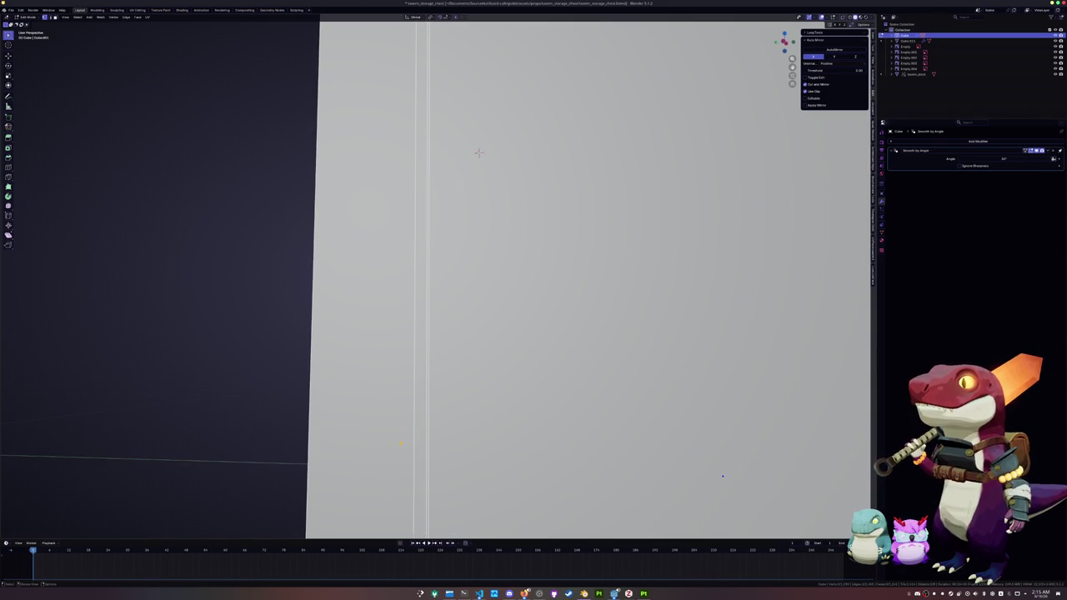
alt+click(416, 267)
scroll(467, 250, down, 4)
mouse_move(467, 250)
middle_down()
mouse_move(584, 375)
mouse_move(665, 435)
mouse_move(440, 438)
middle_up()
key(alt+z)
scroll(453, 436, up, 5)
key(alt+z)
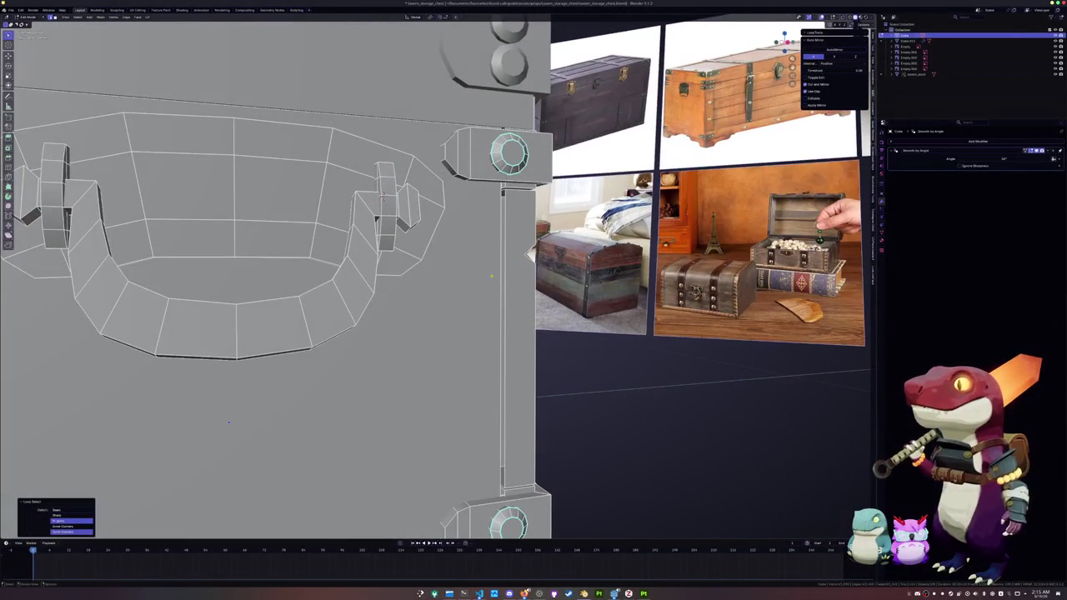
Select the long vertical edge on the post, inspecting the interior and handle in X-ray.
alt+click(504, 222)
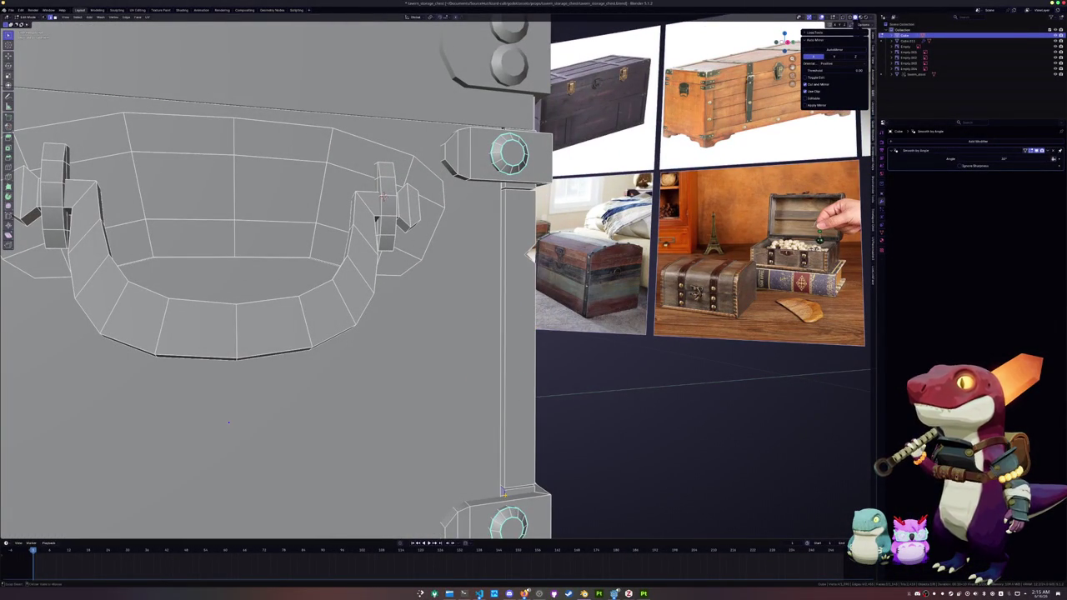
key(alt+z)
middle_drag(228, 423, 250, 400)
middle_drag(467, 466, 489, 490)
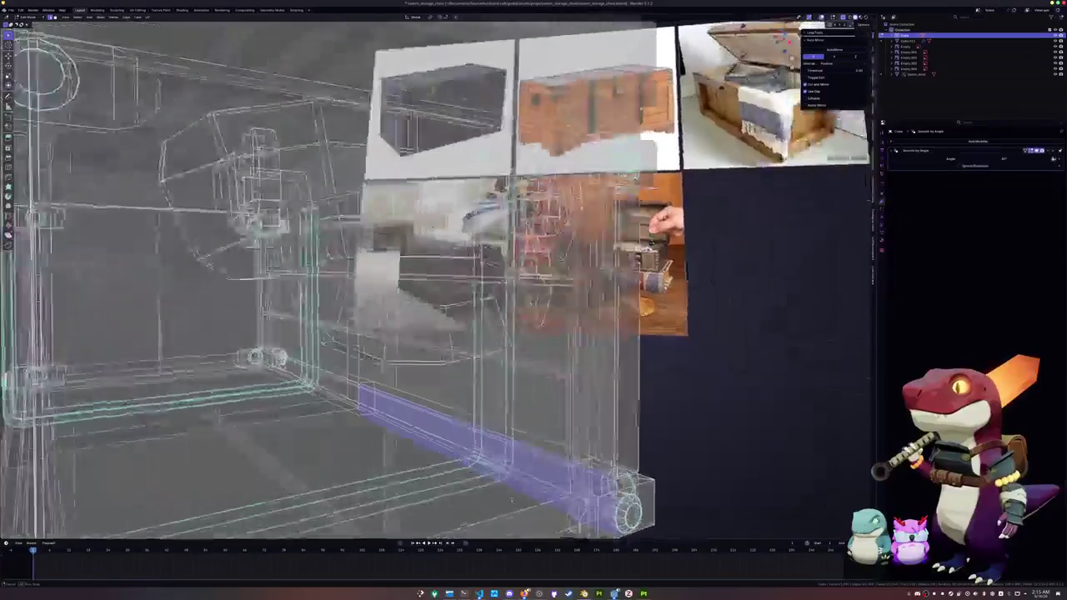
key(alt+z)
mouse_move(379, 193)
middle_down()
mouse_move(310, 224)
mouse_move(326, 278)
mouse_move(450, 332)
mouse_move(438, 278)
mouse_move(588, 314)
middle_up()
scroll(438, 278, up, 10)
scroll(438, 277, down, 5)
Select the small bracket face, try a knife cut, then undo back to the post selection.
click(417, 189)
key(k)
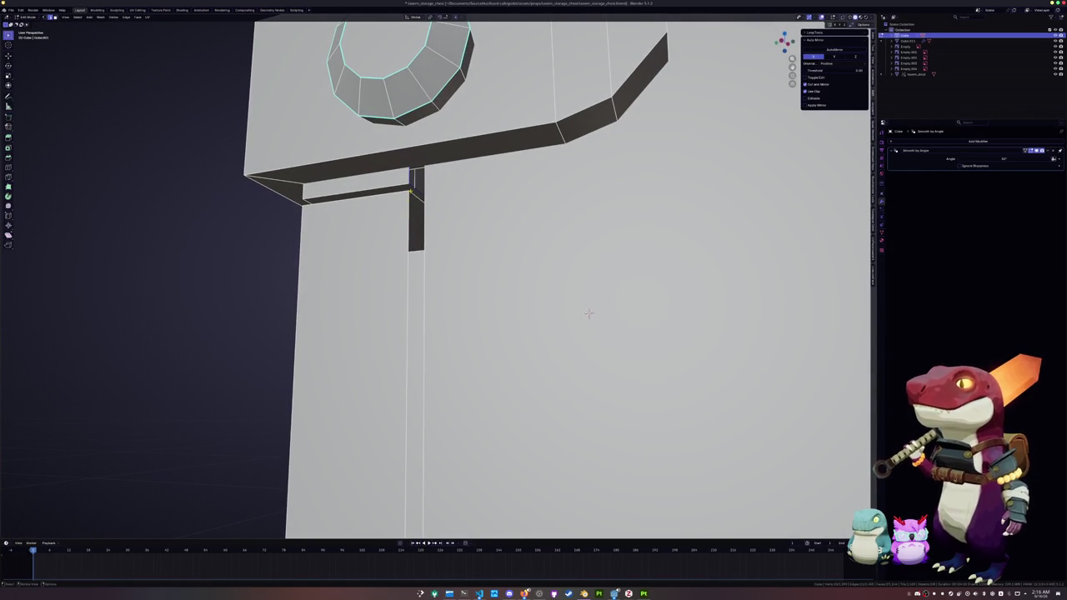
key(ctrl+z)
key(ctrl+z)
key(ctrl+z)
mouse_move(588, 313)
middle_down()
mouse_move(566, 308)
mouse_move(564, 157)
middle_up()
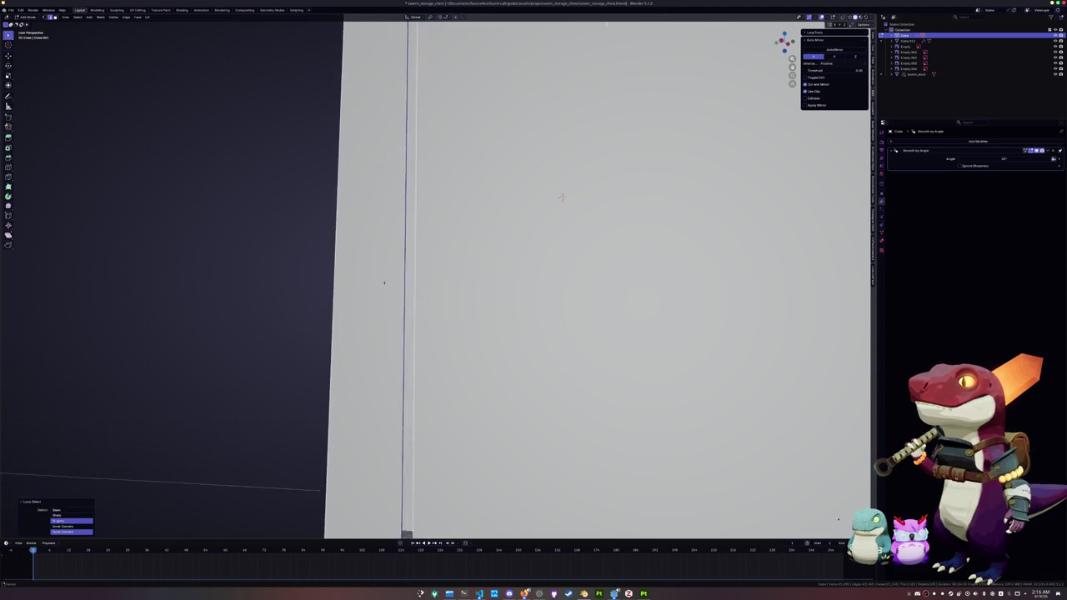
key(ctrl+z)
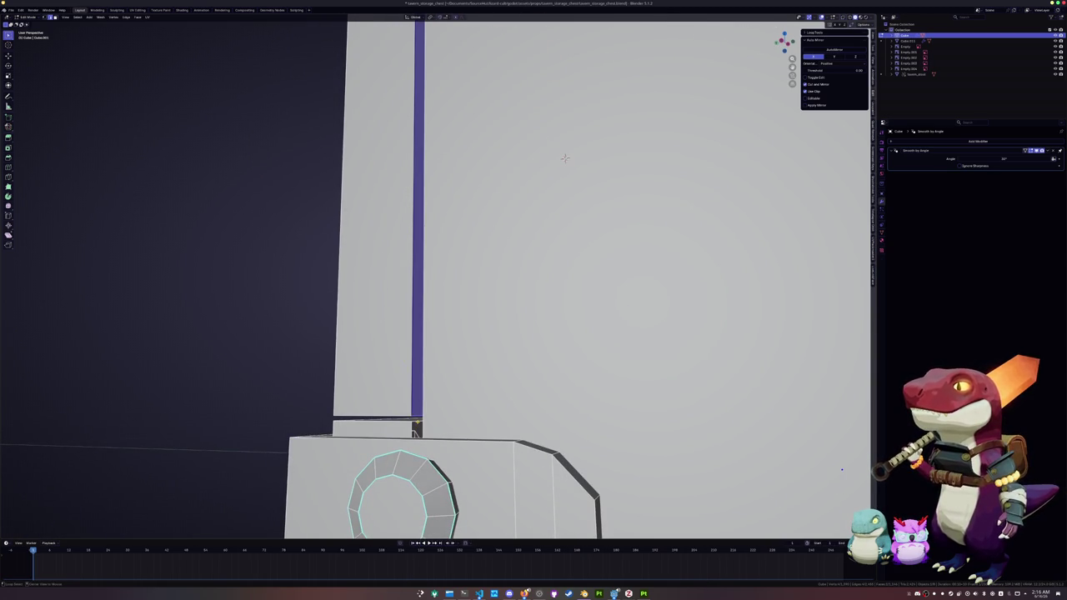
key(ctrl+z)
mouse_move(565, 158)
middle_down()
mouse_move(527, 407)
mouse_move(516, 403)
mouse_move(505, 453)
mouse_move(495, 453)
mouse_move(508, 79)
mouse_move(595, 303)
middle_up()
Select the vertical edge loop near the base, the bolt ring and the narrow strip beside the post.
alt+click(504, 195)
alt+click(527, 419)
mouse_move(528, 419)
middle_down()
mouse_move(267, 339)
mouse_move(191, 403)
middle_up()
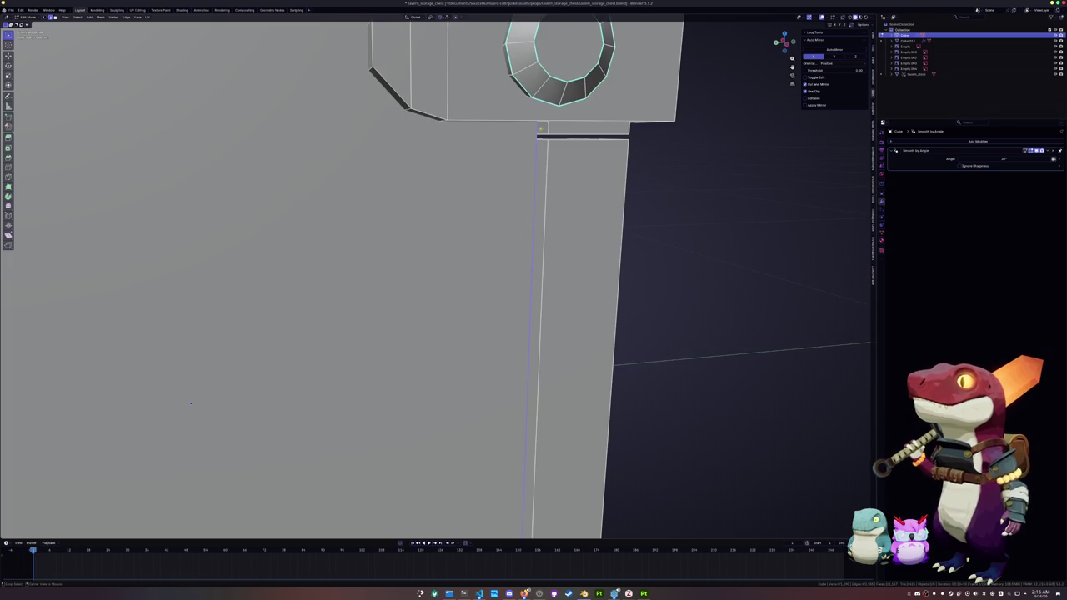
alt+click(548, 127)
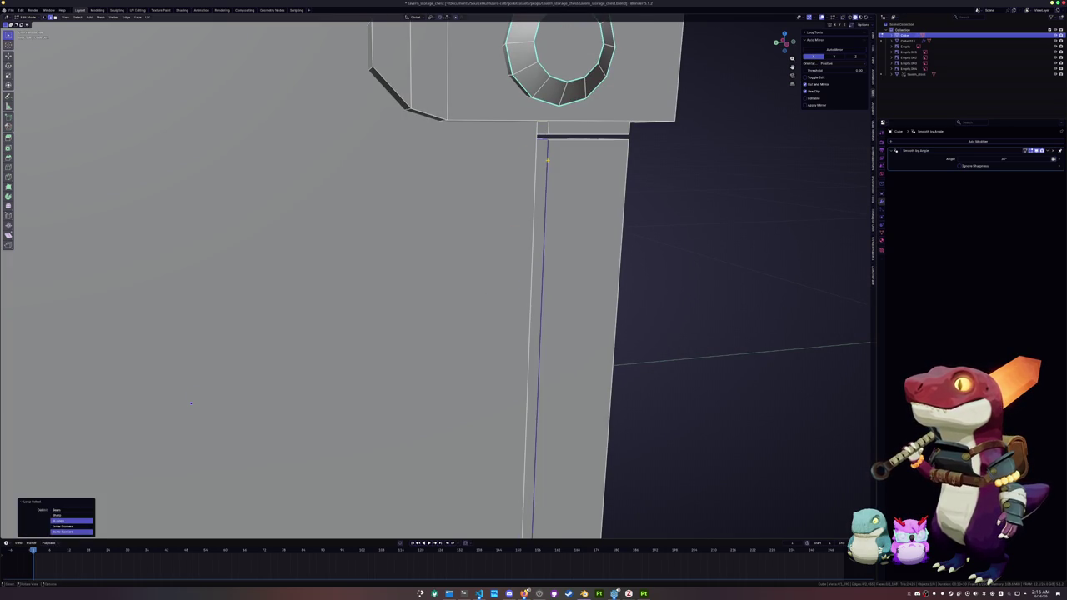
mouse_move(190, 403)
middle_down()
mouse_move(189, 210)
mouse_move(506, 248)
mouse_move(583, 208)
mouse_move(715, 54)
mouse_move(634, 305)
middle_up()
Select the thin vertical face strip on the post and dissolve it with Ctrl+X.
scroll(188, 209, down, 3)
scroll(634, 304, up, 2)
scroll(634, 304, up, 2)
click(389, 266)
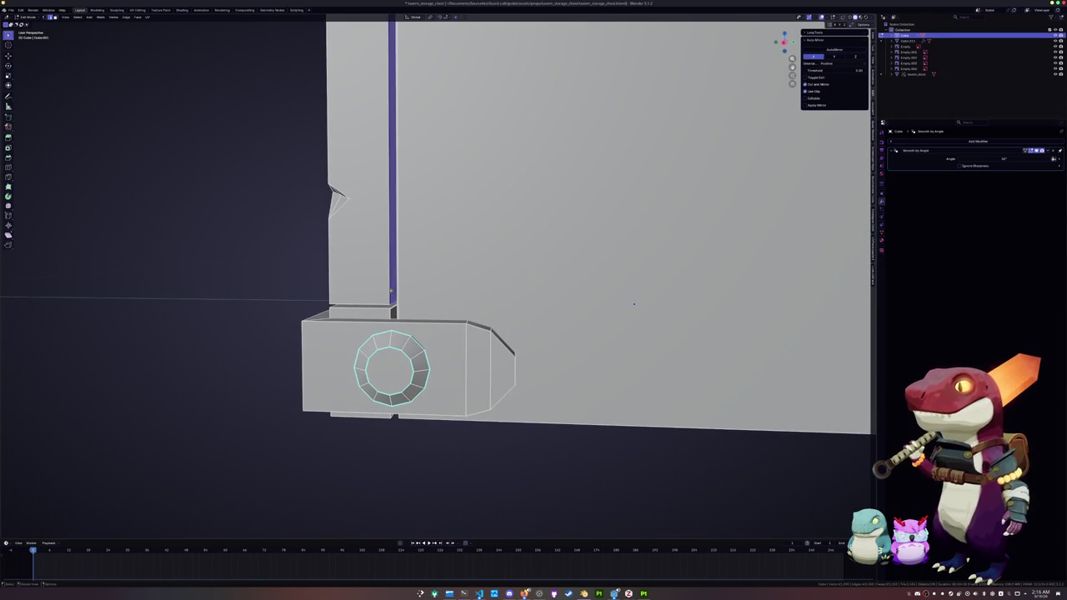
key(ctrl+x)
middle_drag(634, 305, 859, 260)
Knife-cut a diamond notch on the chest's vertical edge and confirm it.
scroll(654, 266, down, 8)
mouse_move(653, 267)
middle_down()
mouse_move(378, 247)
mouse_move(403, 339)
mouse_move(348, 250)
middle_up()
scroll(378, 247, up, 2)
scroll(390, 287, up, 2)
scroll(393, 302, up, 2)
scroll(398, 317, up, 2)
scroll(384, 308, up, 3)
click(266, 218)
click(267, 280)
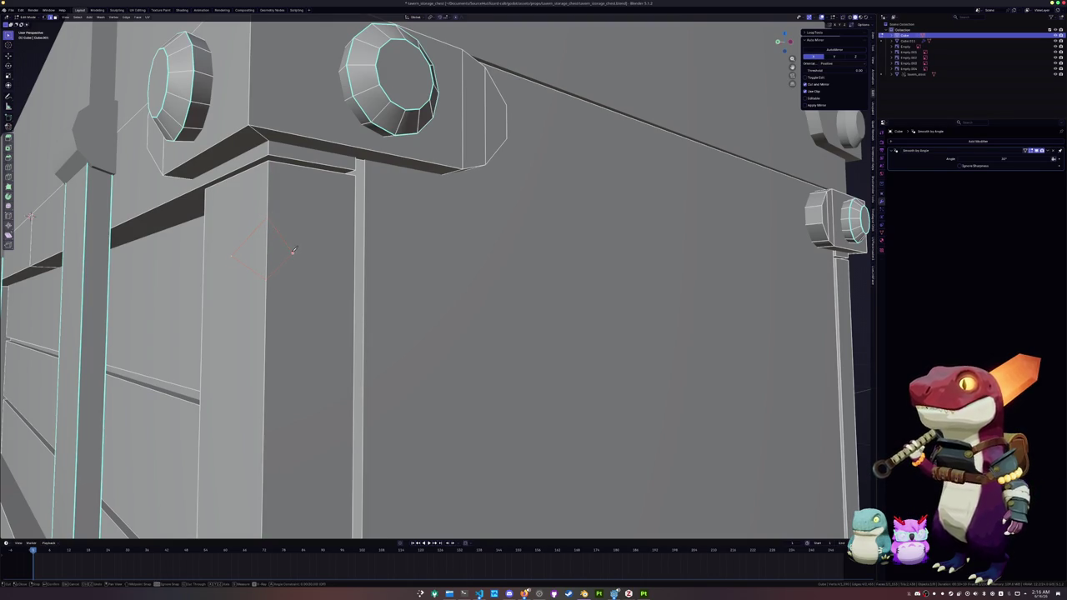
key(Return)
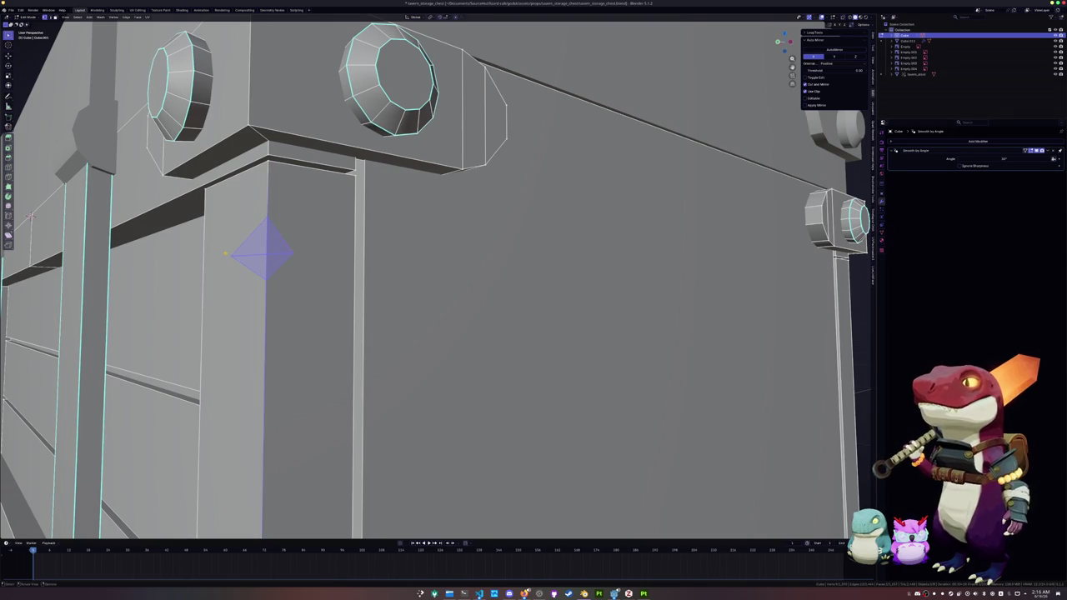
Select an edge of the new notch, then briefly check the chest in Object Mode.
click(230, 258)
scroll(429, 241, down, 2)
key(Tab)
scroll(429, 242, down, 8)
middle_drag(430, 242, 270, 238)
key(Tab)
middle_drag(376, 309, 379, 334)
scroll(380, 334, up, 3)
Knife-cut new edges into the lid face and confirm the cut.
click(379, 342)
key(Tab)
scroll(381, 356, up, 3)
key(k)
click(314, 402)
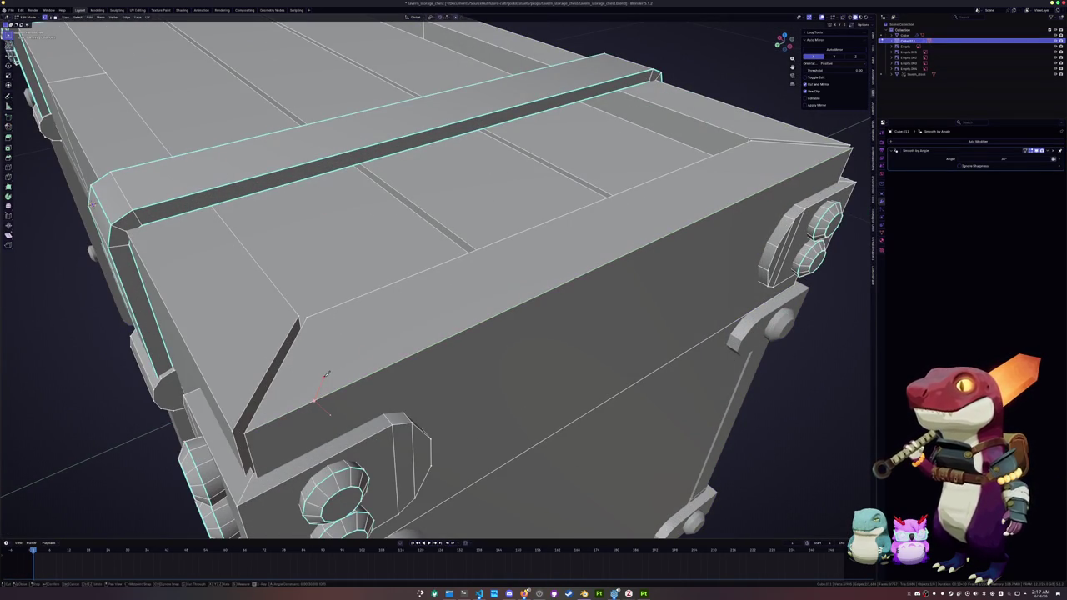
click(341, 387)
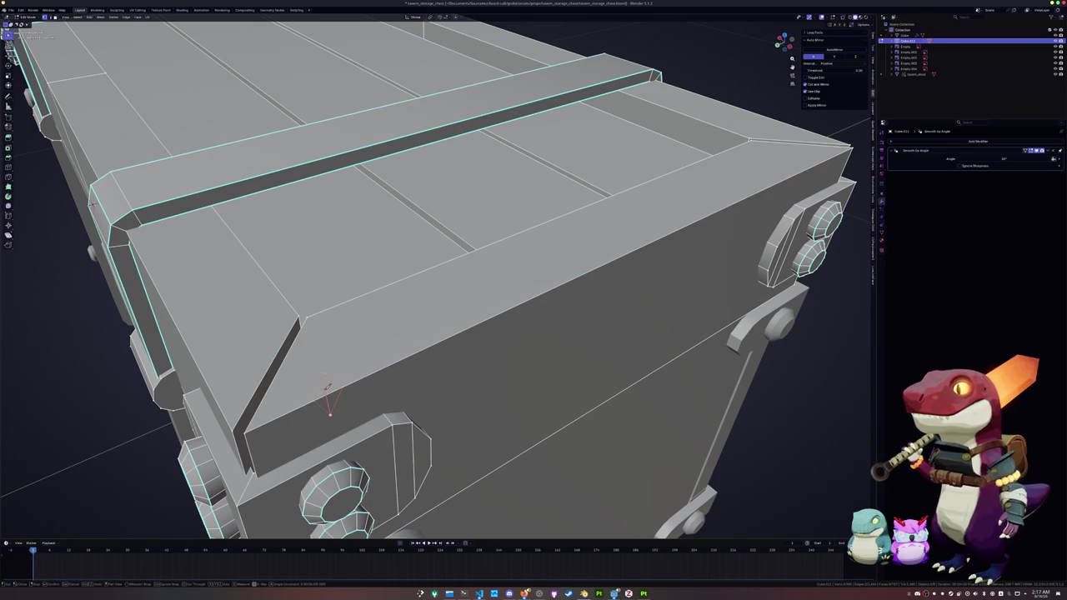
key(Return)
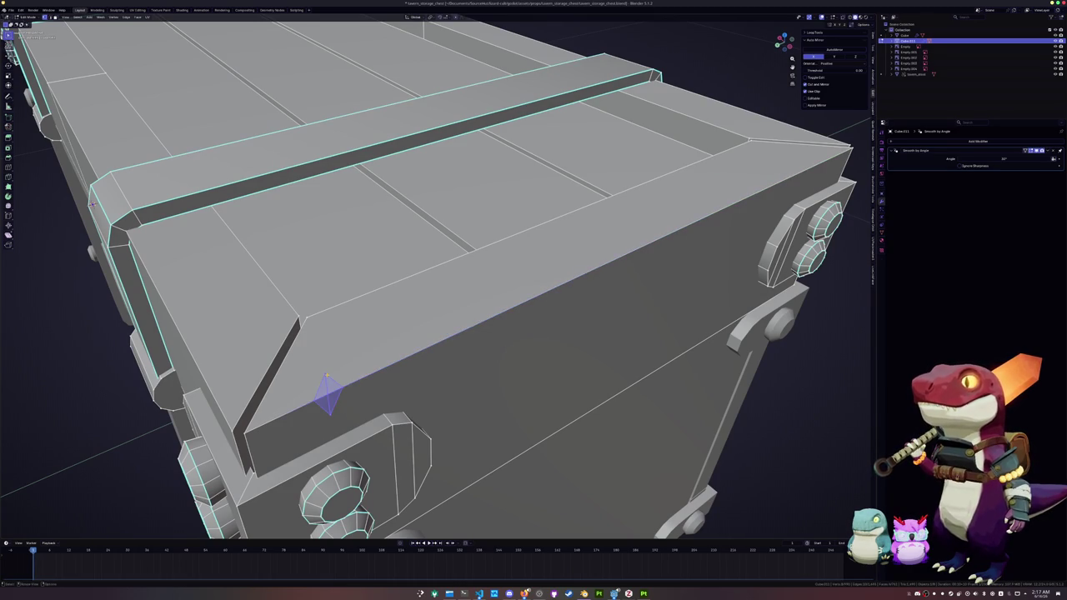
Relax the new lid cut and move in on the chest's side.
click(331, 417)
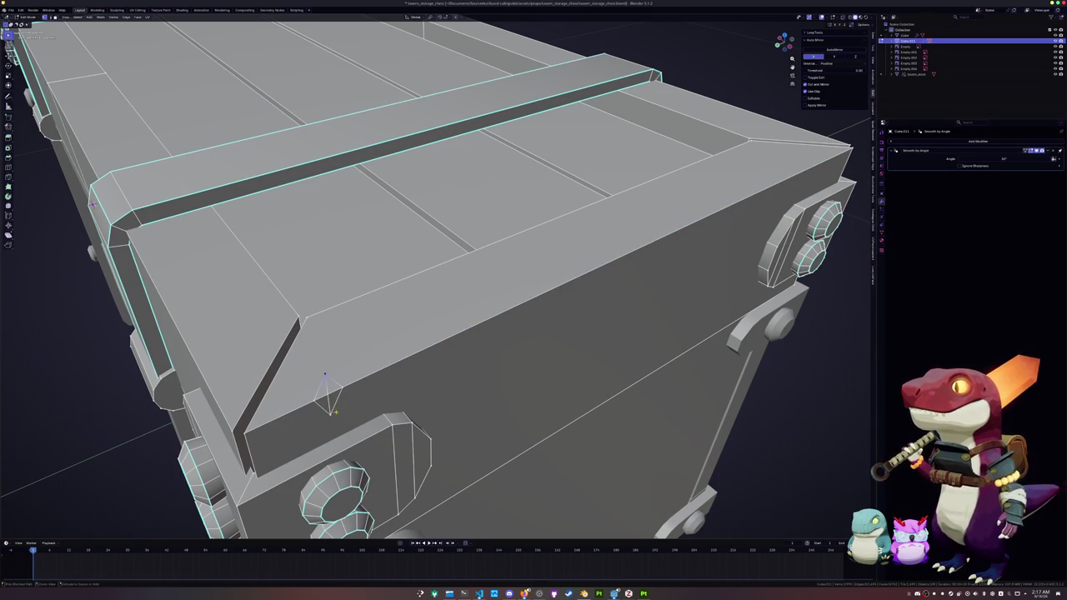
ctrl+click(329, 415)
middle_drag(352, 419, 389, 409)
scroll(388, 409, down, 4)
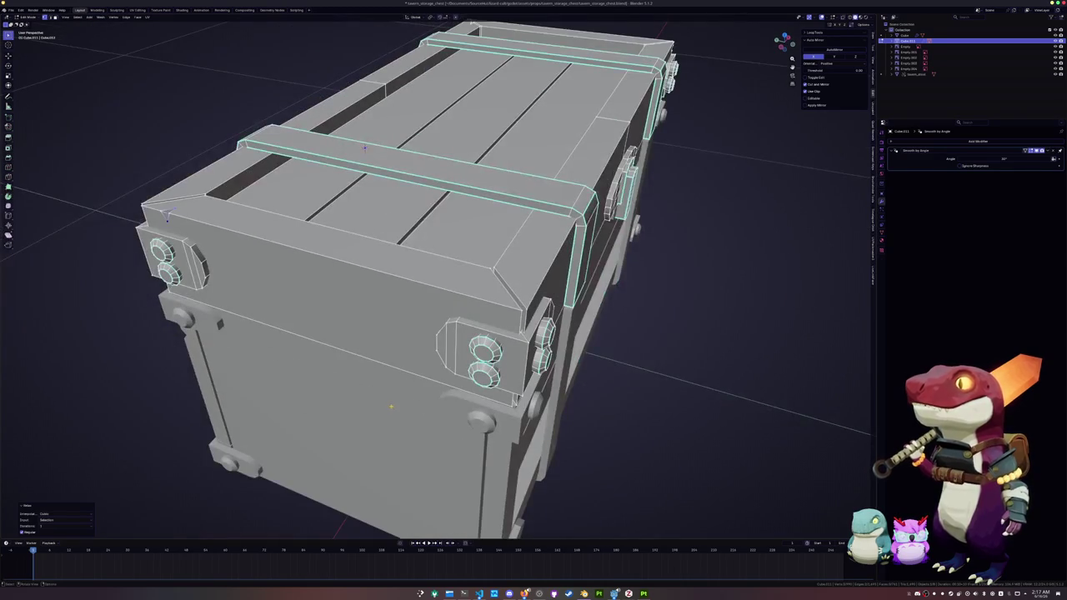
mouse_move(366, 148)
middle_down()
mouse_move(332, 171)
mouse_move(328, 257)
middle_up()
scroll(346, 161, up, 3)
scroll(327, 247, up, 3)
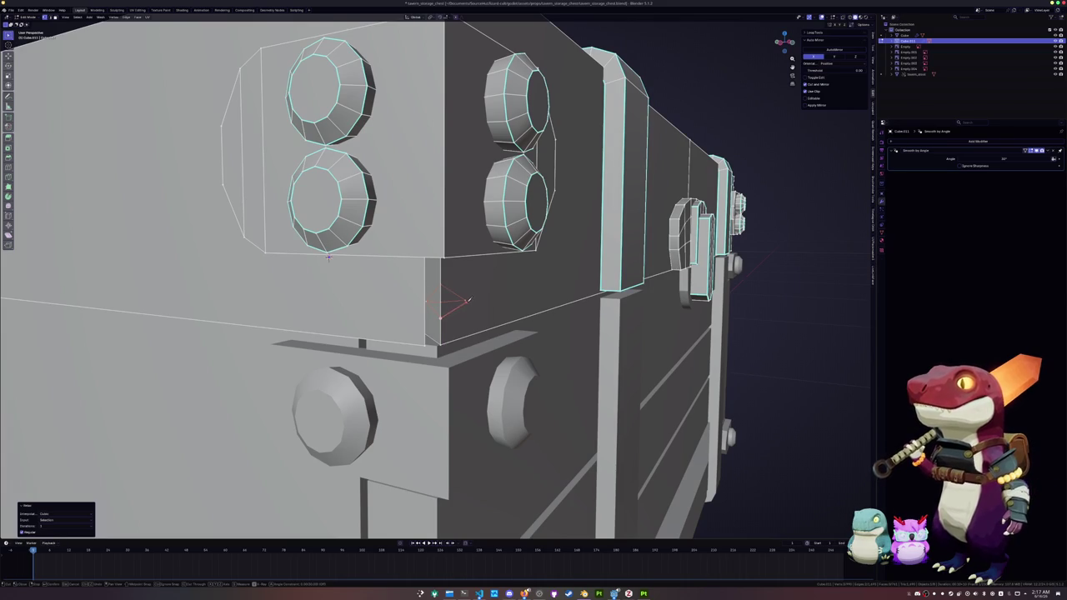
Confirm and relax the knife cut near the bolts, then return to Object Mode.
key(Return)
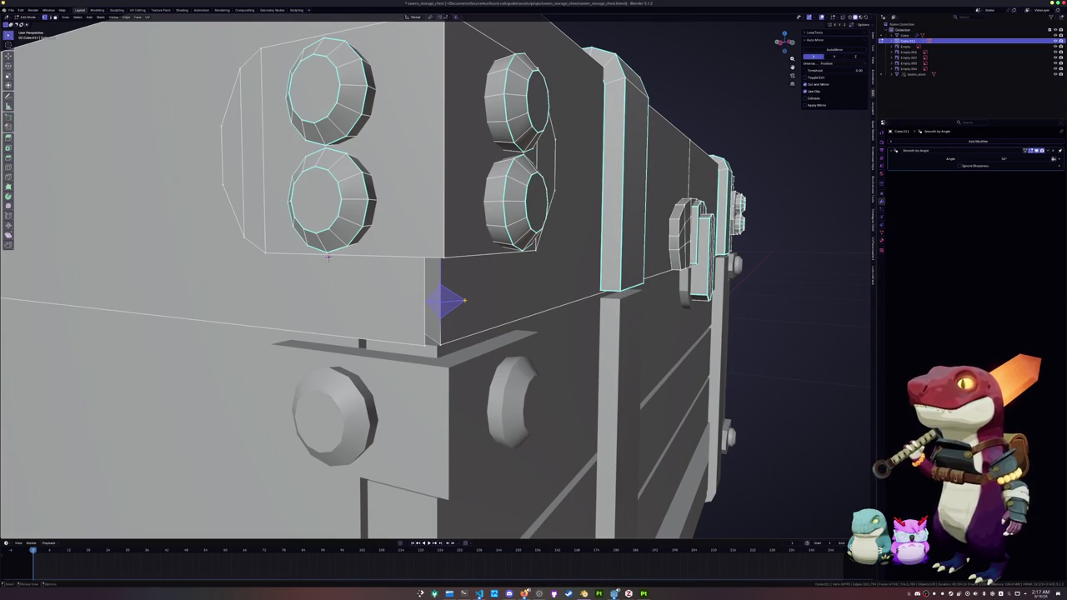
key(shift+r)
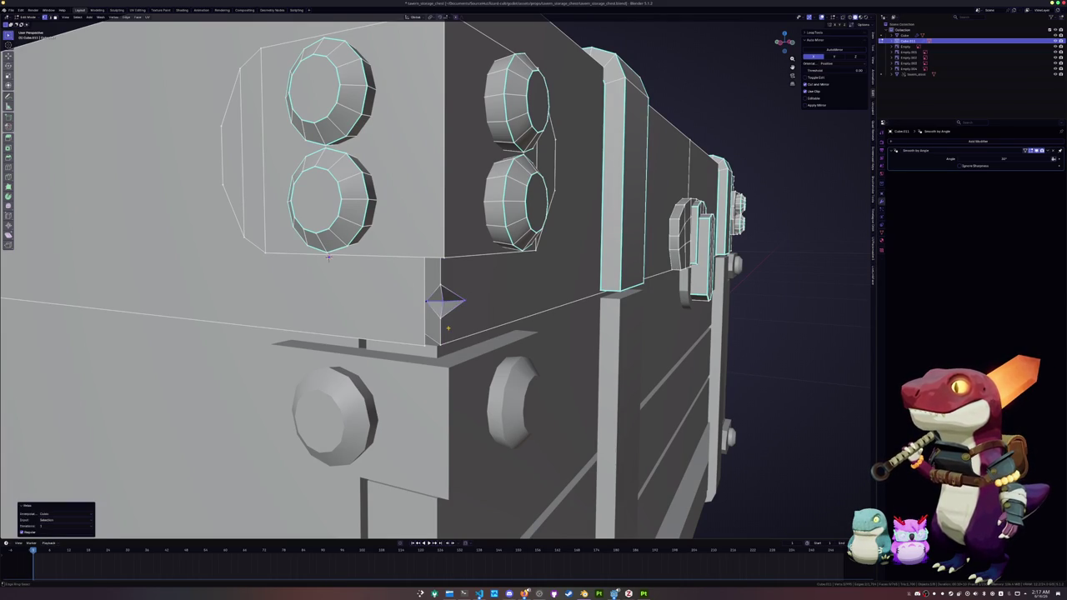
key(Tab)
scroll(447, 327, down, 6)
middle_drag(447, 327, 462, 341)
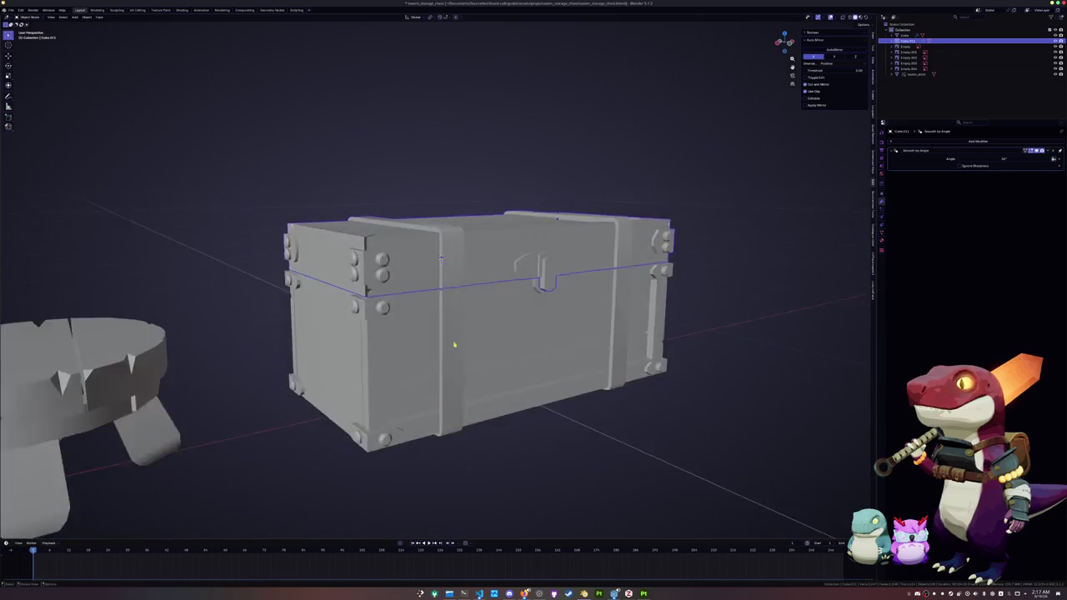
Test-rotate the lid open around the X axis, then cancel to keep it closed.
key(r)
key(x)
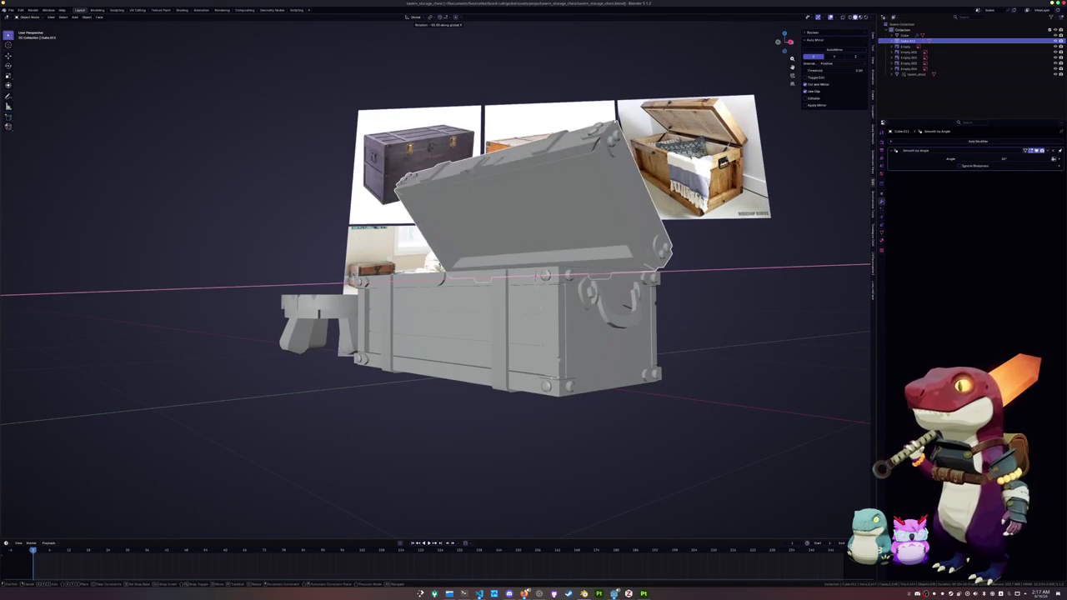
key(Escape)
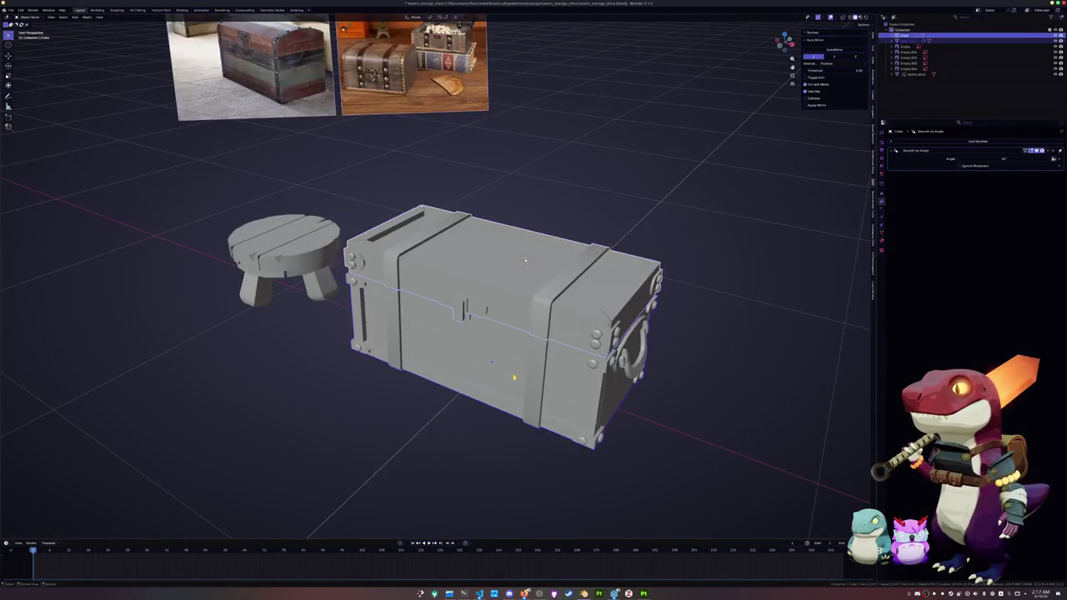
key(Tab)
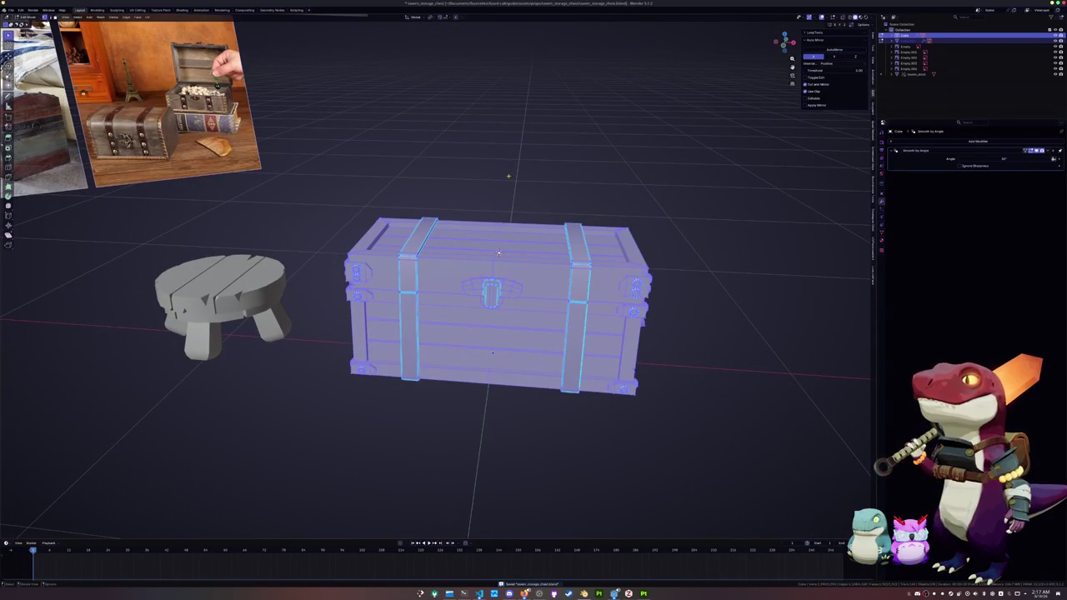
key(Tab)
Apply Shade Auto Smooth to the chest and convert it to a mesh.
right_click(501, 192)
click(501, 192)
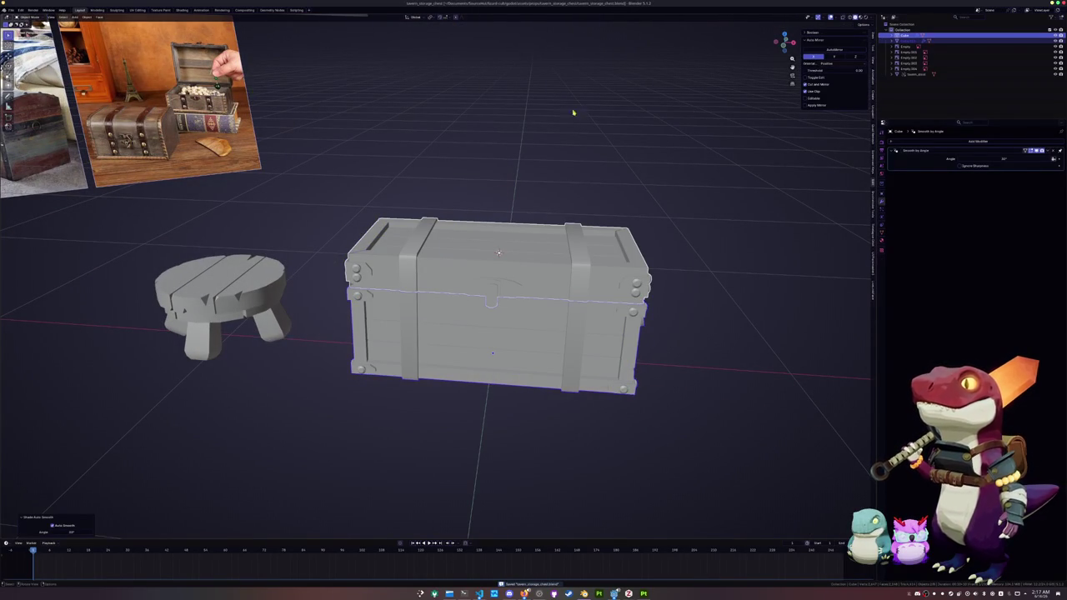
right_click(700, 195)
mouse_move(667, 211)
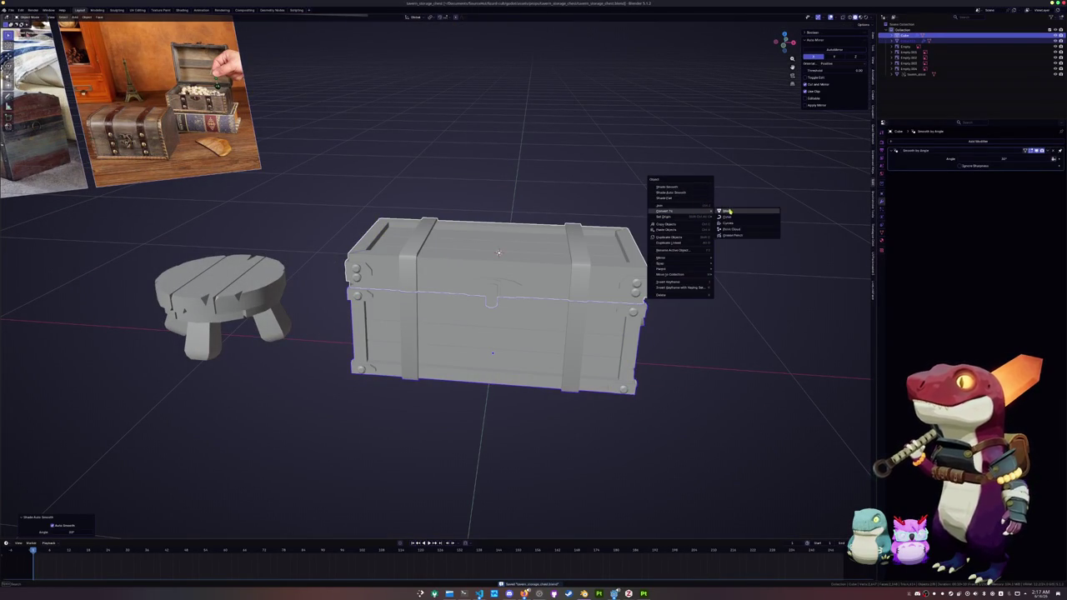
click(726, 211)
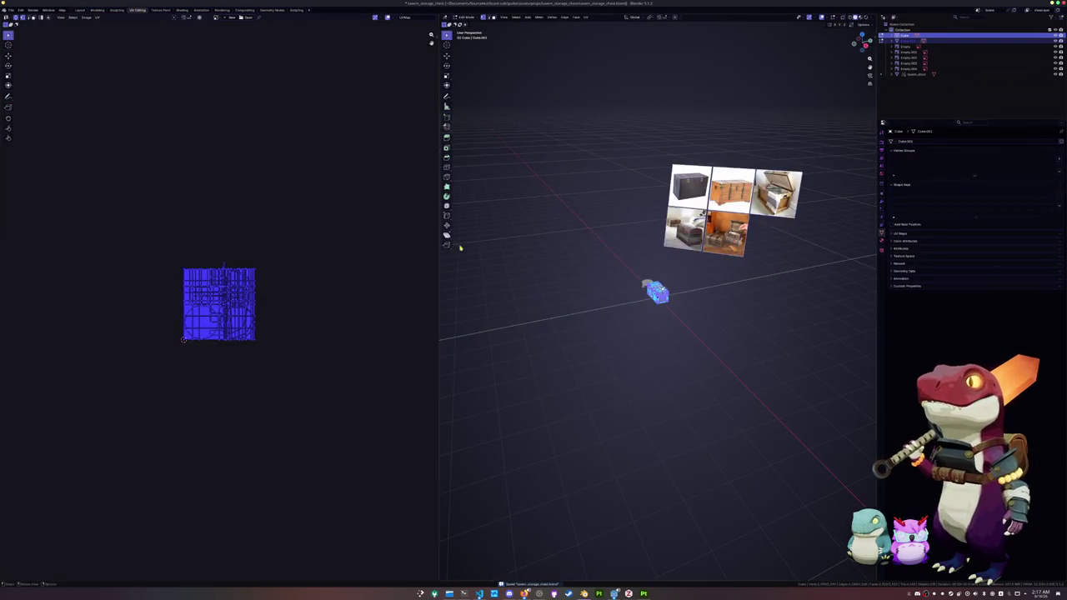
Frame the chest and unwrap it into a fresh UV layout.
key(KP_Decimal)
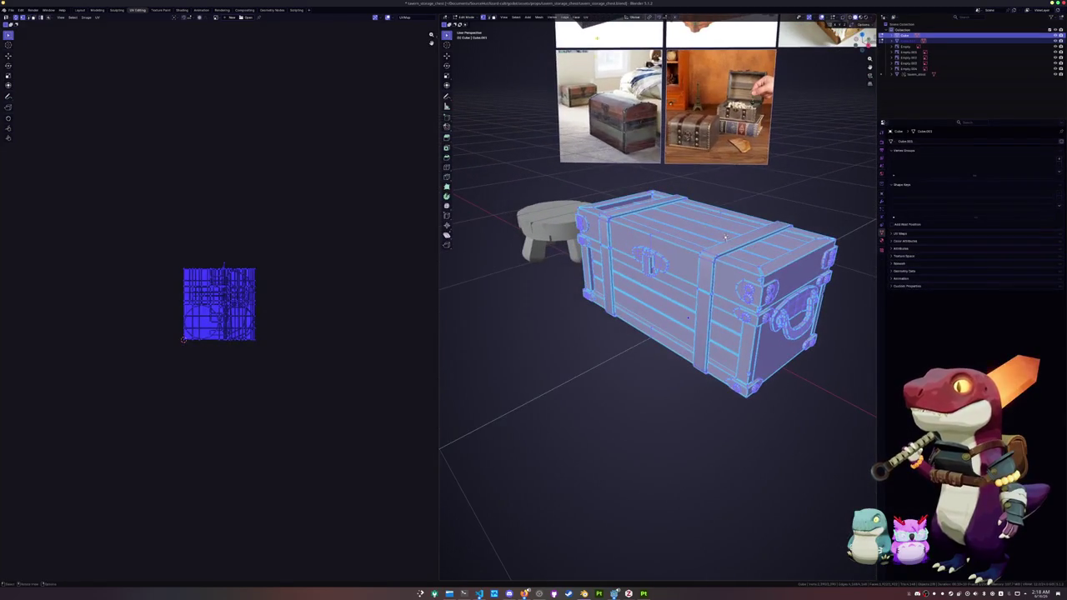
click(586, 16)
click(600, 27)
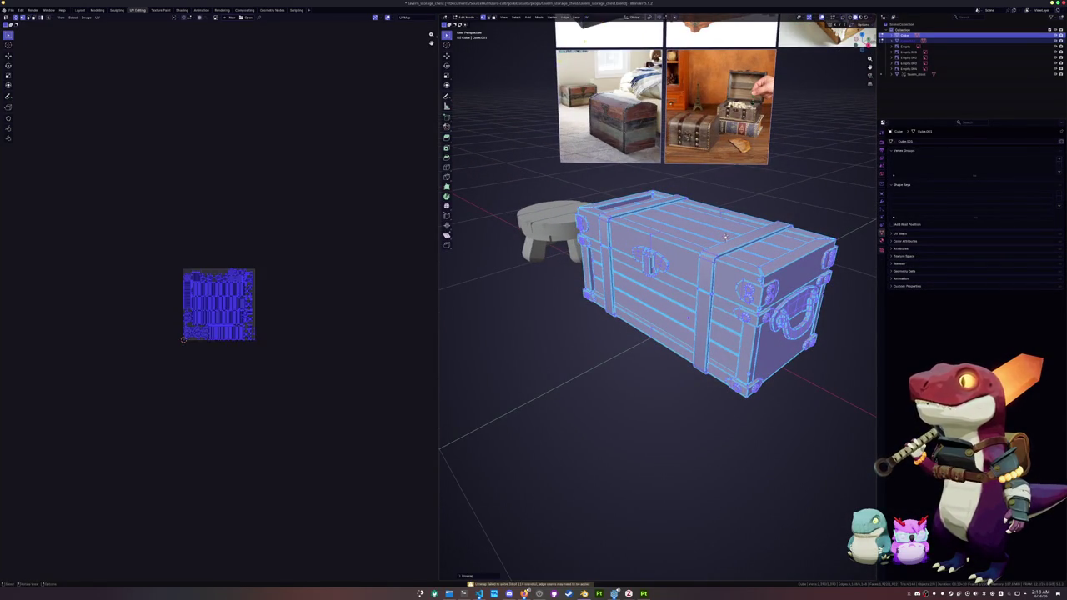
scroll(285, 262, up, 5)
scroll(284, 262, up, 3)
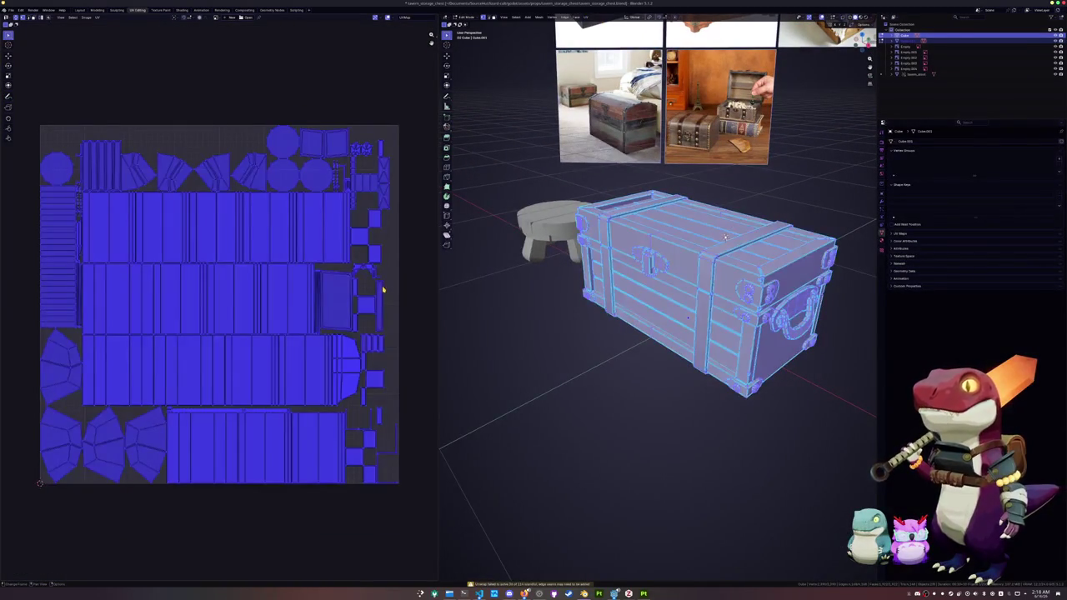
Pack the UV islands with UVPackmaster, stopping at the current layout.
key(n)
click(434, 83)
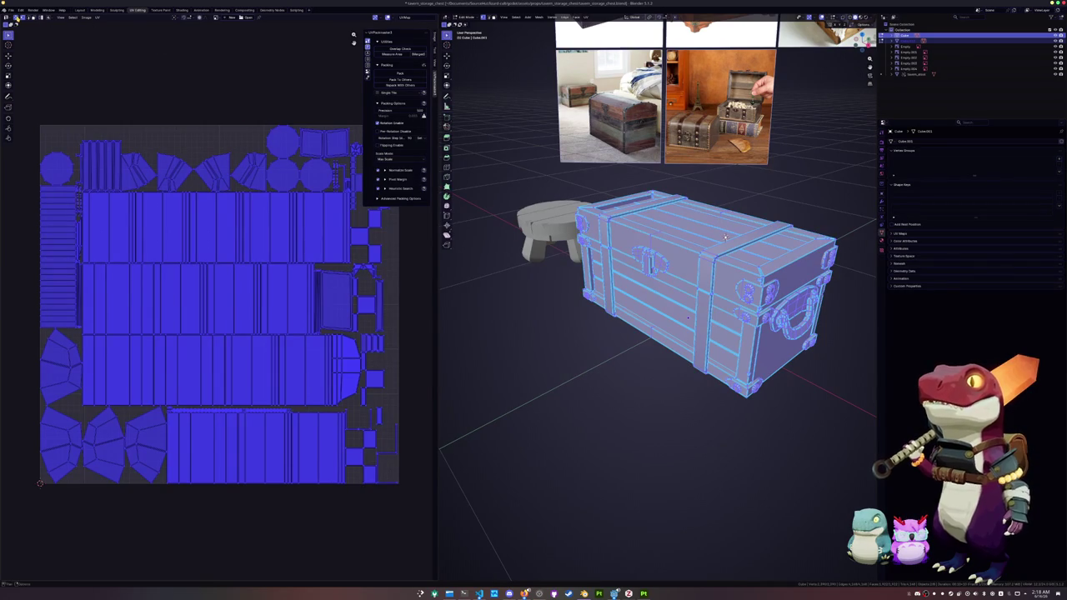
click(399, 74)
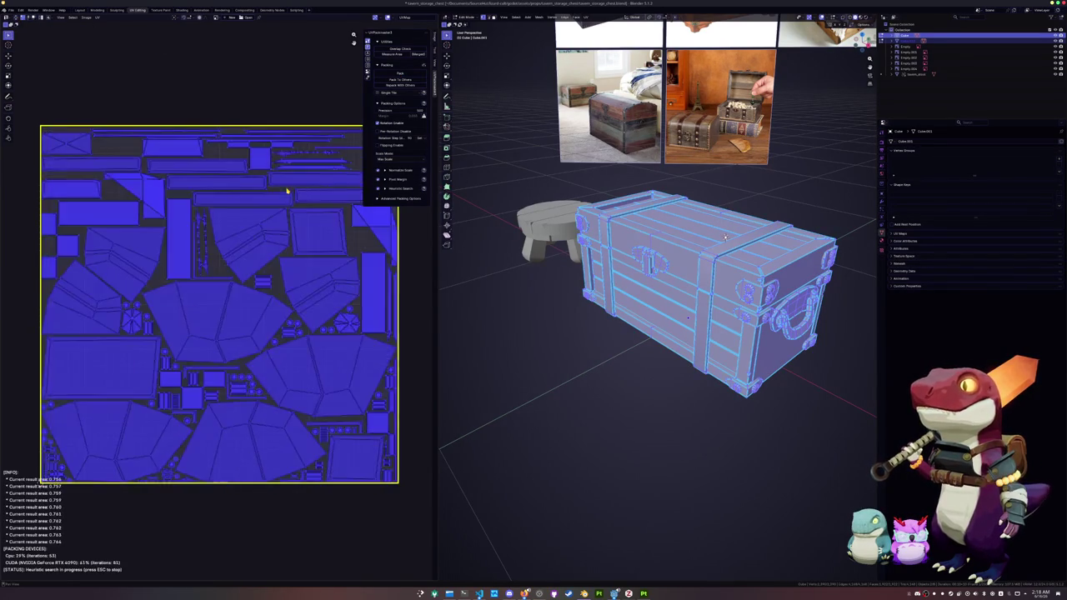
key(Escape)
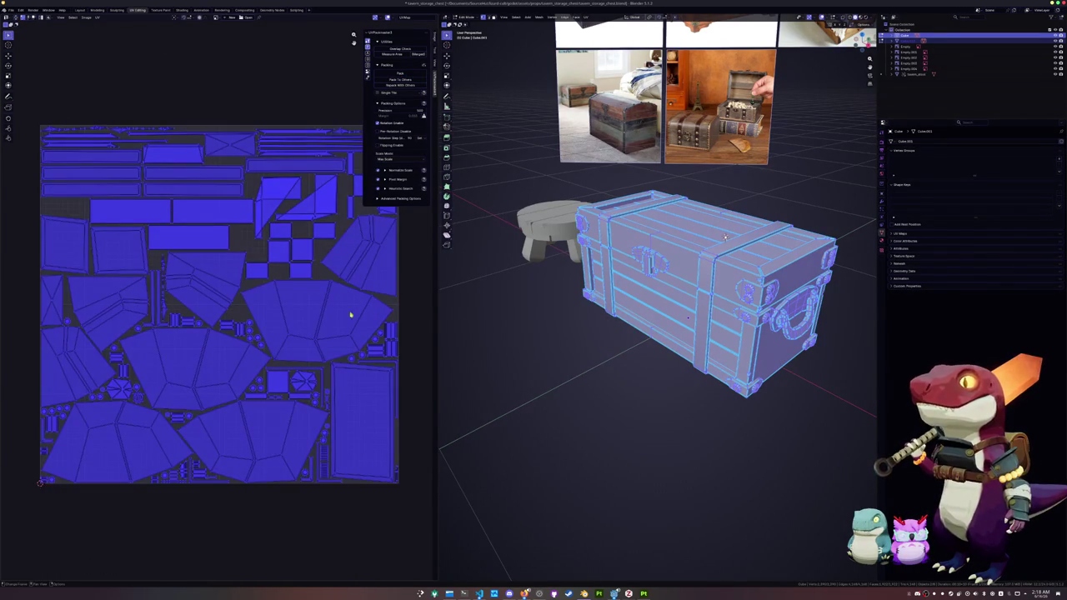
Select the large fan-shaped UV island via a linked selection.
click(330, 341)
click(330, 333)
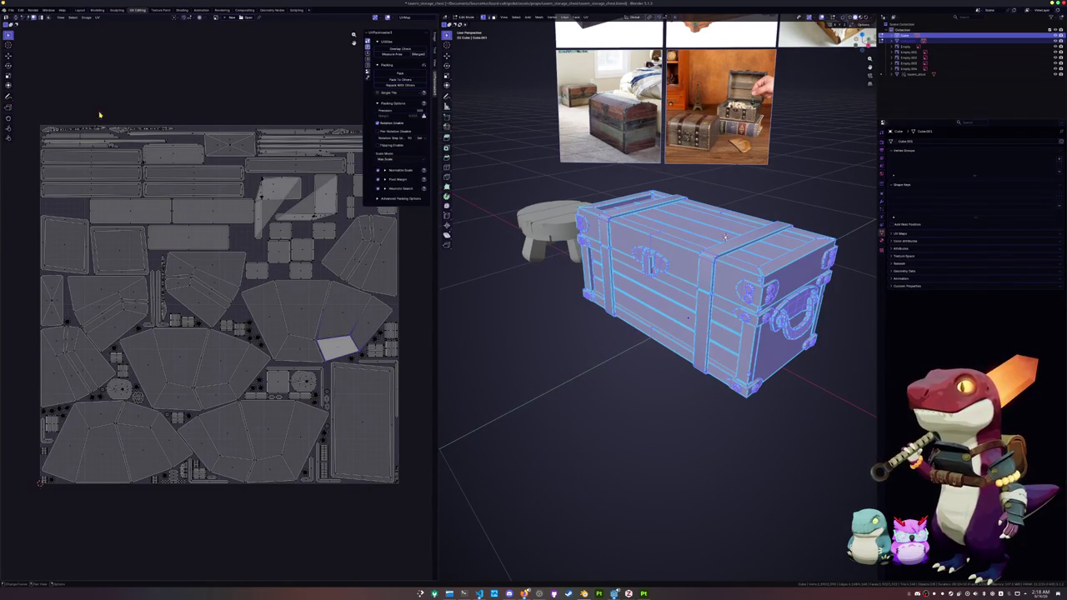
key(ctrl+i)
key(alt+a)
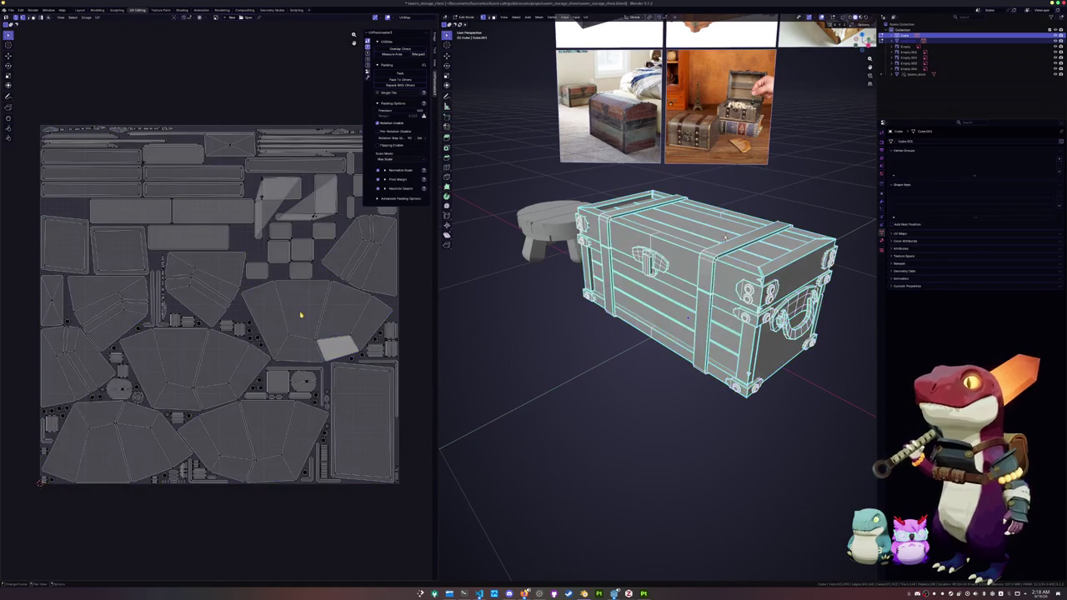
click(303, 315)
key(ctrl+l)
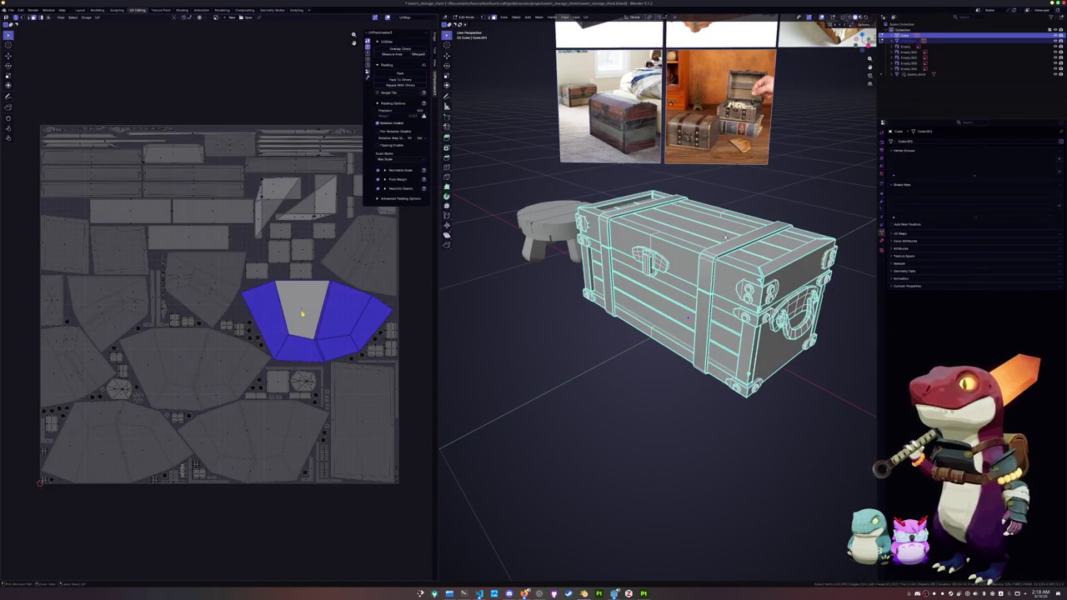
Select the whole mesh and merge by distance, removing 112 duplicate vertices.
middle_drag(634, 392, 596, 464)
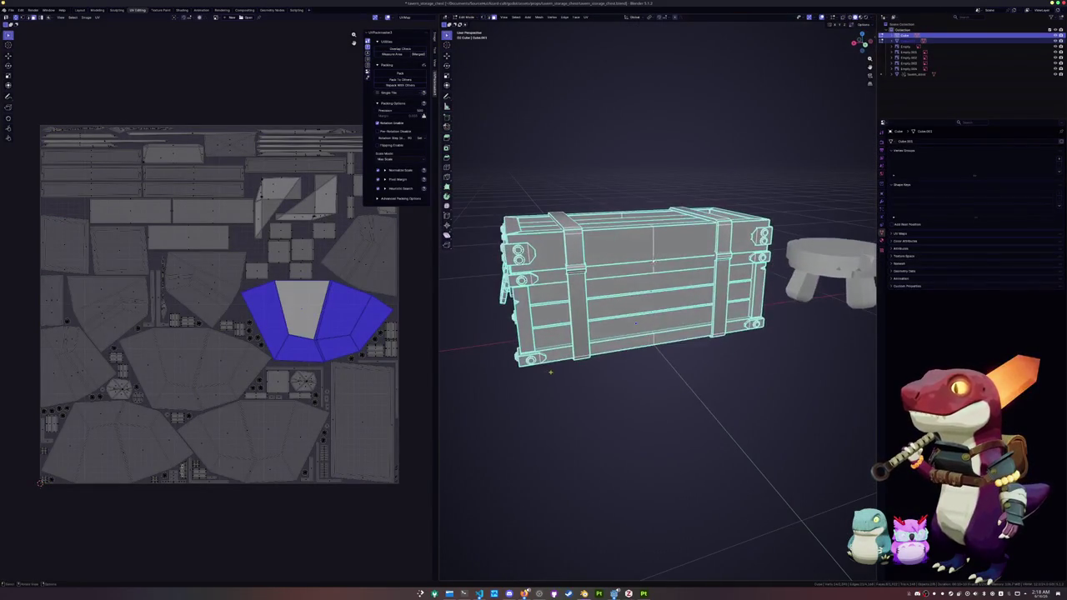
mouse_move(596, 477)
middle_down()
mouse_move(617, 459)
mouse_move(516, 443)
middle_up()
scroll(617, 459, up, 3)
scroll(625, 450, up, 3)
scroll(633, 439, up, 3)
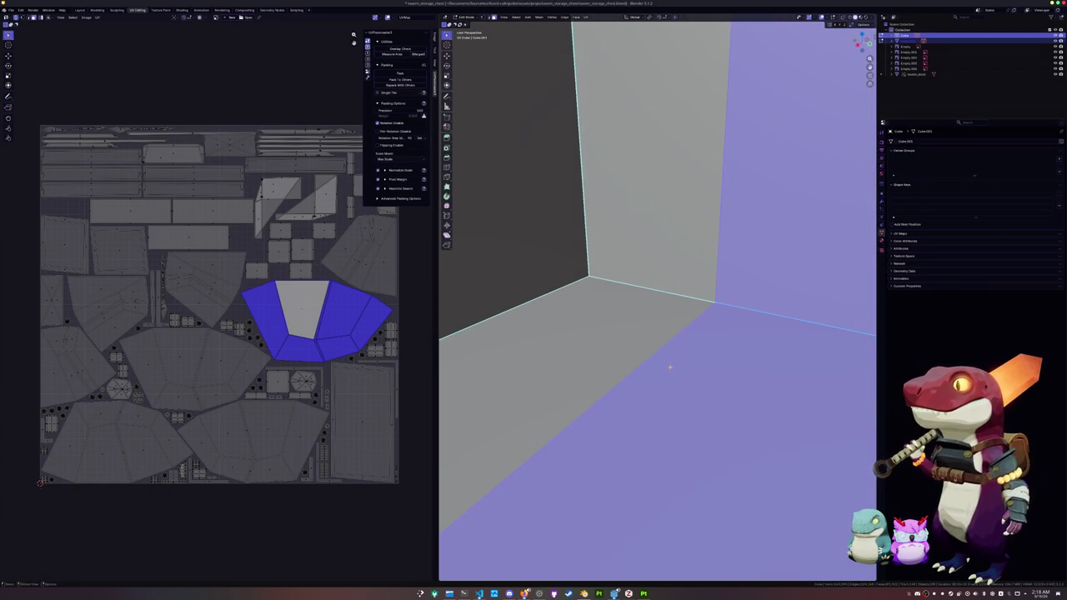
key(a)
right_click(669, 367)
mouse_move(643, 475)
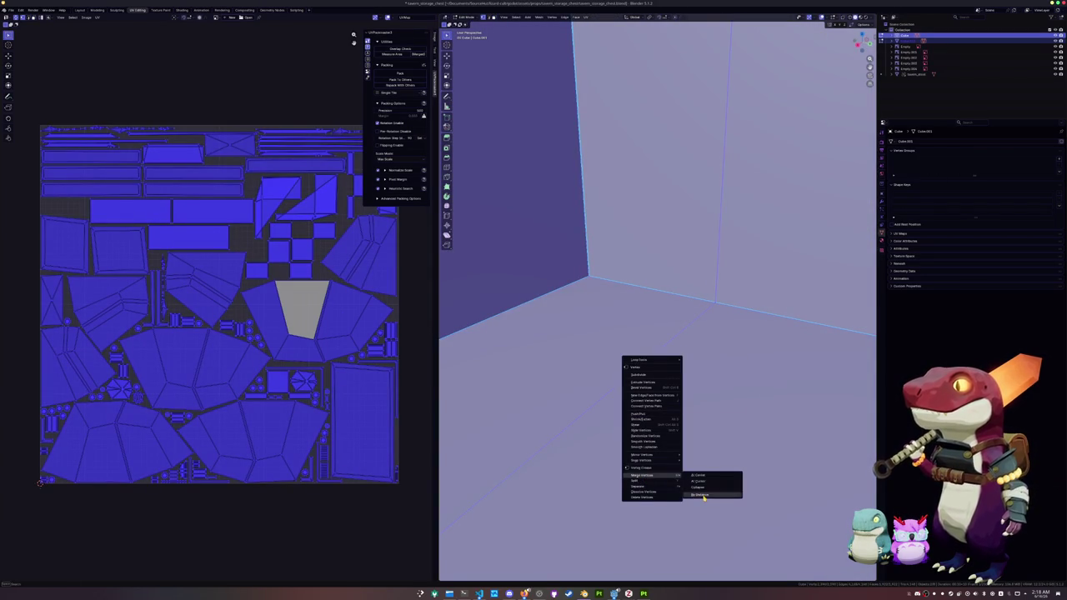
click(703, 496)
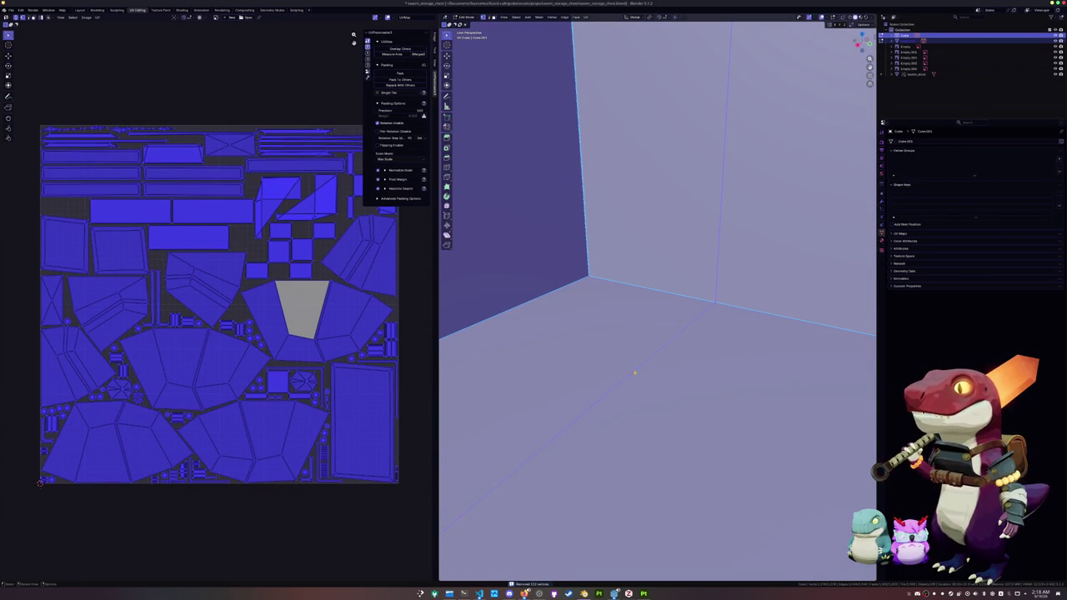
Reselect the entire chest mesh from one edge using Select Similar.
key(Tab)
right_click(615, 298)
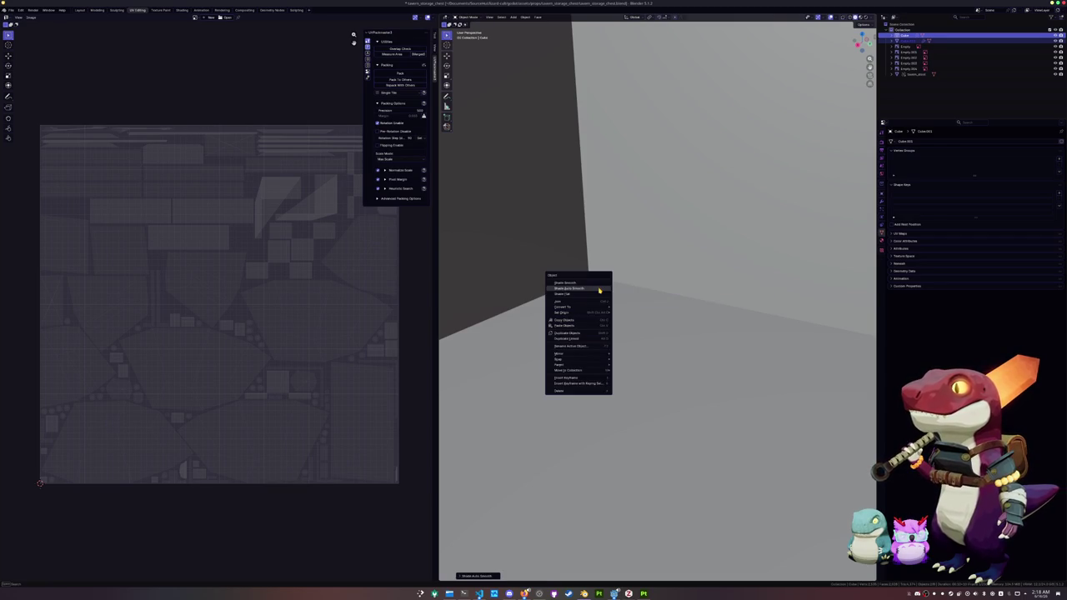
key(Escape)
key(Tab)
key(alt+a)
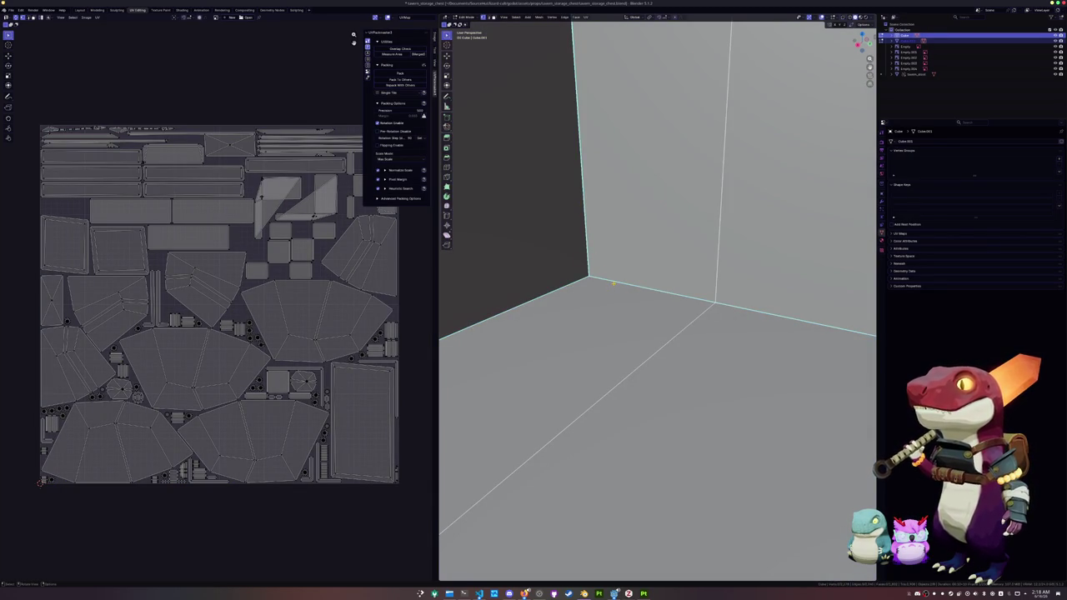
click(620, 283)
key(shift+g)
click(601, 309)
key(shift+g)
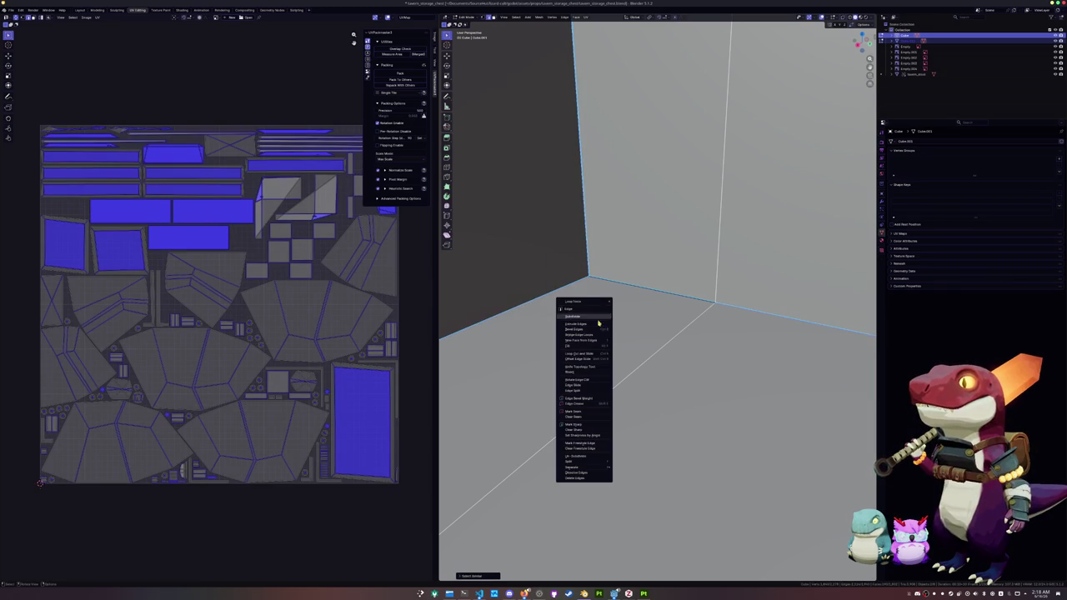
click(583, 414)
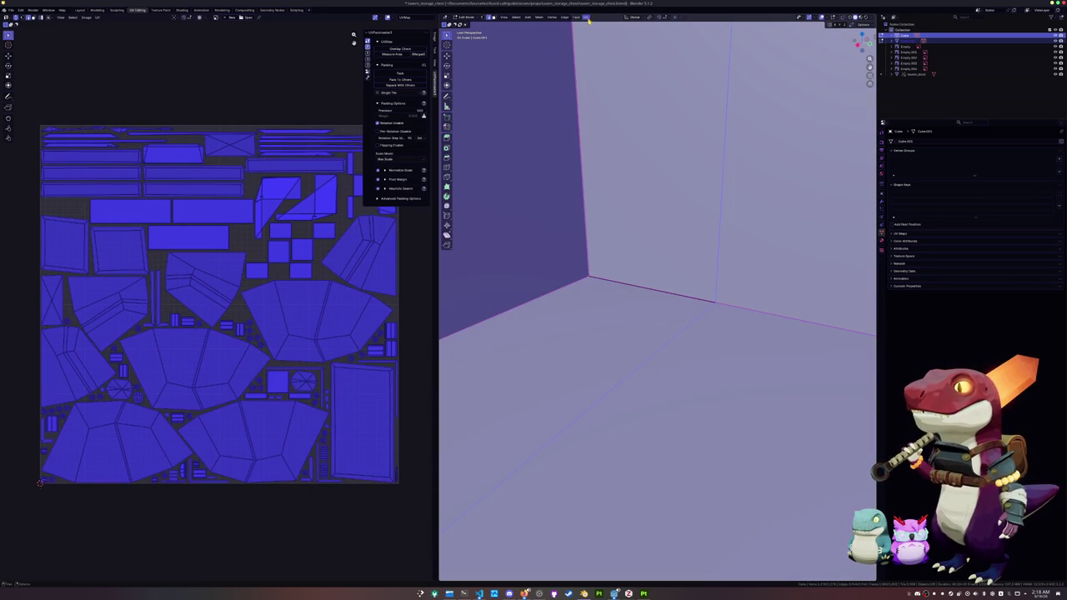
Unwrap the merged chest again and pack the new UV islands into the square.
click(588, 20)
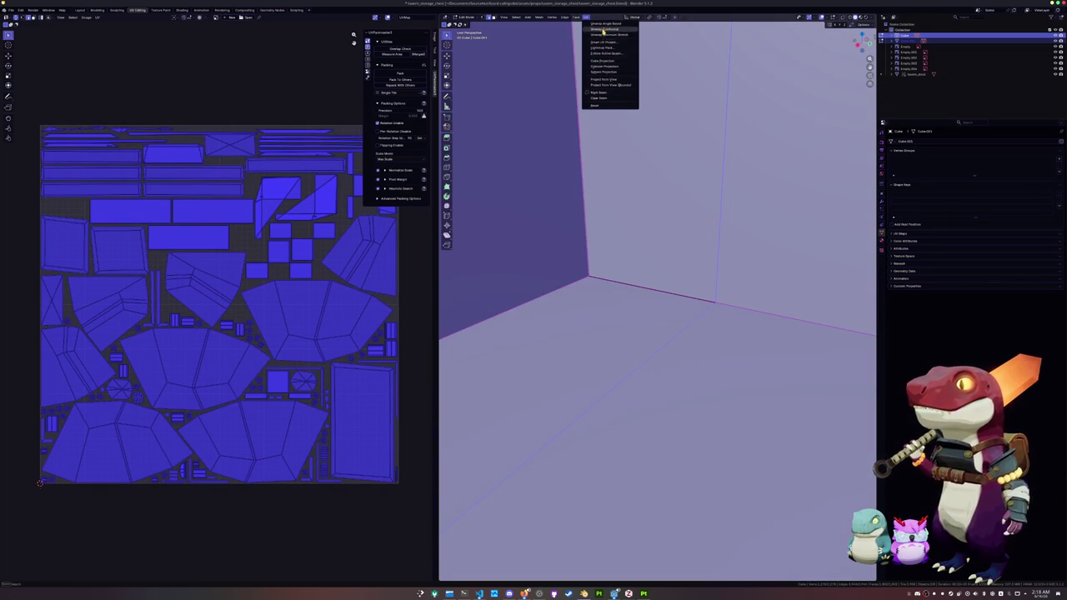
click(602, 24)
click(398, 76)
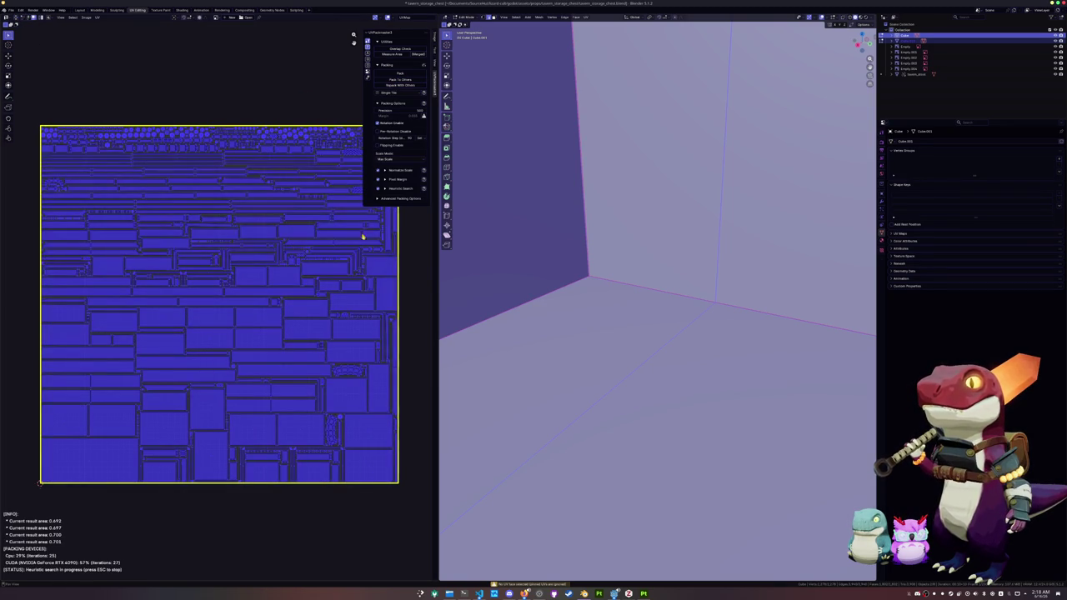
key(KP_Decimal)
mouse_move(632, 309)
middle_down()
mouse_move(706, 313)
mouse_move(665, 331)
middle_up()
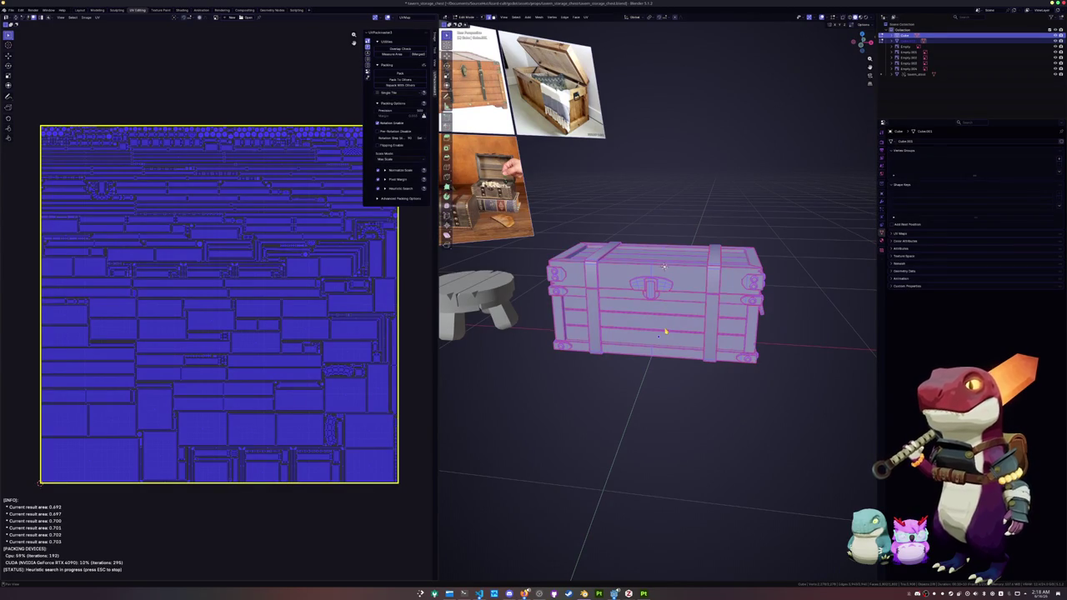
Rename the chest object to tavern_storage_chest and the lid to tavern_storage_chest_lid.
key(Tab)
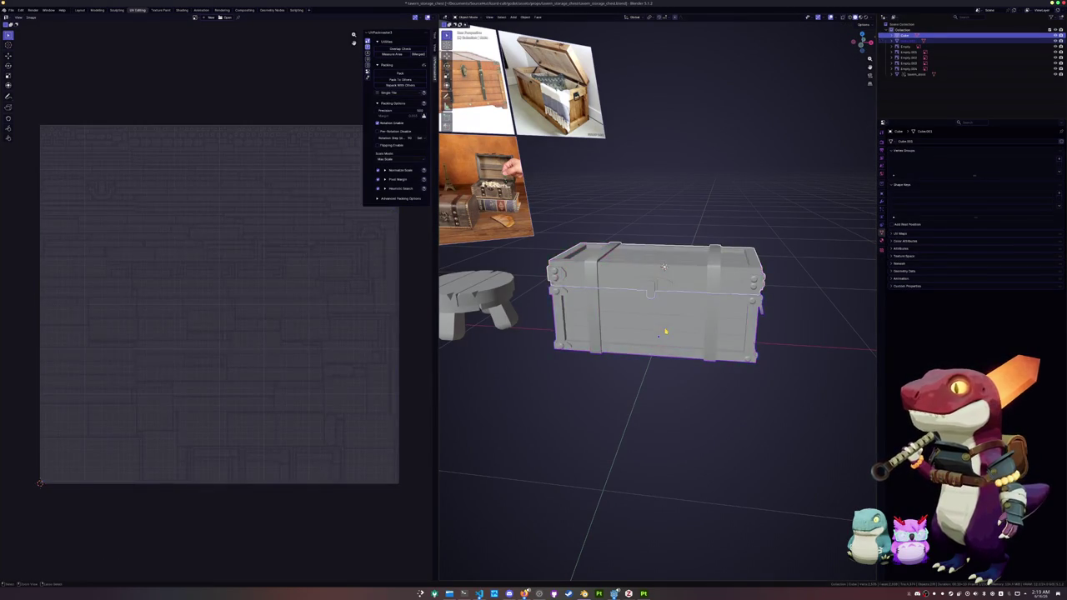
key(F2)
text(tavern_s)
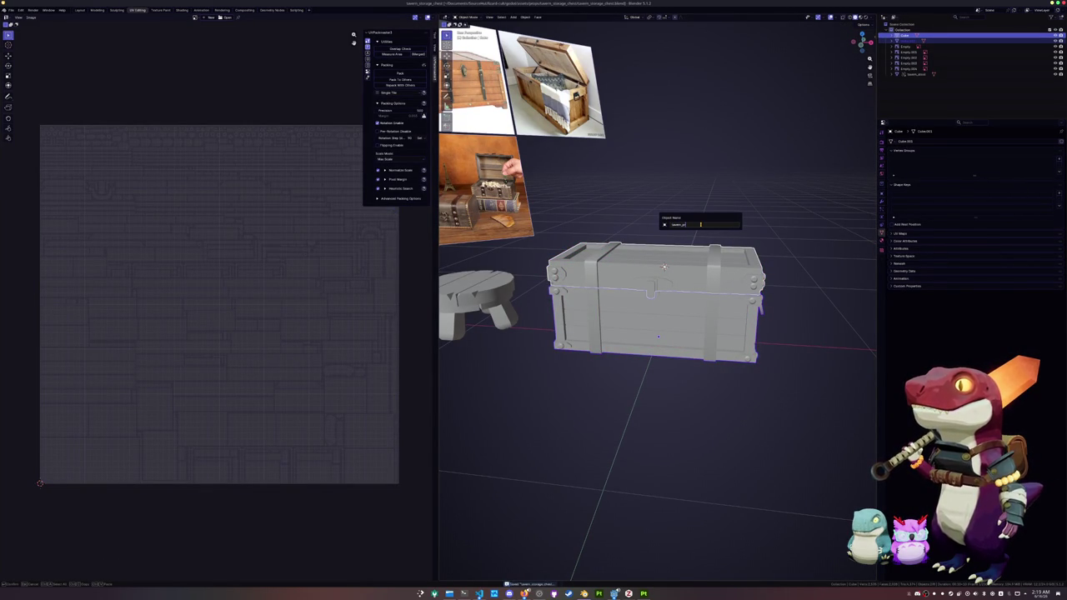
key(BackSpace)
key(BackSpace)
key(BackSpace)
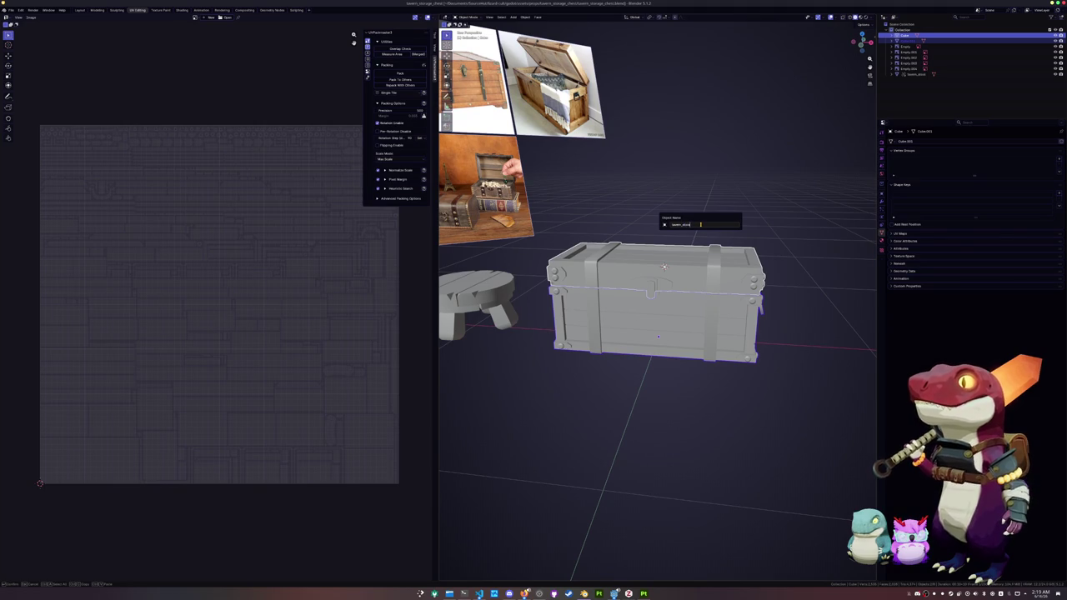
text(t)
key(Return)
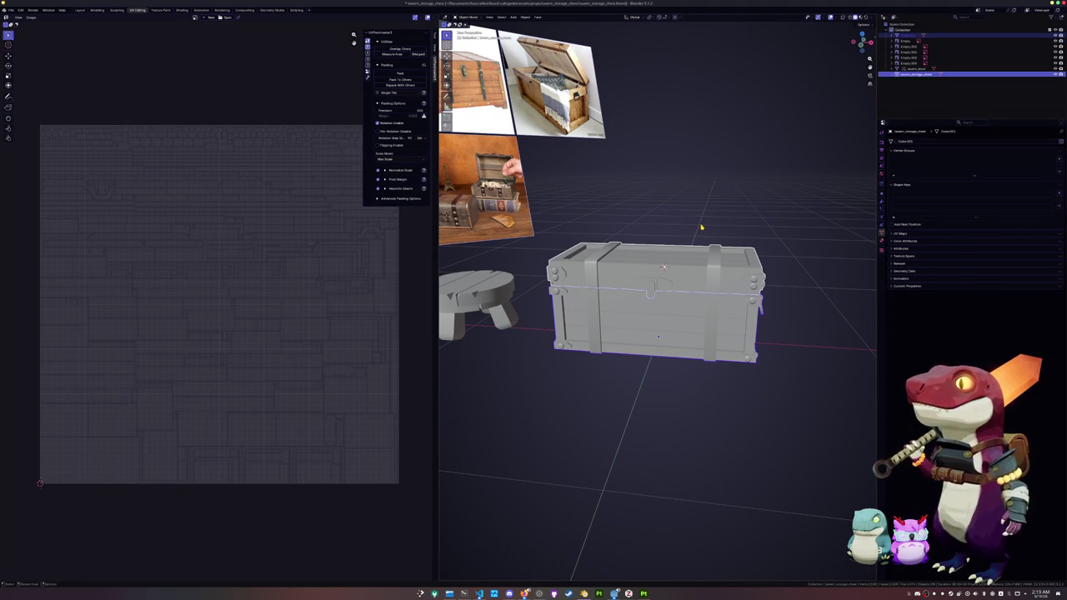
click(777, 136)
click(713, 282)
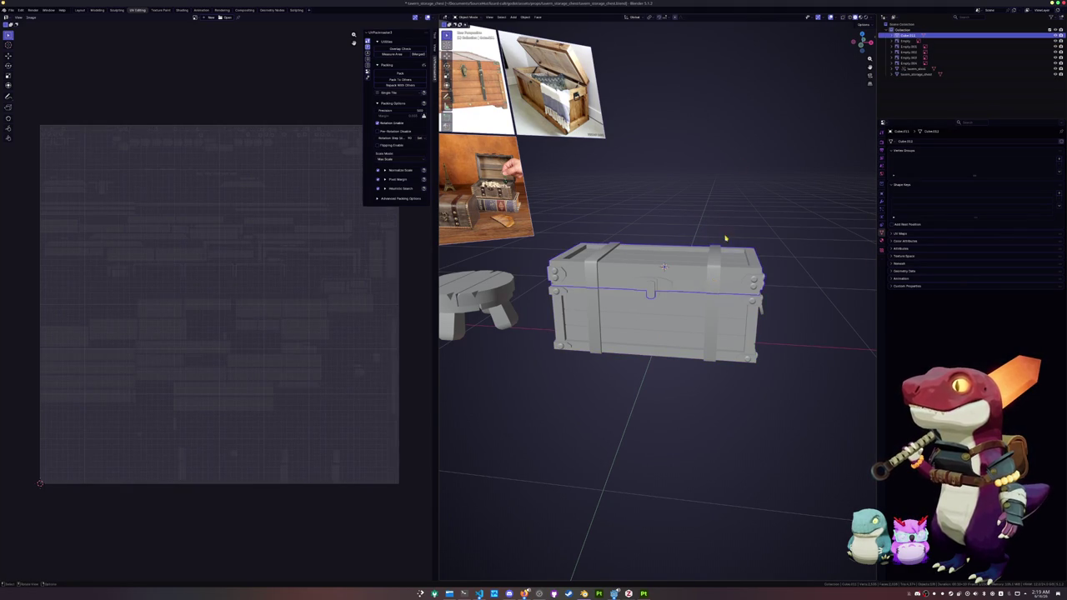
key(F2)
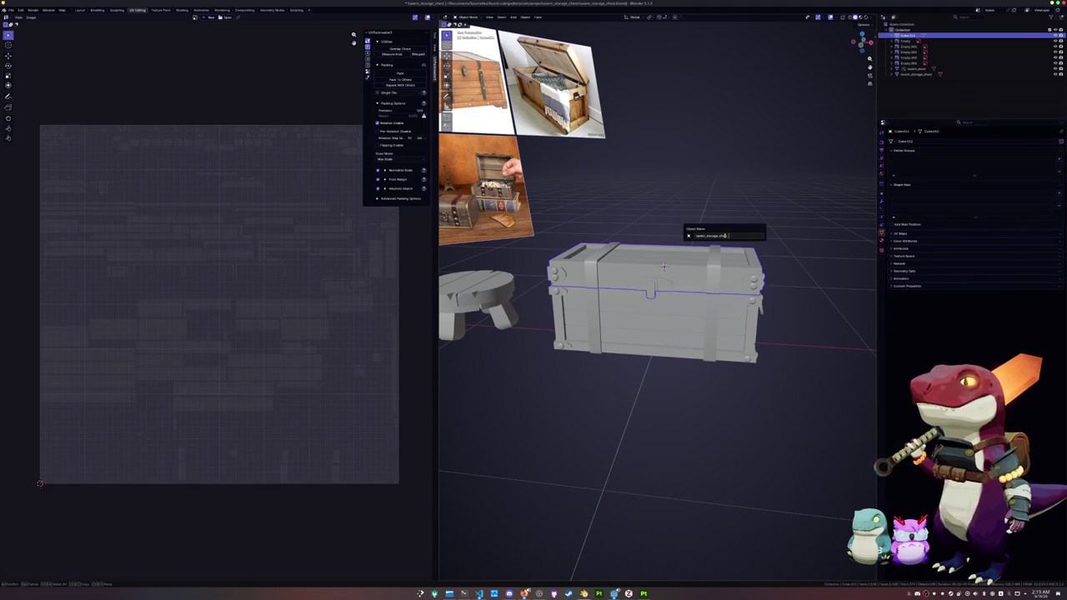
text(lid)
key(Return)
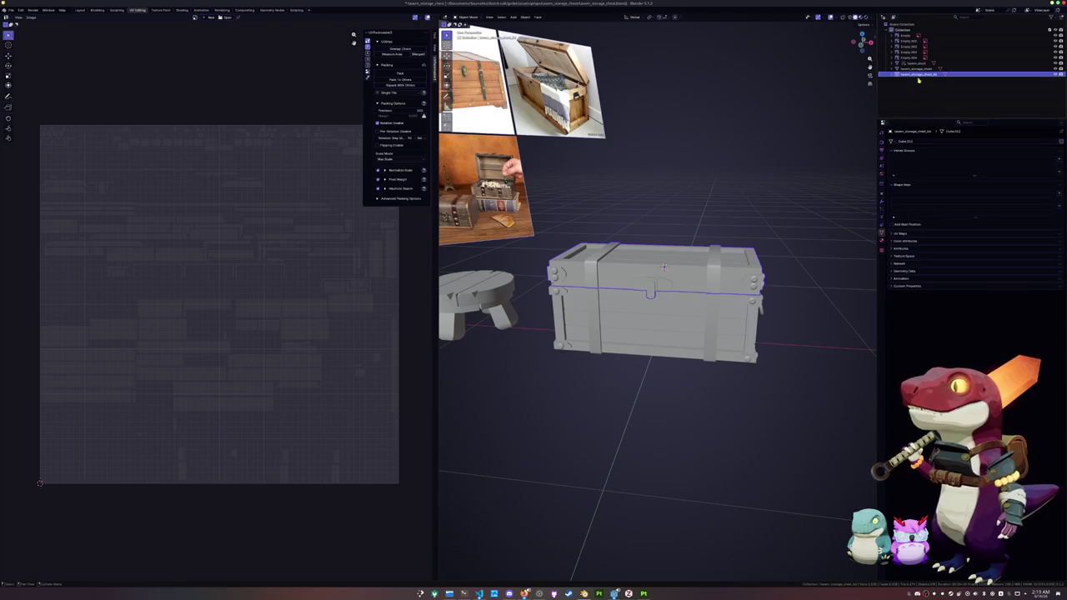
Rename the chest body's mesh data and create a new material for it.
click(918, 69)
key(F2)
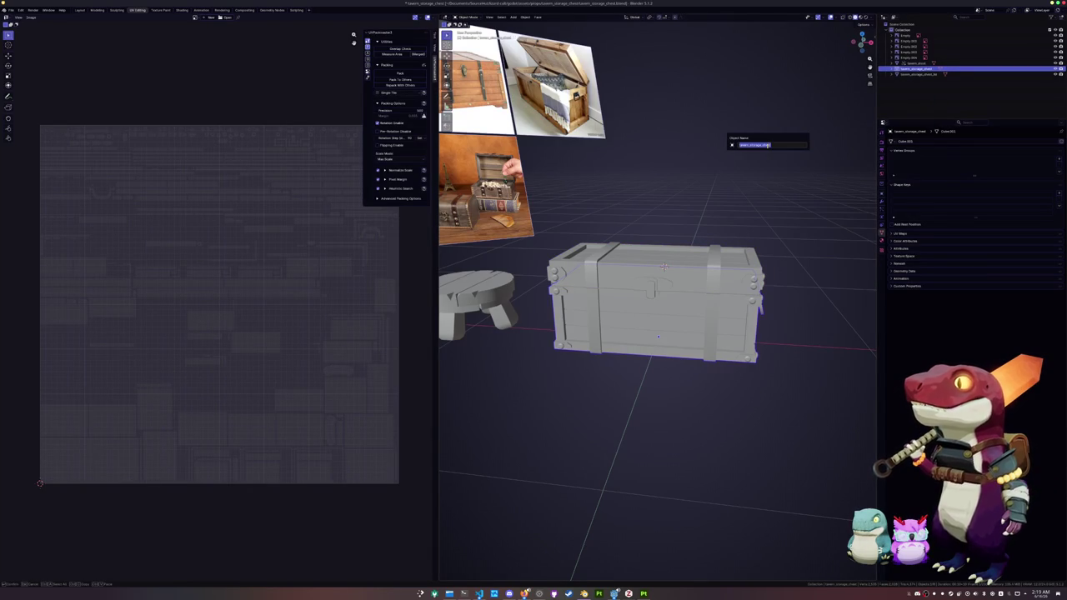
double_click(906, 142)
key(Return)
click(883, 241)
click(933, 167)
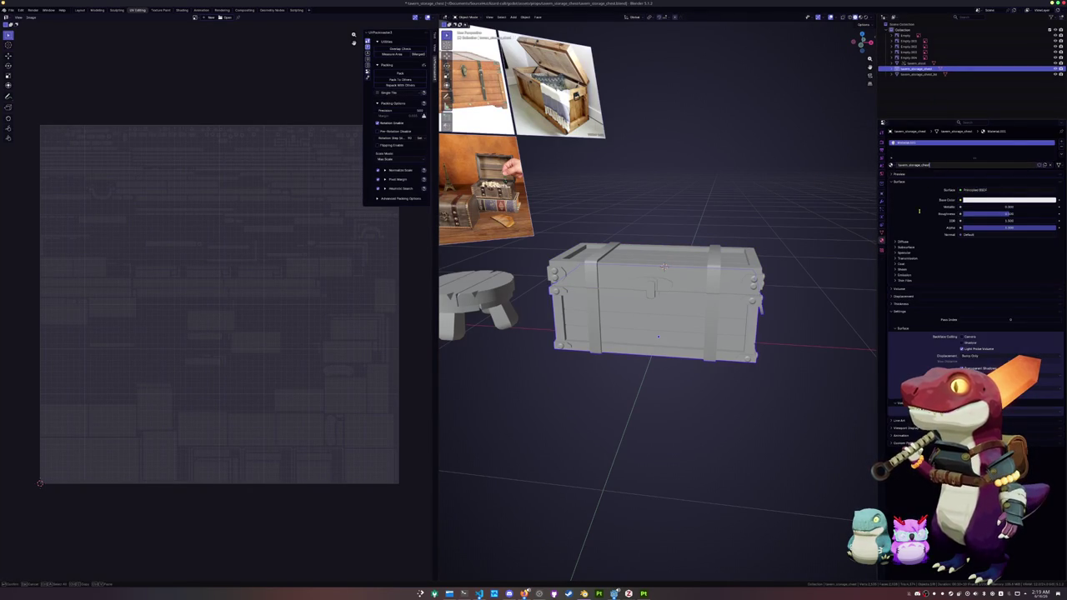
Give the lid its own material slot and a new material.
click(915, 74)
key(F2)
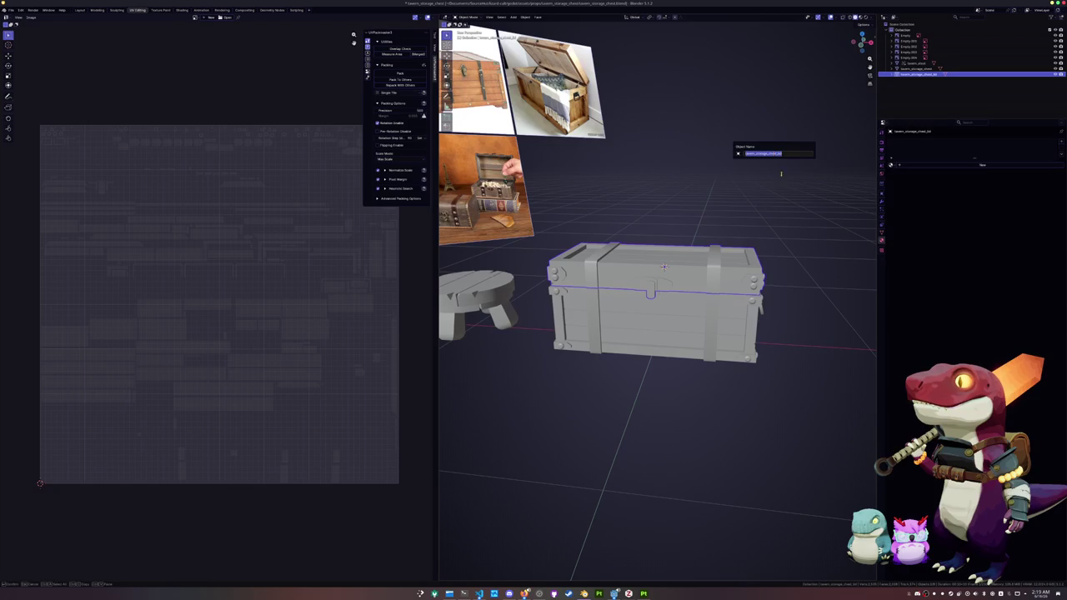
key(Return)
click(883, 231)
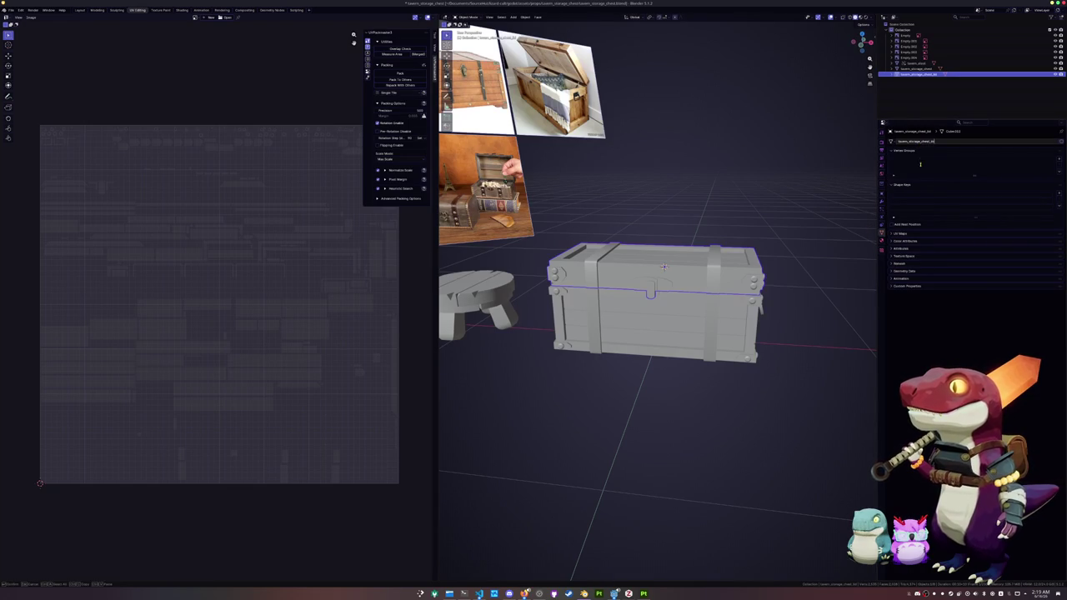
click(882, 241)
click(926, 166)
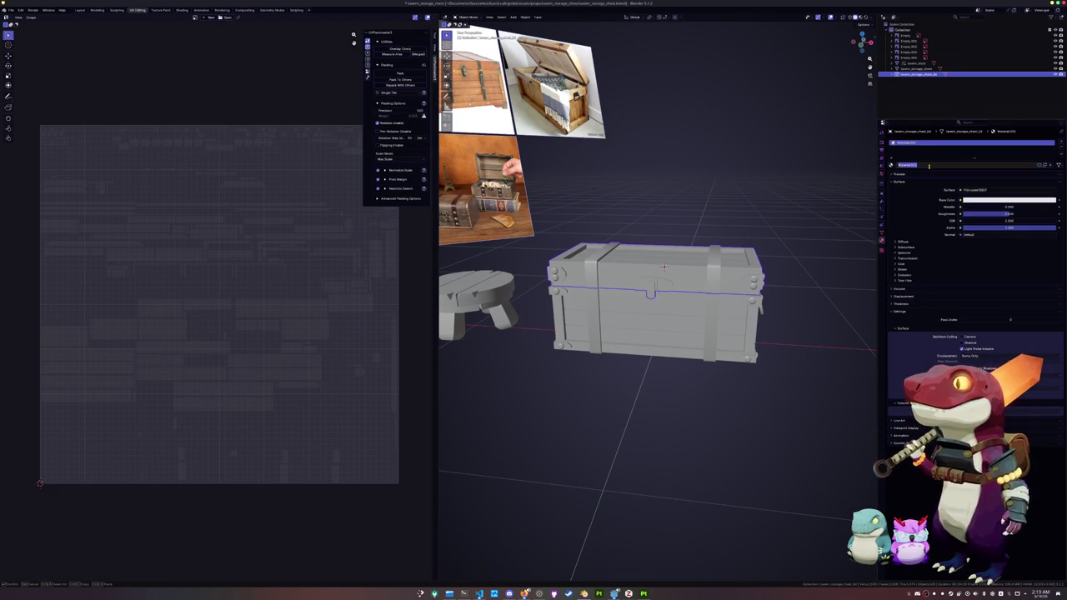
click(735, 312)
Save the file as tavern_storage_chest.blend.
mouse_move(735, 313)
middle_down()
mouse_move(684, 316)
mouse_move(653, 337)
middle_up()
key(ctrl+s)
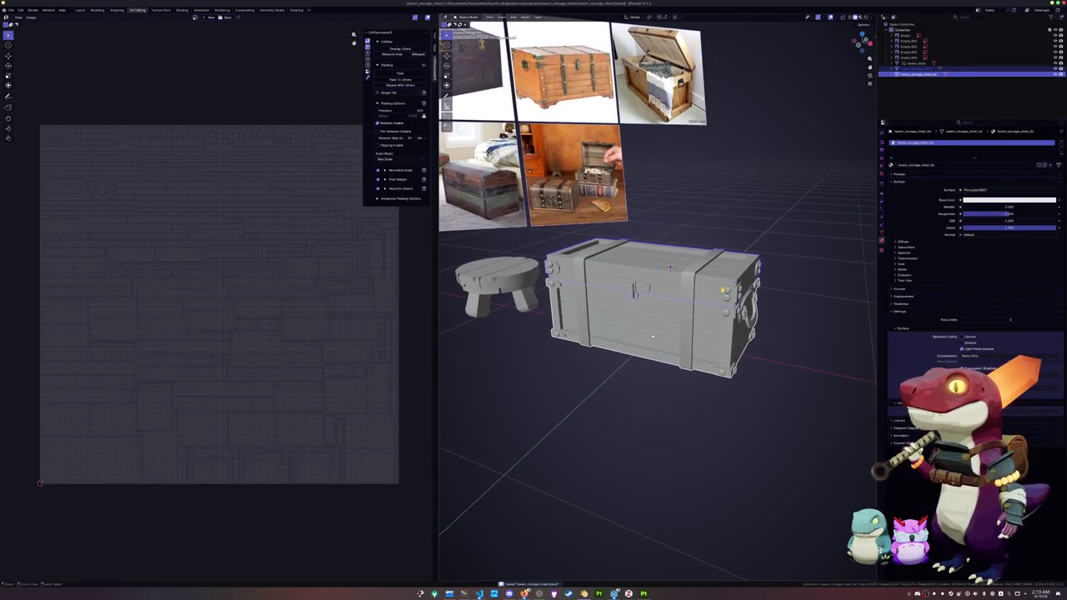
click(11, 10)
mouse_move(22, 100)
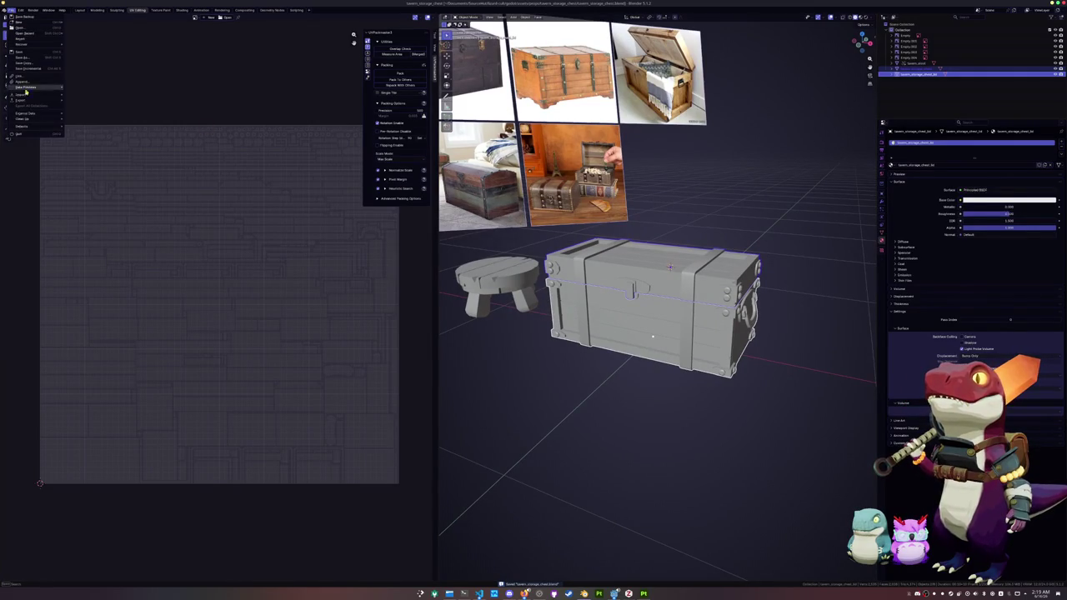
Export tavern_storage_chest.fbx into a newly created exports folder.
click(88, 149)
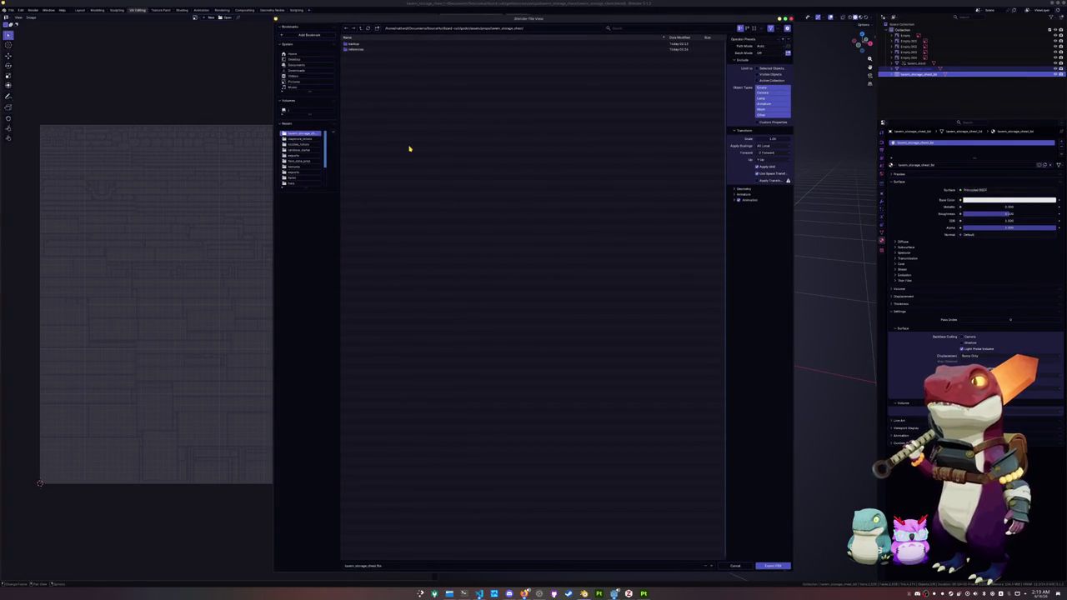
click(377, 28)
key(Return)
double_click(353, 50)
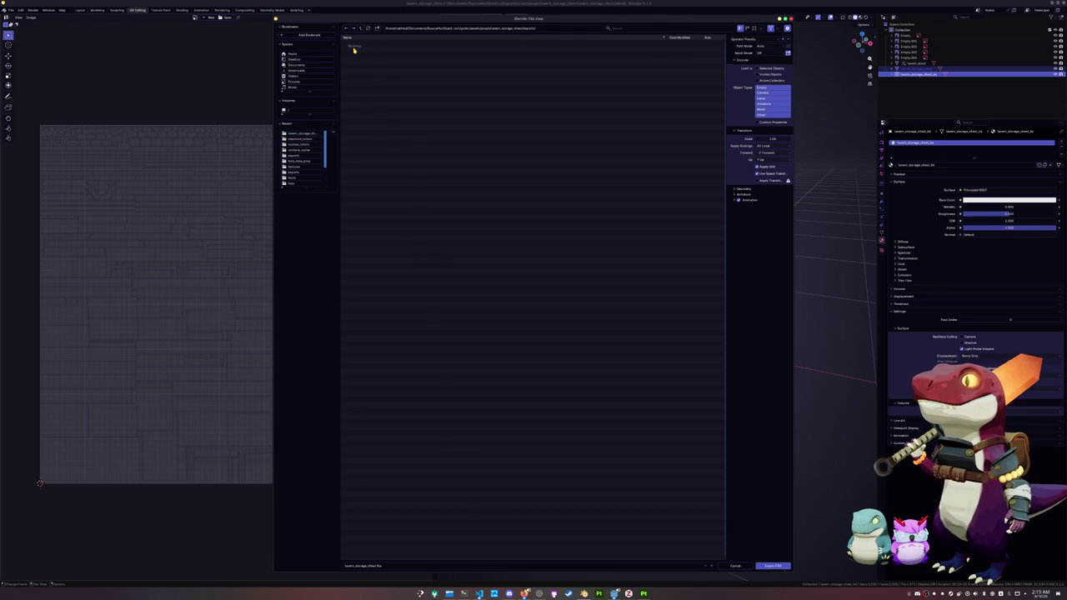
click(773, 566)
click(644, 593)
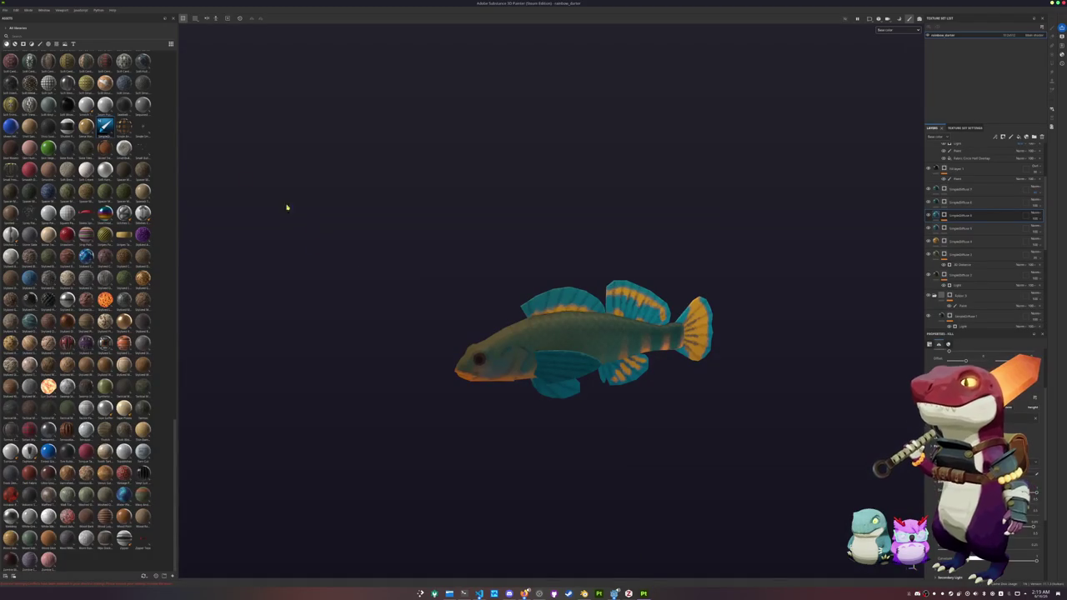
Create a new Painter project using the chest FBX from the exports folder.
click(14, 10)
click(21, 19)
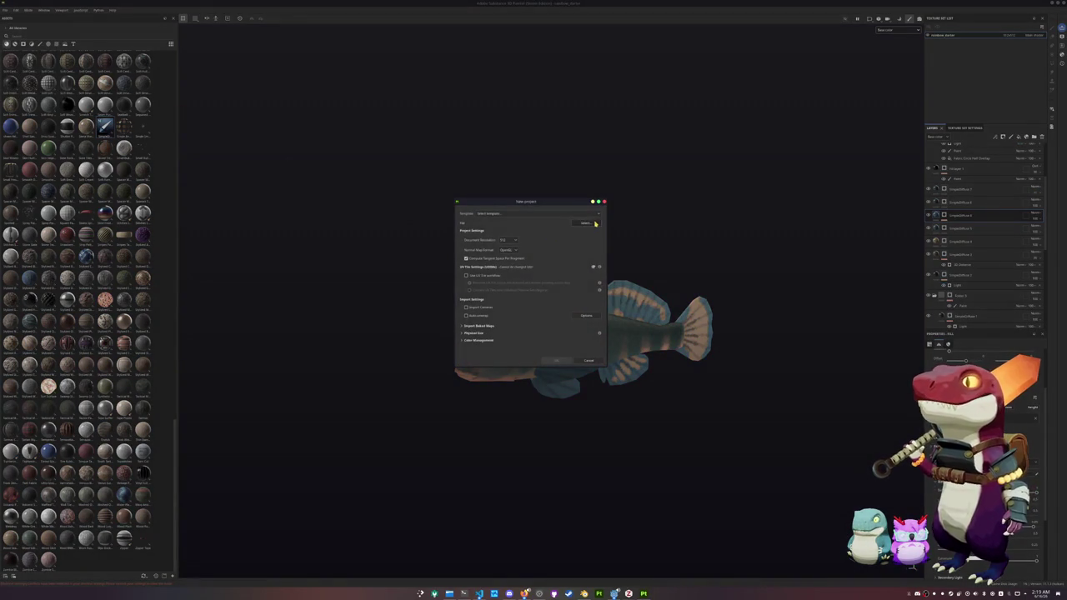
click(590, 270)
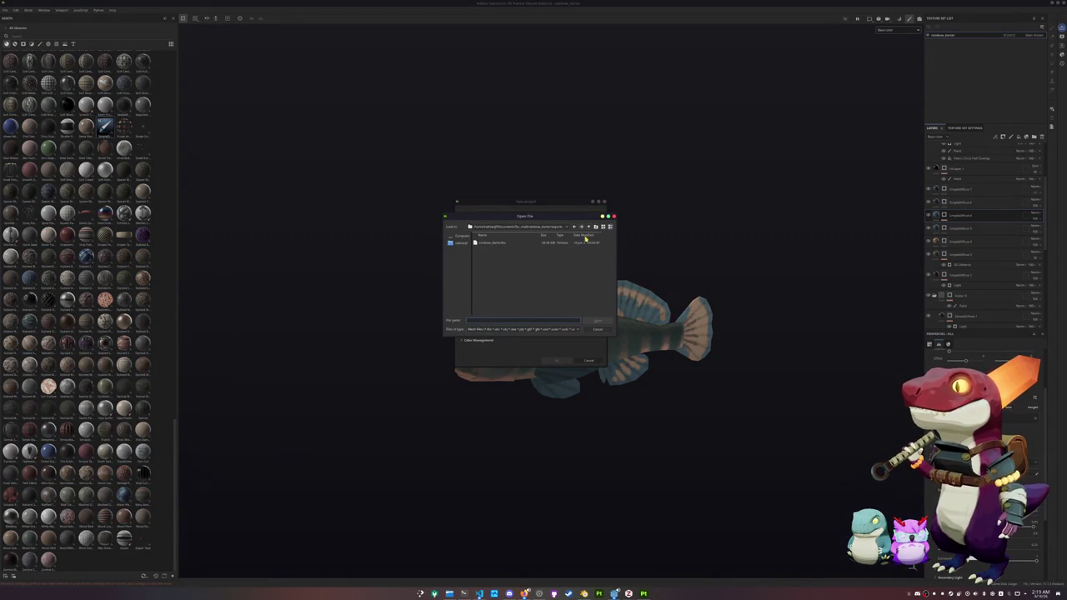
click(588, 228)
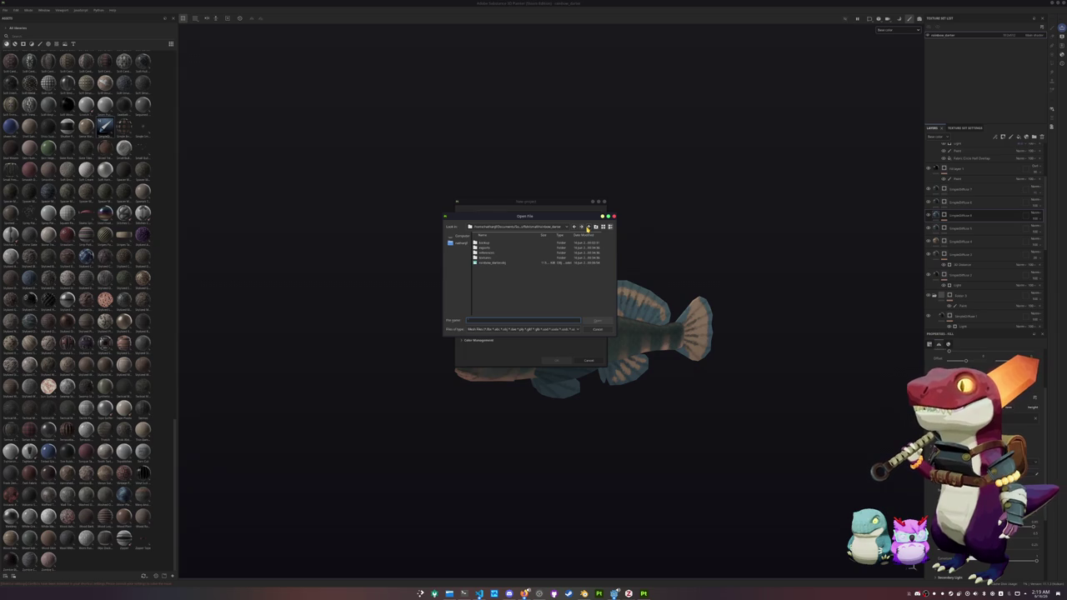
click(588, 227)
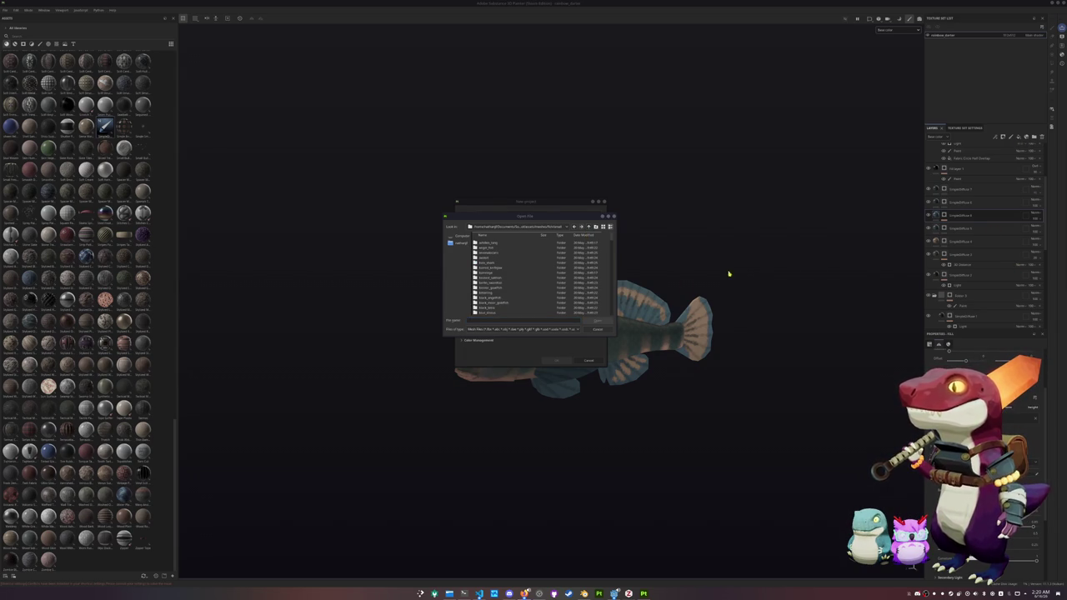
click(588, 227)
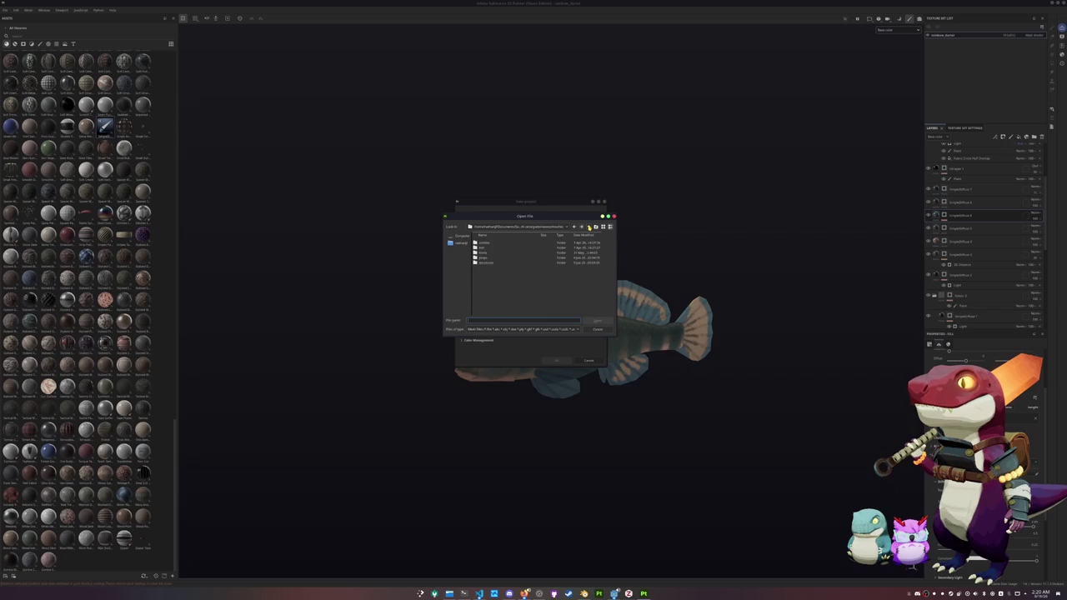
click(589, 227)
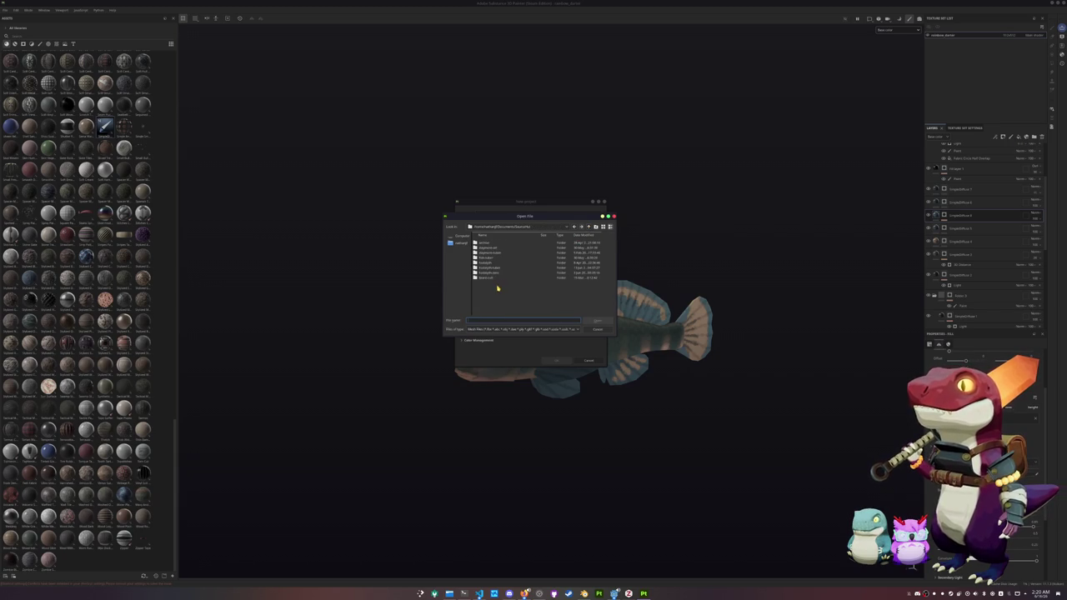
double_click(491, 263)
double_click(485, 251)
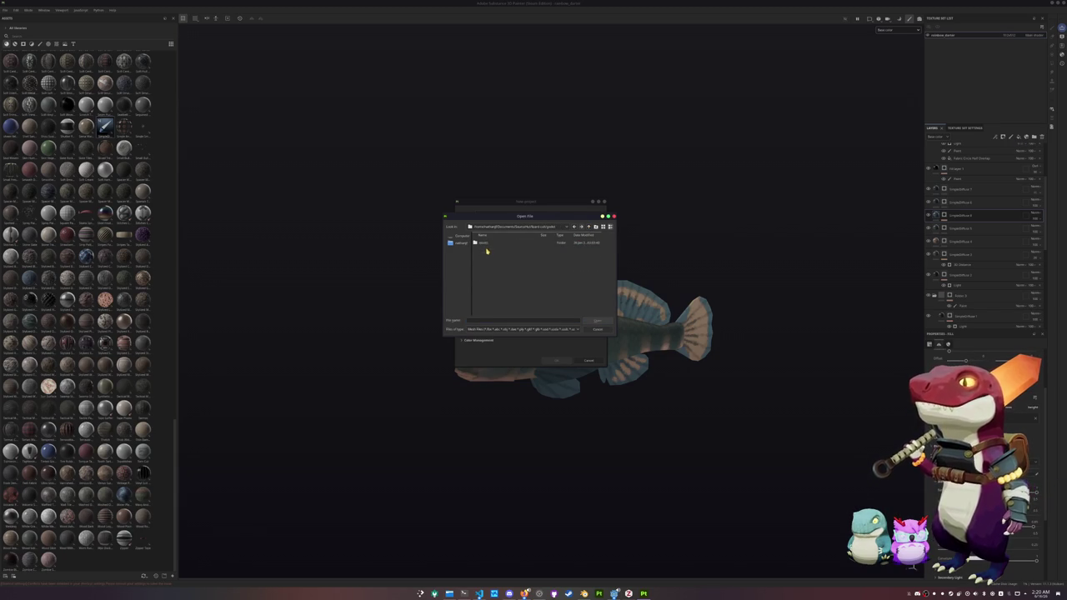
double_click(491, 244)
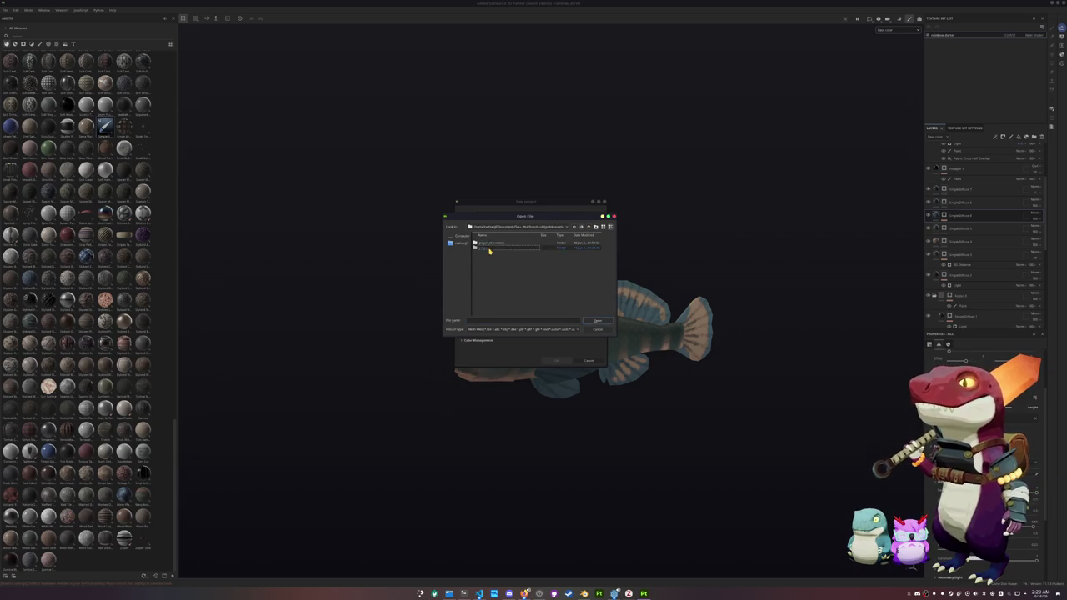
double_click(495, 278)
double_click(494, 245)
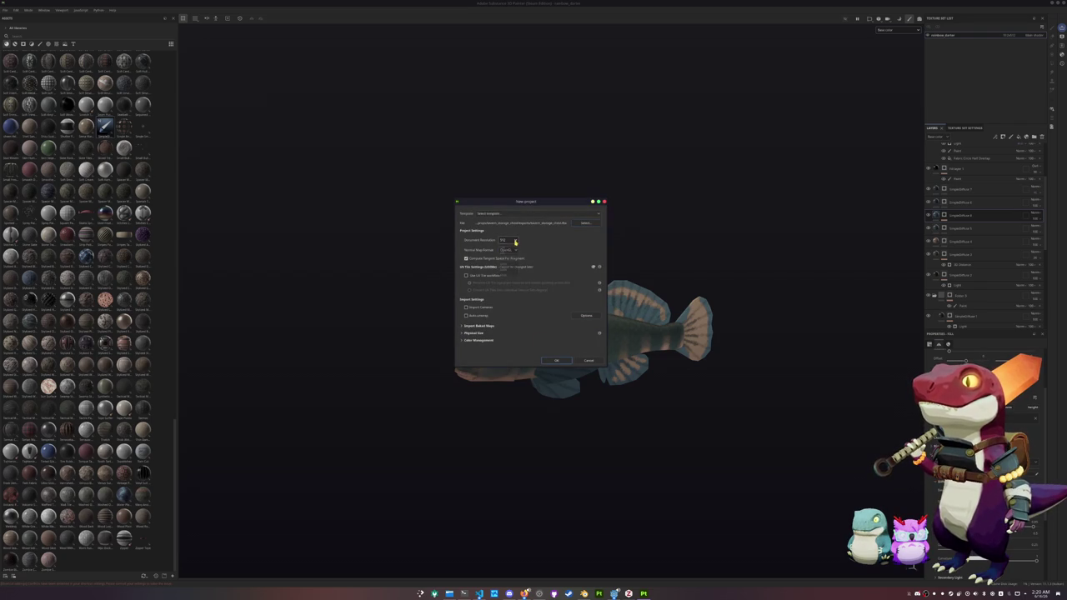
click(557, 360)
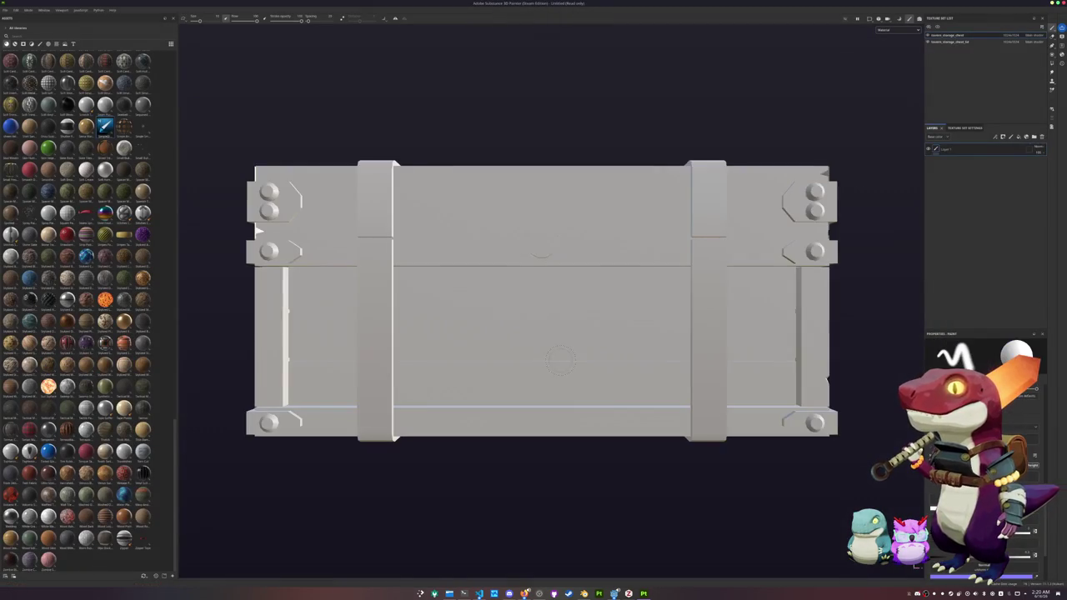
Bake the chest's mesh maps at a 2048 output size.
key(ctrl+shift+b)
click(209, 49)
click(208, 87)
click(464, 565)
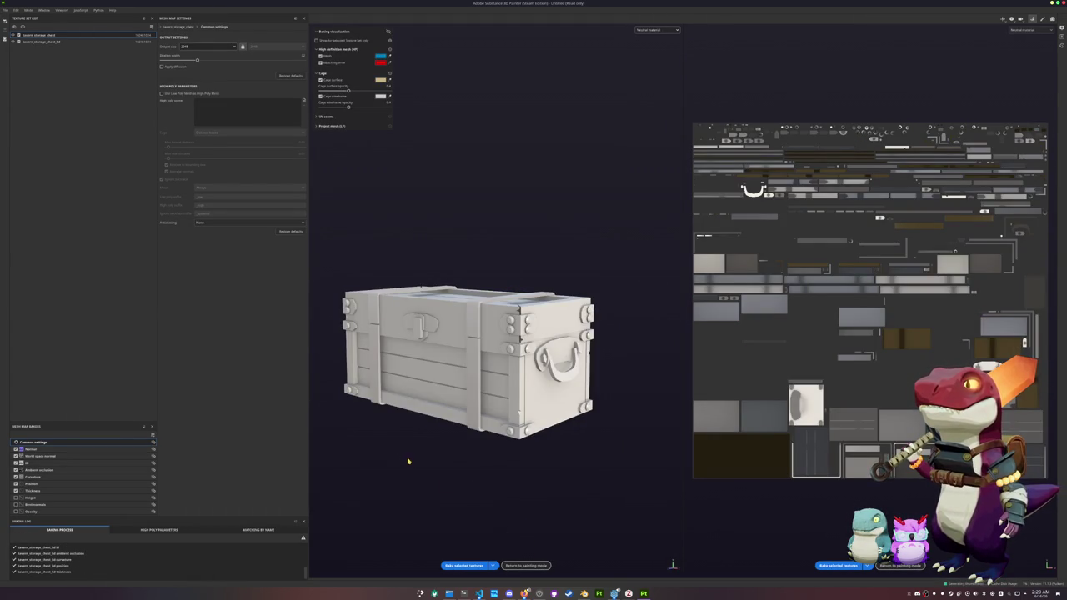
Review the AO settings, keeping ignore backface at Never, then check Curvature and the lid set.
click(55, 471)
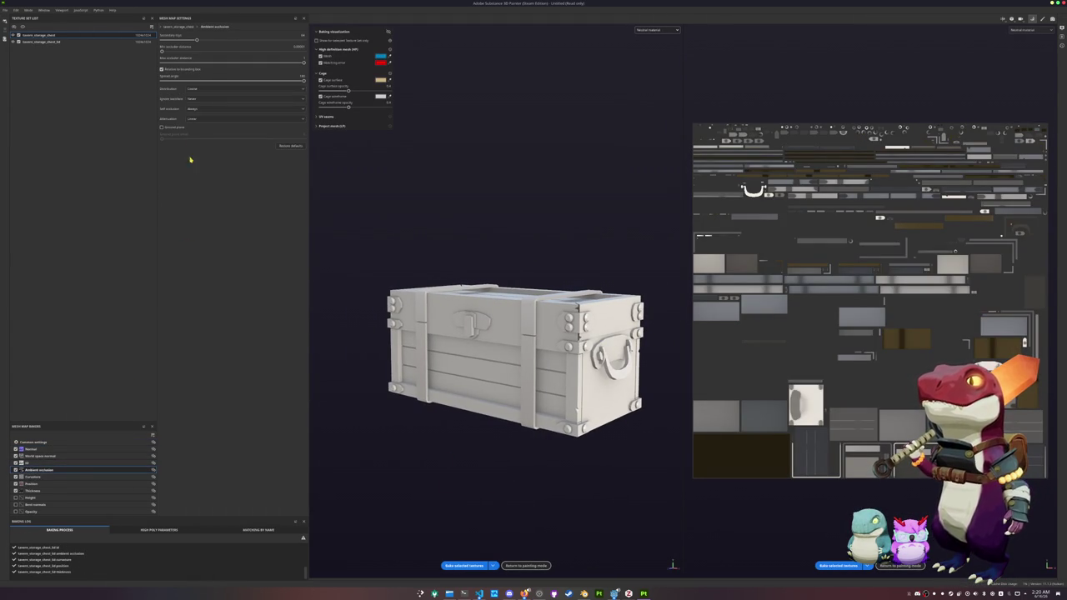
click(197, 99)
click(193, 106)
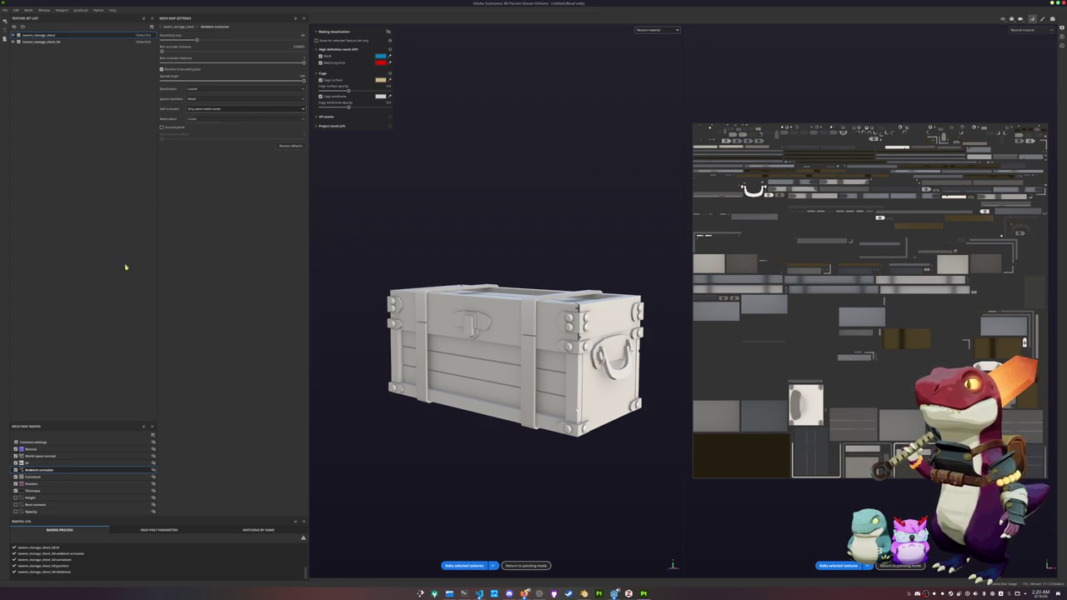
click(34, 477)
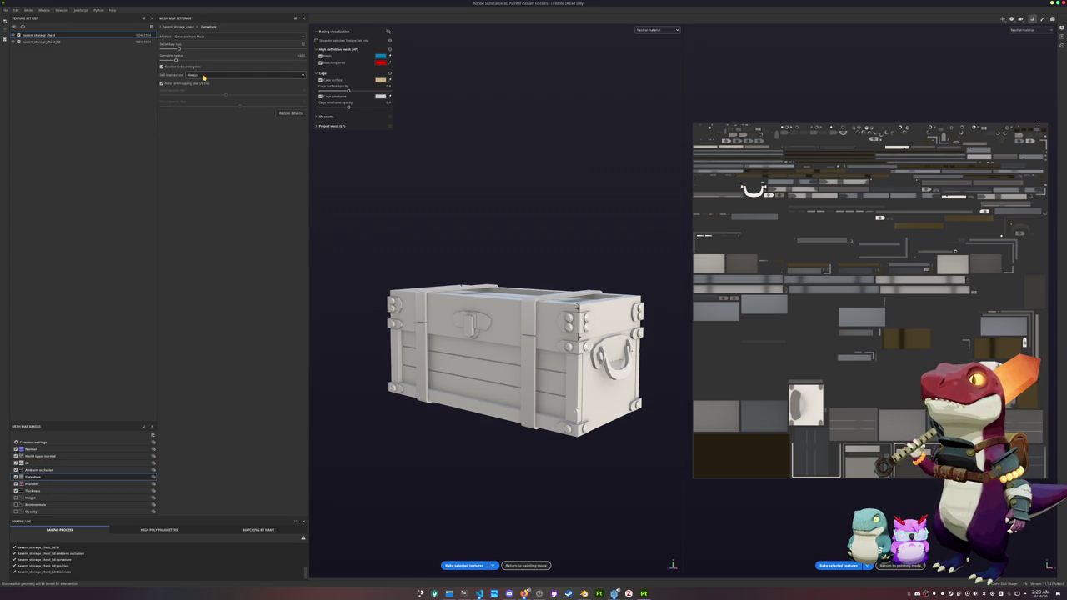
click(52, 42)
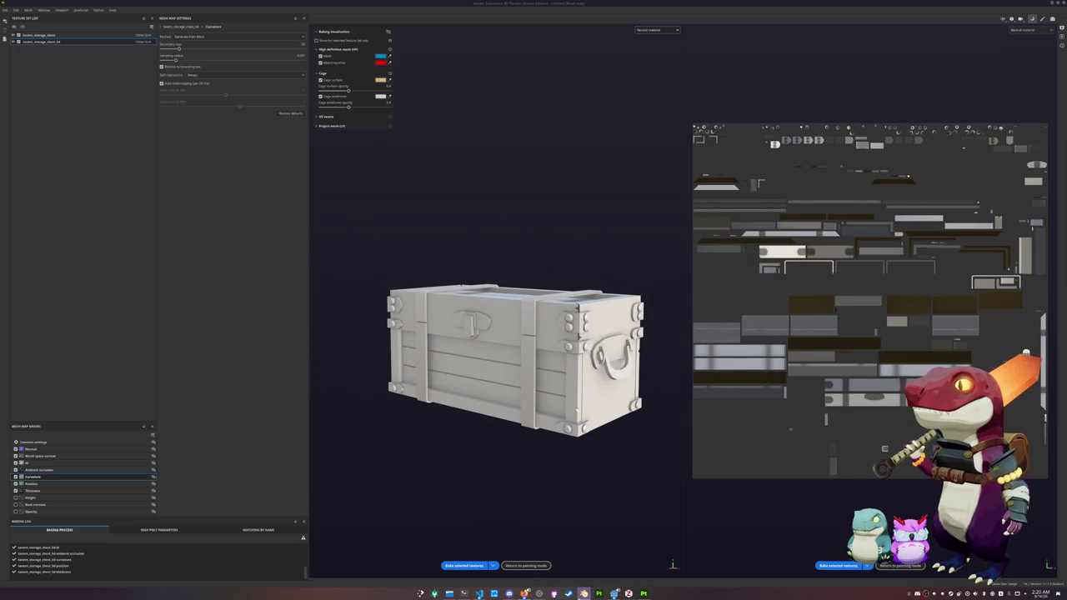
click(584, 594)
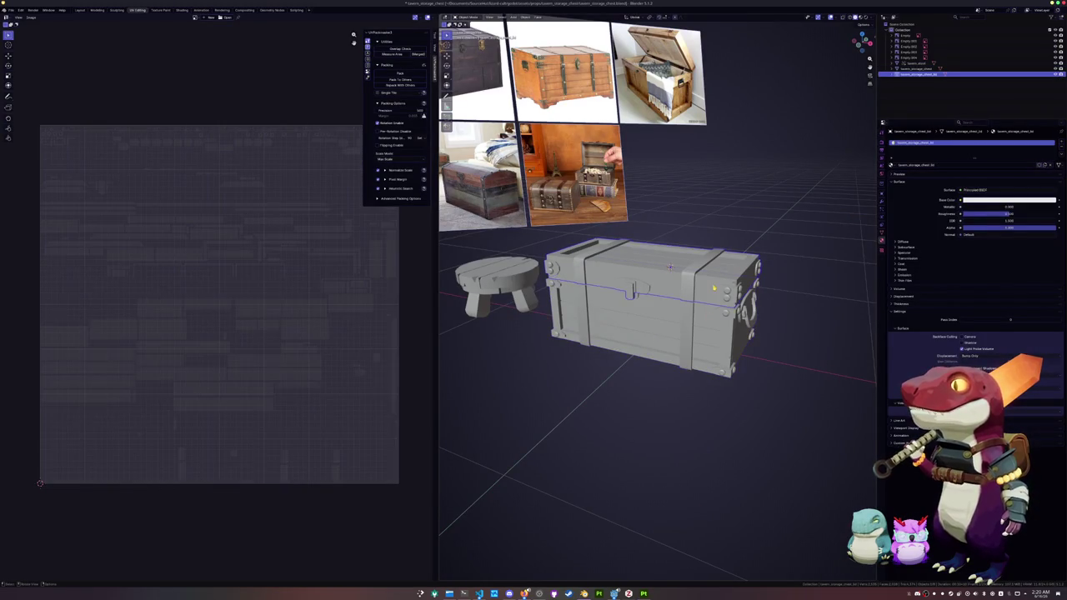
Assign the lid the shared tavern_storage_chest material, select all chest parts and save.
click(943, 164)
click(890, 164)
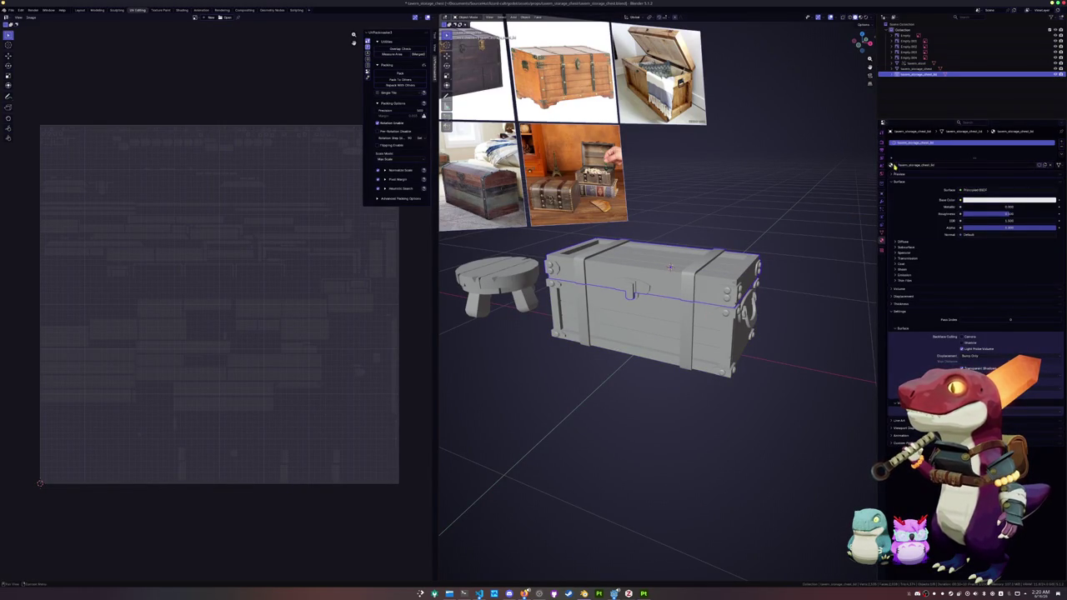
click(894, 185)
drag(789, 412, 627, 268)
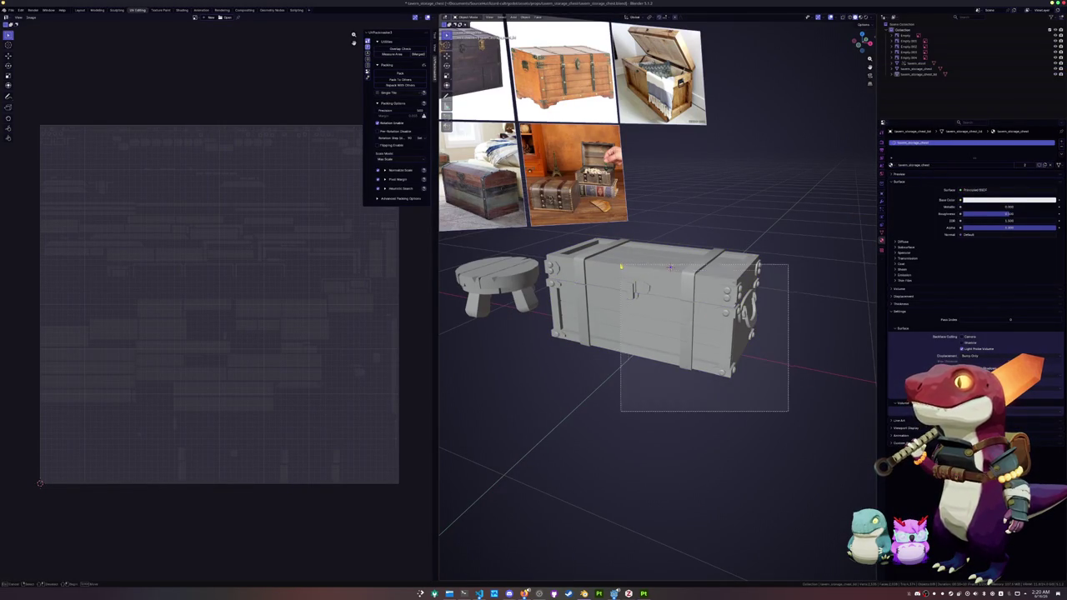
key(ctrl+s)
Re-export the chest as FBX, overwriting tavern_storage_chest.fbx.
click(11, 10)
mouse_move(25, 100)
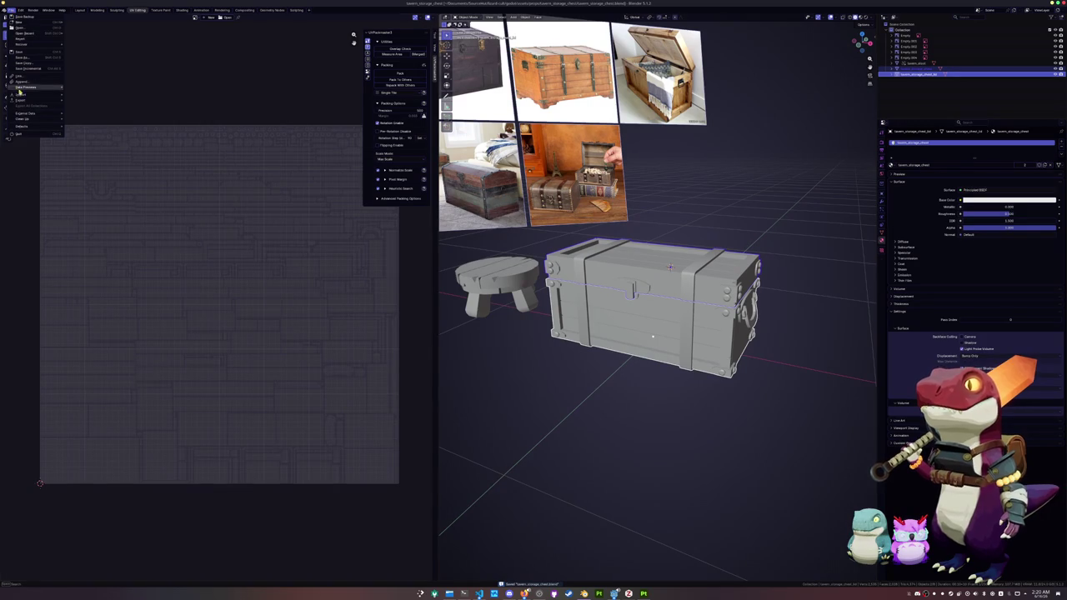
click(89, 148)
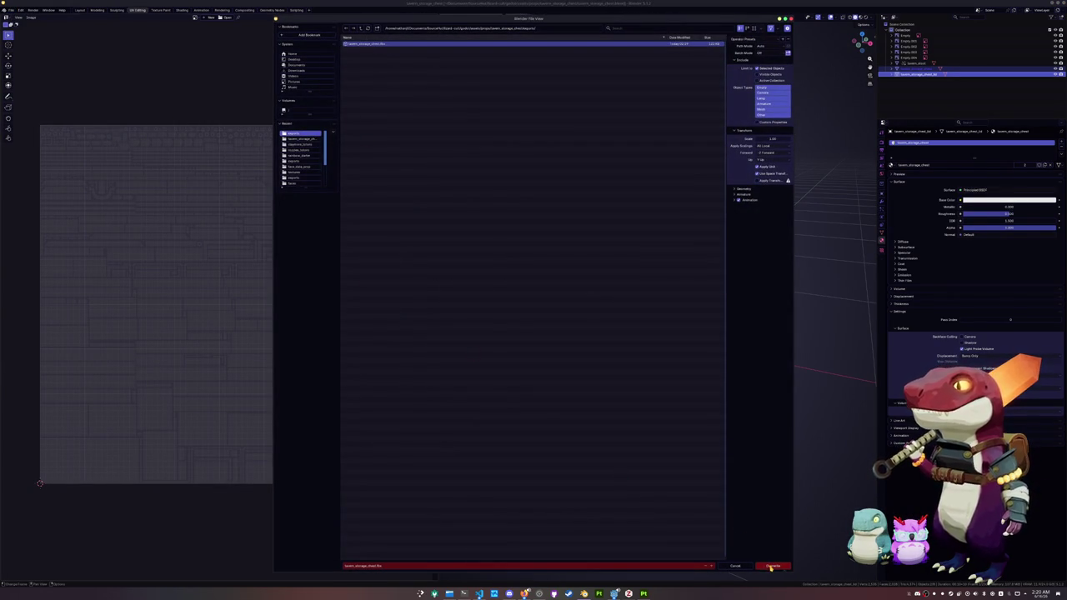
click(771, 567)
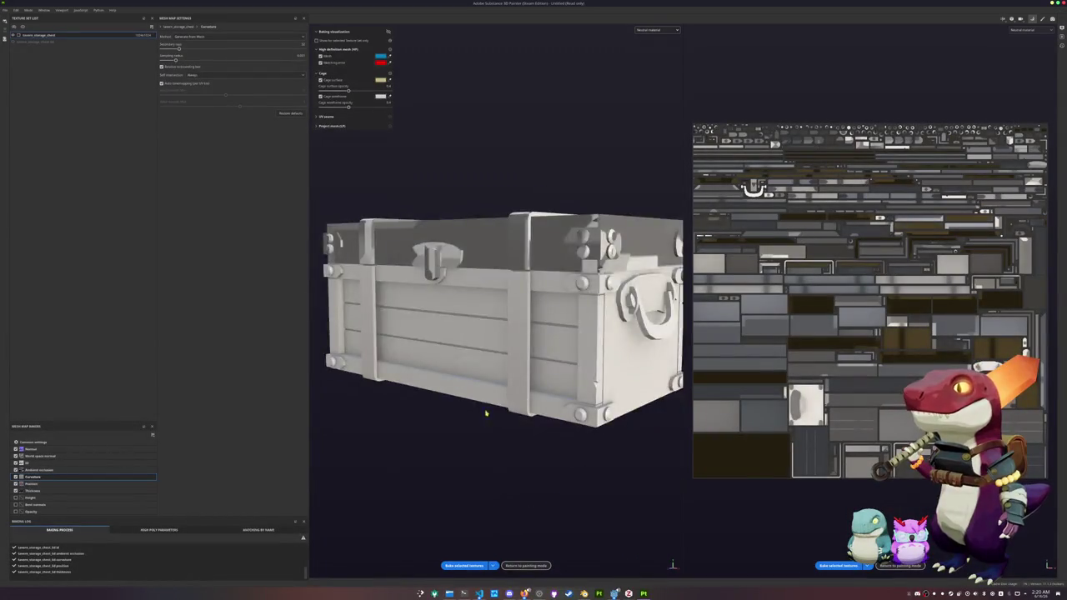
Start a re-bake and change the bake output size.
scroll(485, 421, down, 3)
click(463, 566)
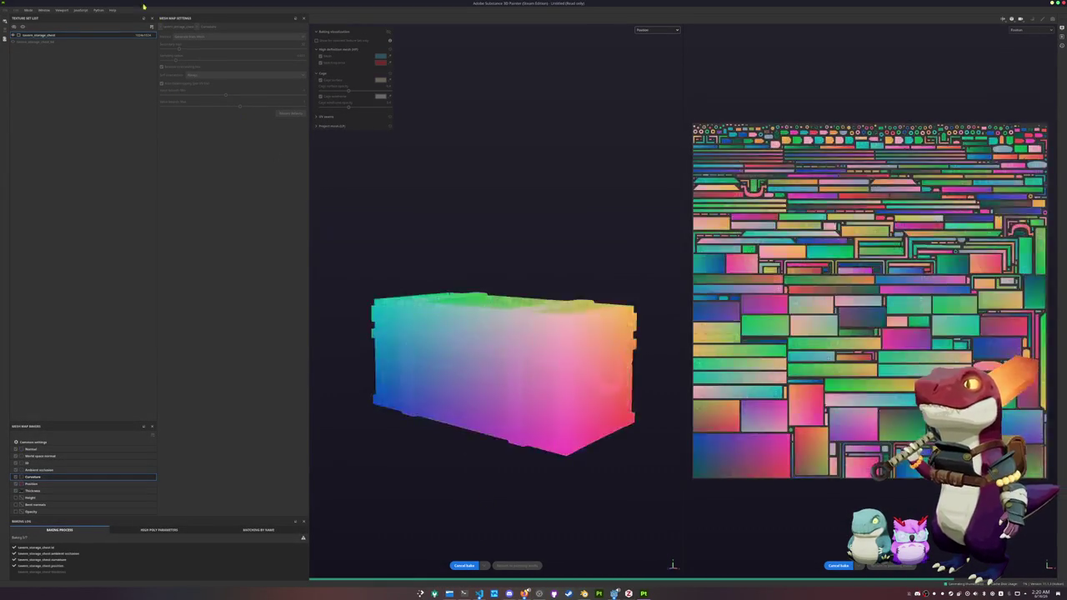
click(144, 35)
click(147, 61)
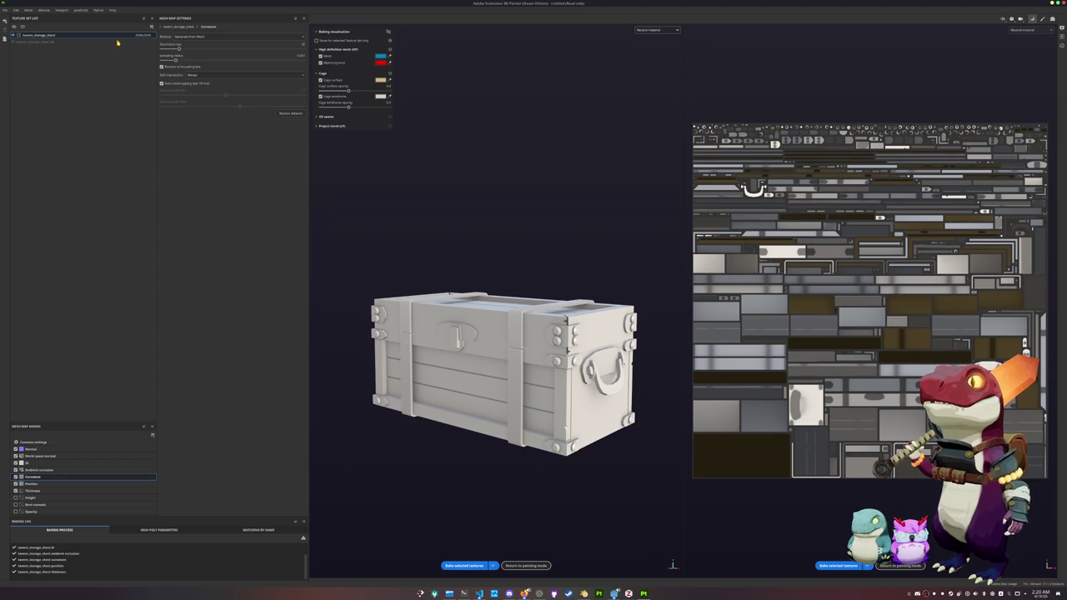
click(144, 35)
click(147, 60)
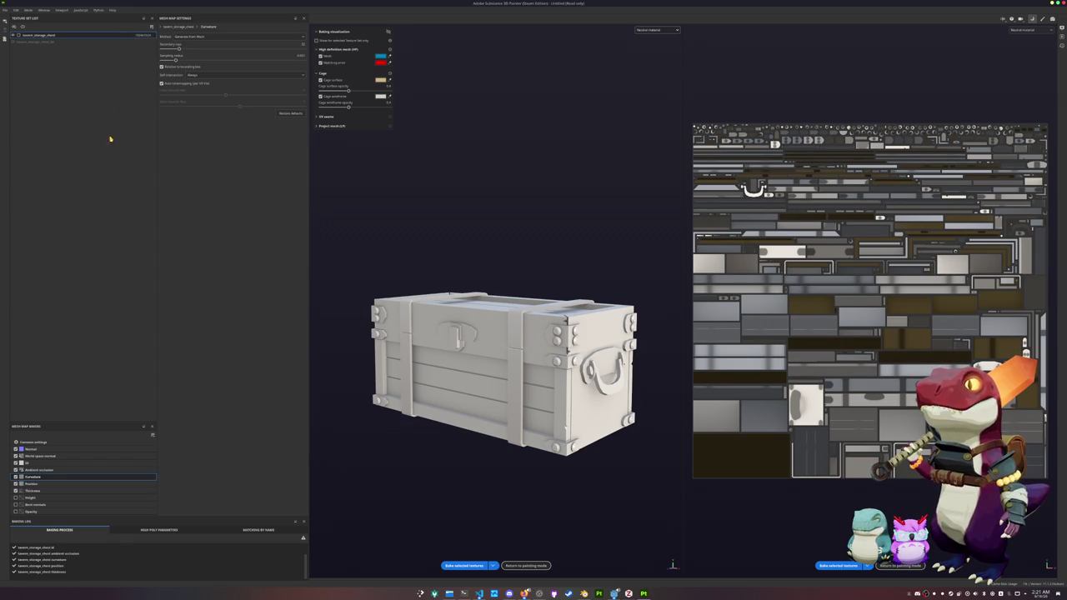
Enable the Common, World space normal, AO, Curvature, Position and Thickness bakers, bake, and return to painting.
click(59, 444)
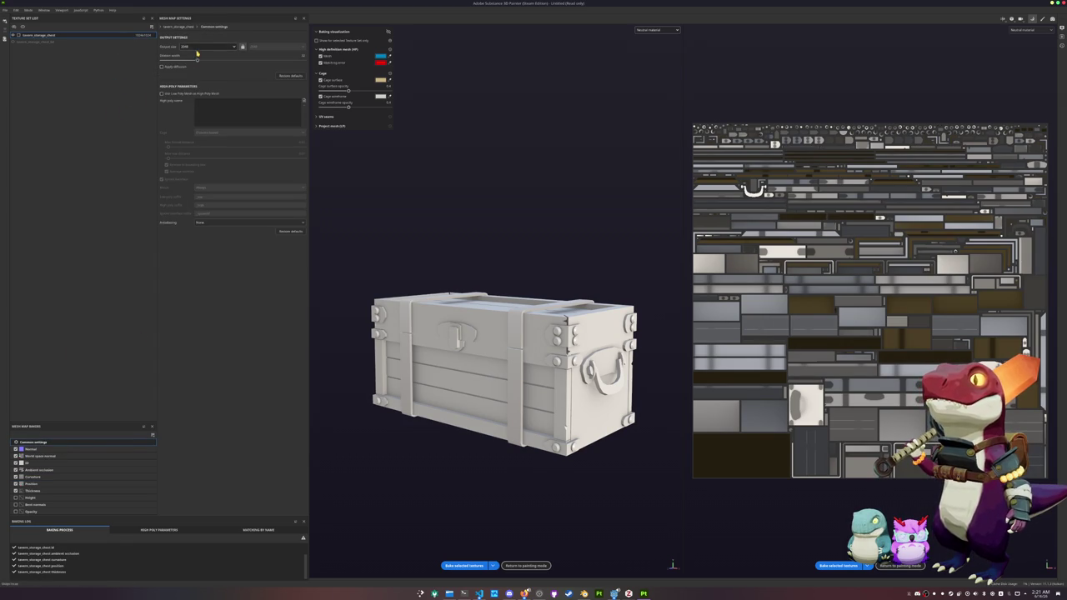
click(45, 456)
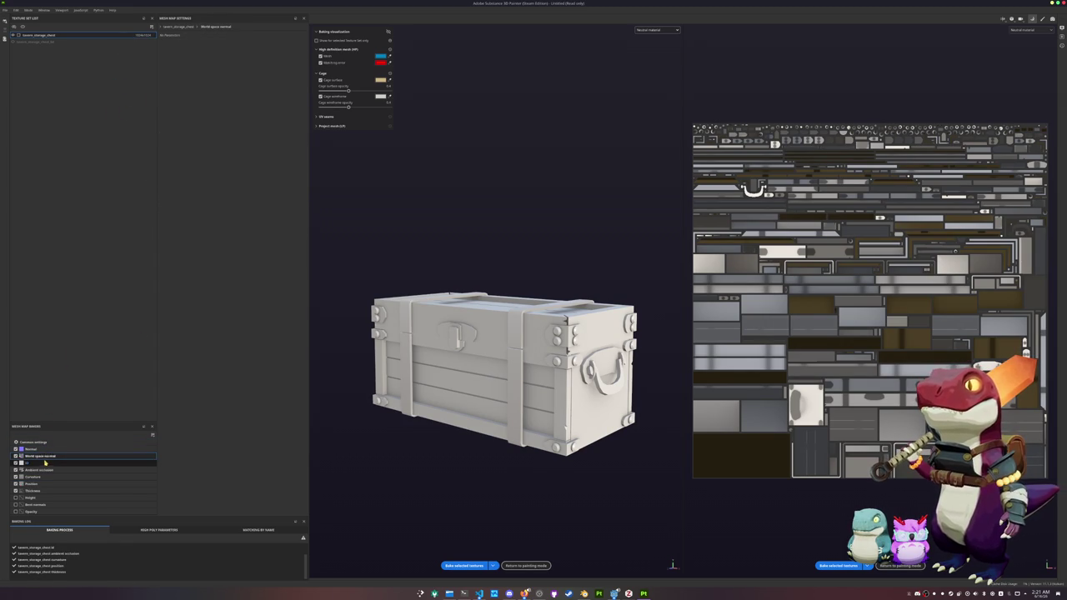
click(46, 470)
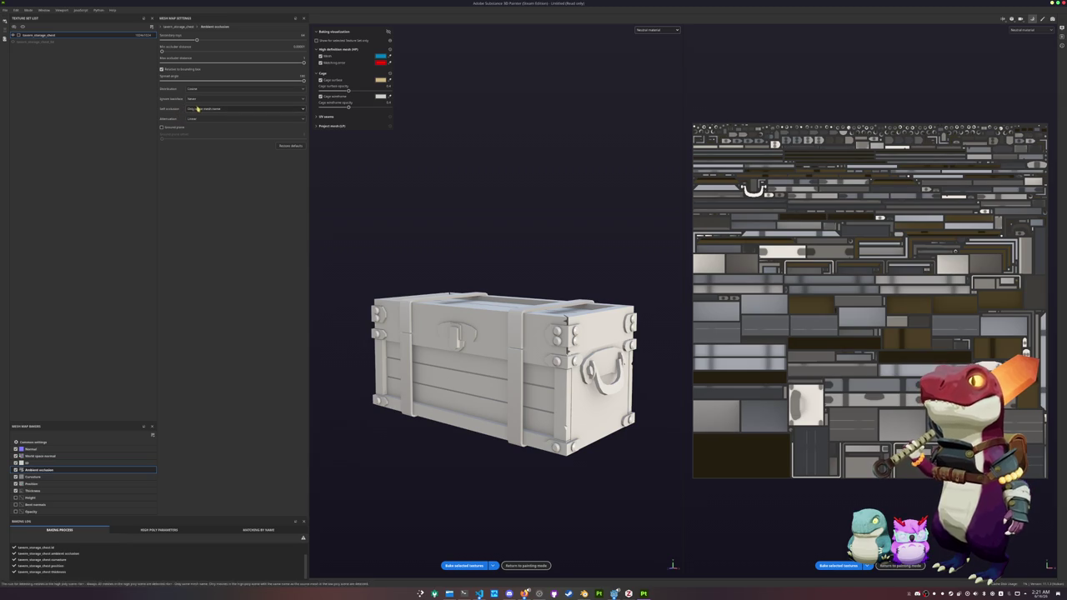
click(38, 477)
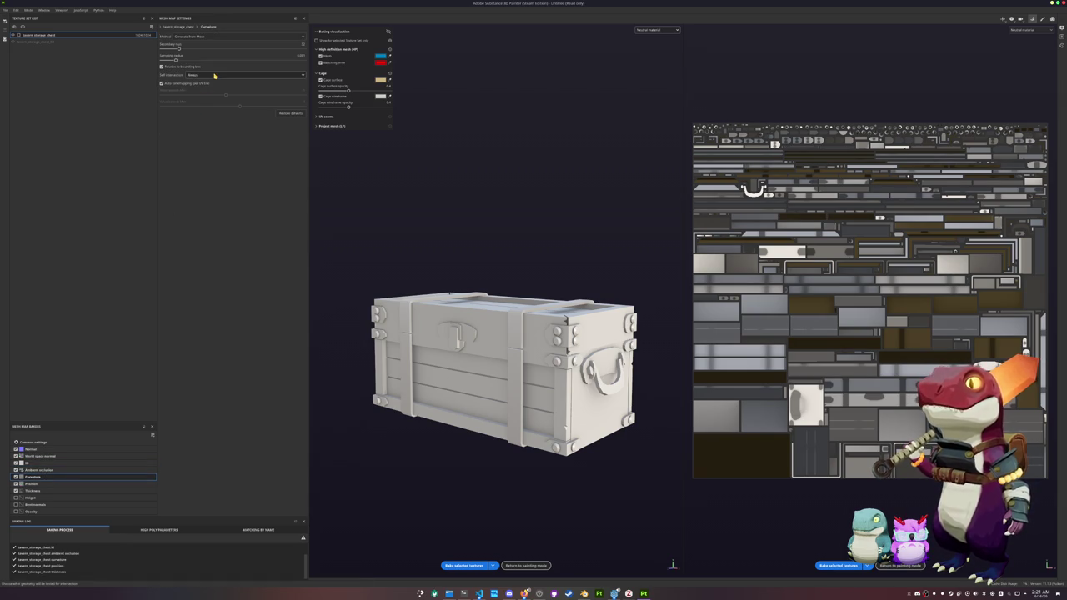
click(48, 485)
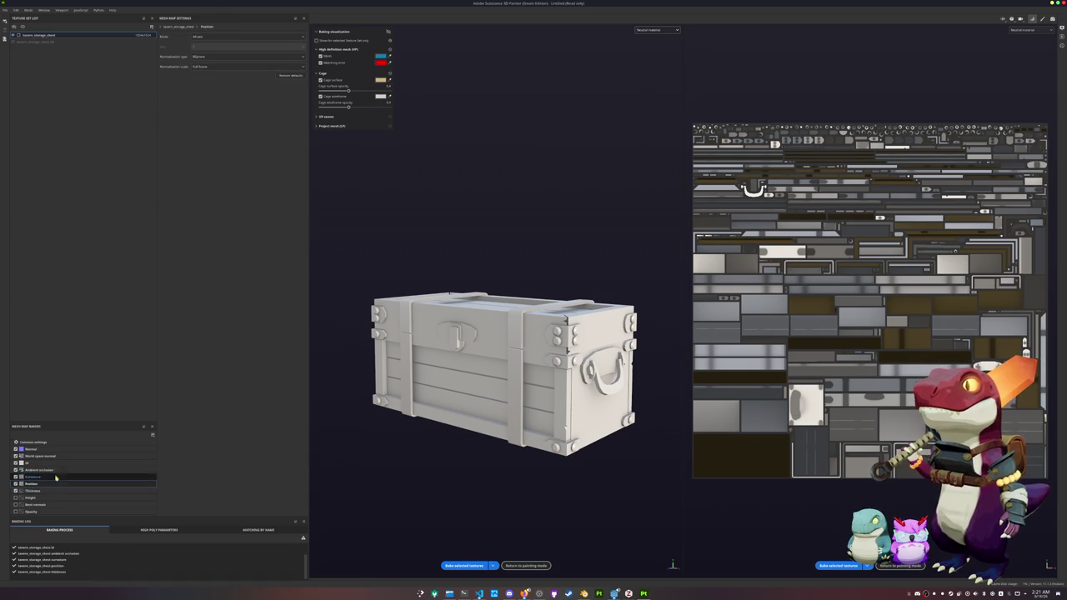
click(34, 491)
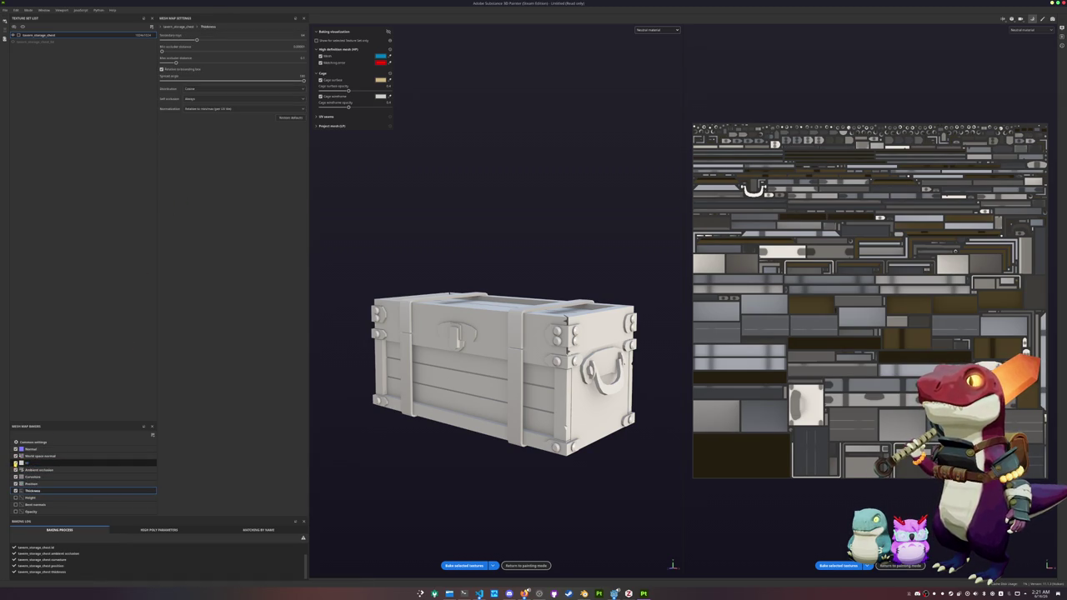
click(463, 565)
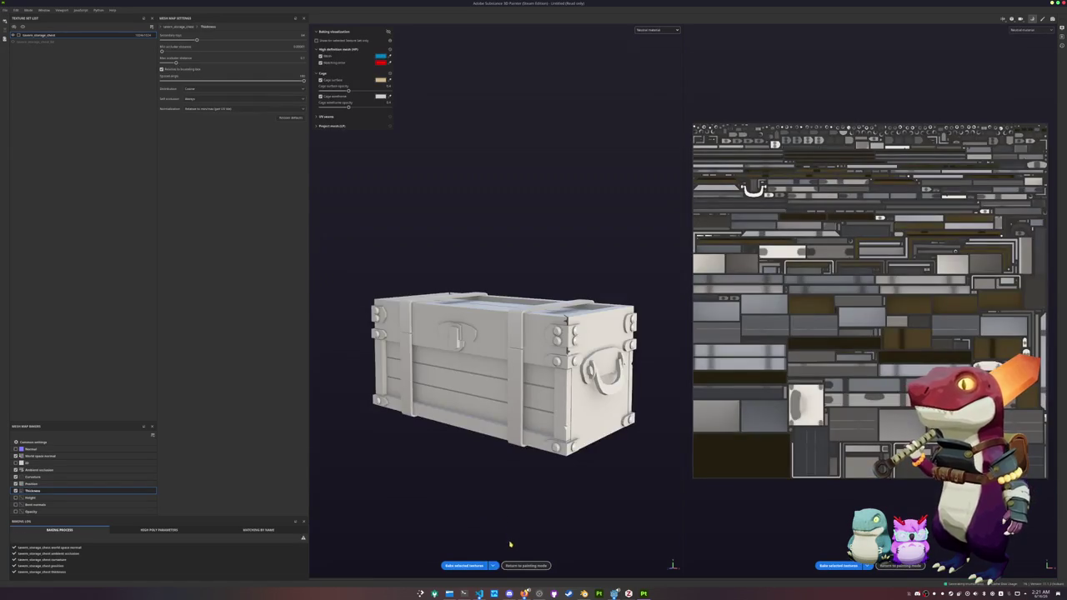
click(524, 565)
key(ctrl+s)
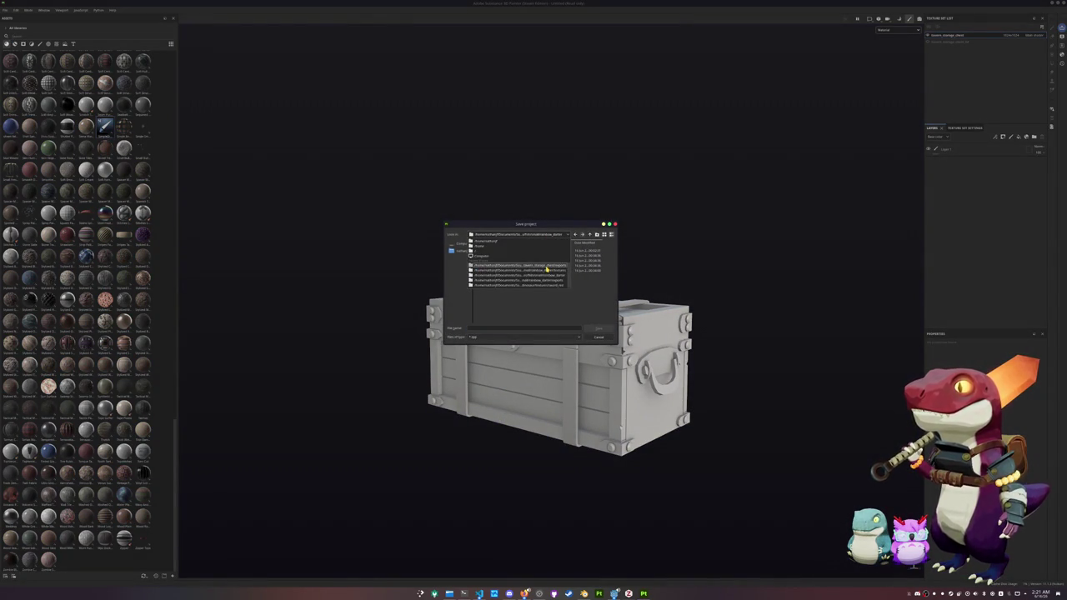
Save the chest project into its project folder.
double_click(559, 255)
click(590, 236)
text(tr)
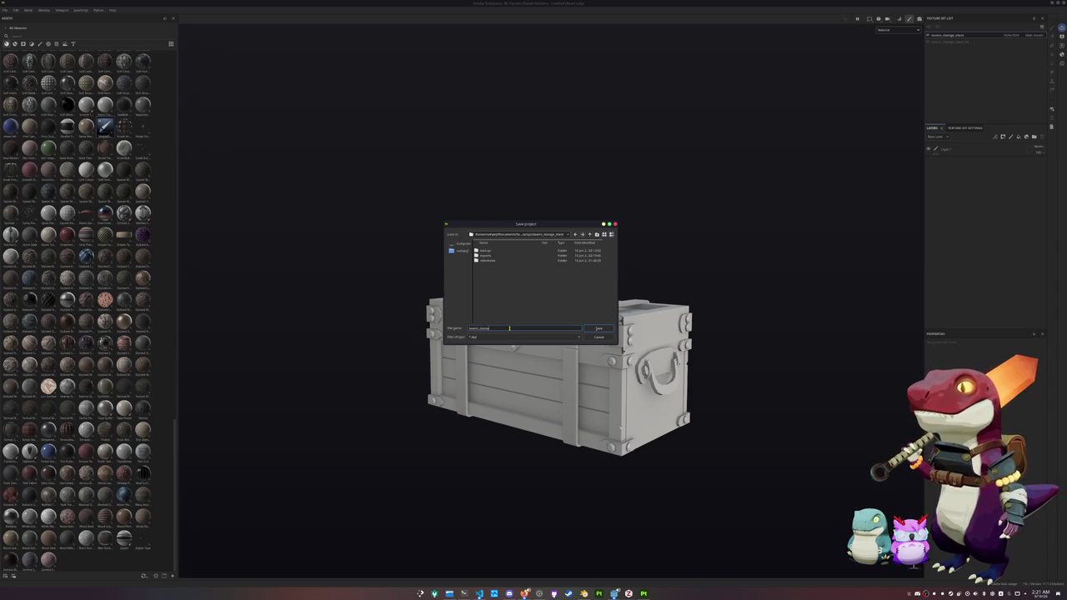
key(Return)
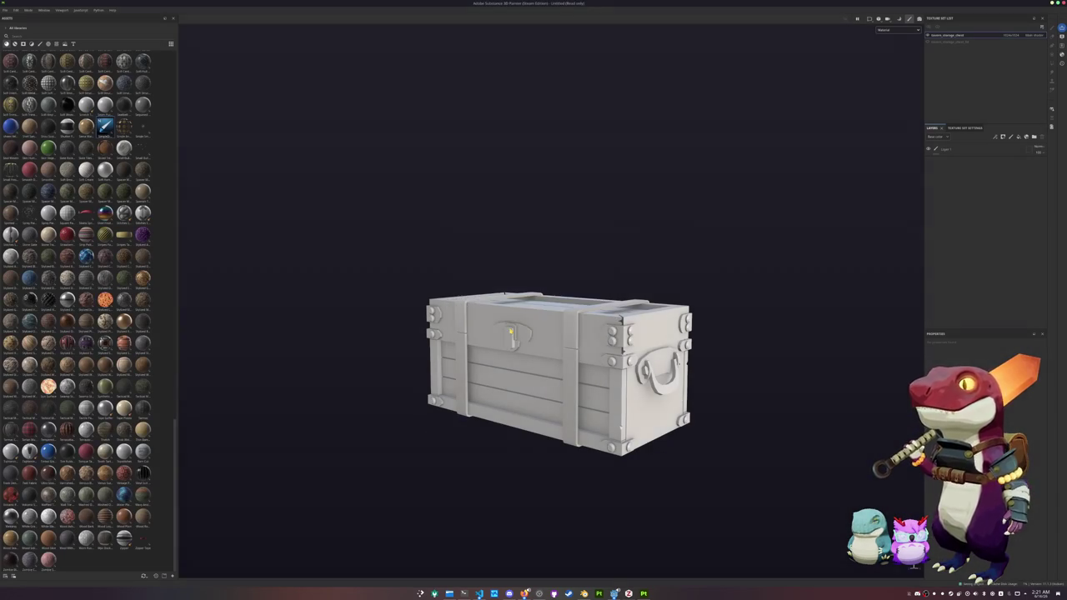
Set the viewport display to Base color only.
click(897, 30)
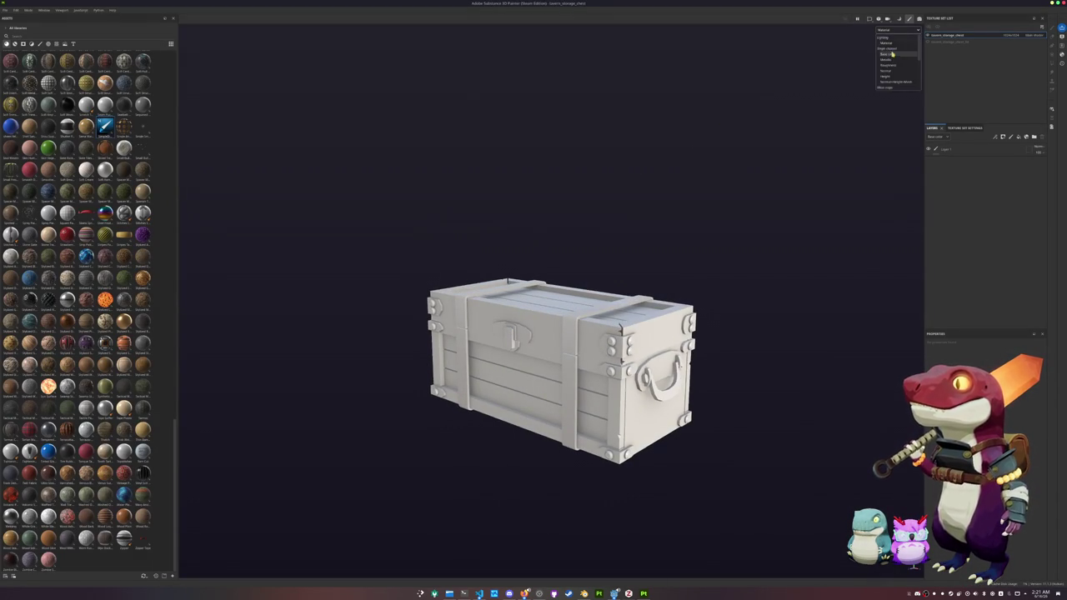
click(896, 54)
scroll(88, 121, up, 5)
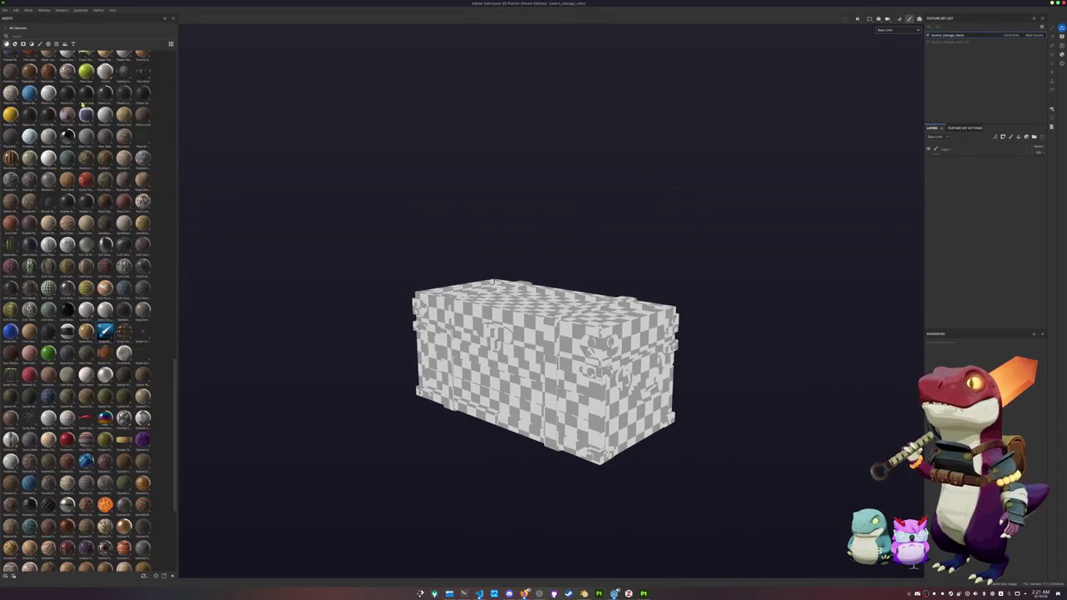
Search the assets for 'towelworn', then 'old', and drop the wood smart material onto the chest.
click(42, 36)
text(towel)
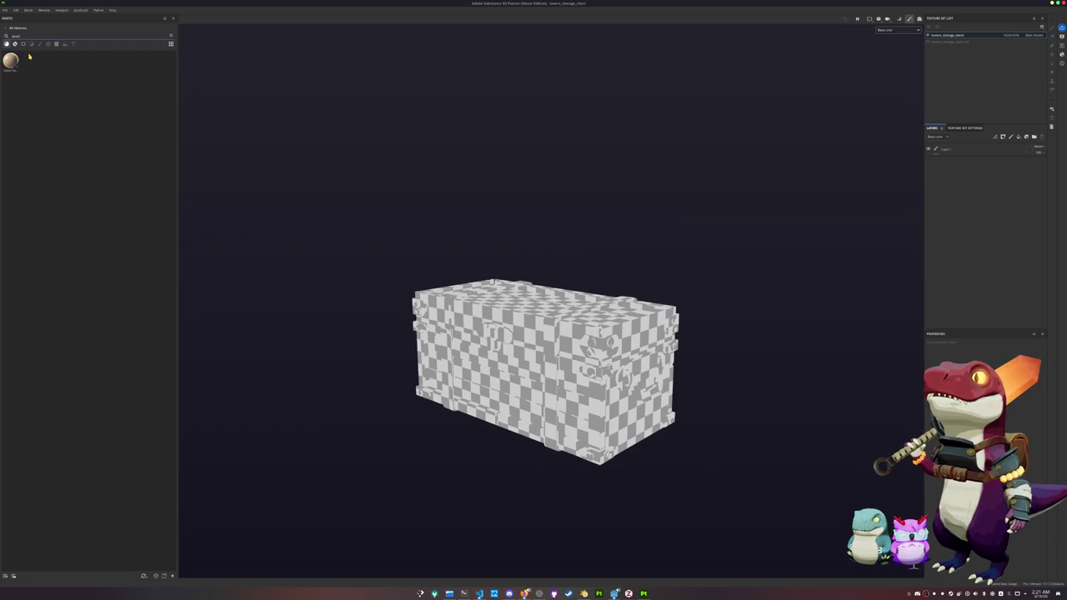
text(worn)
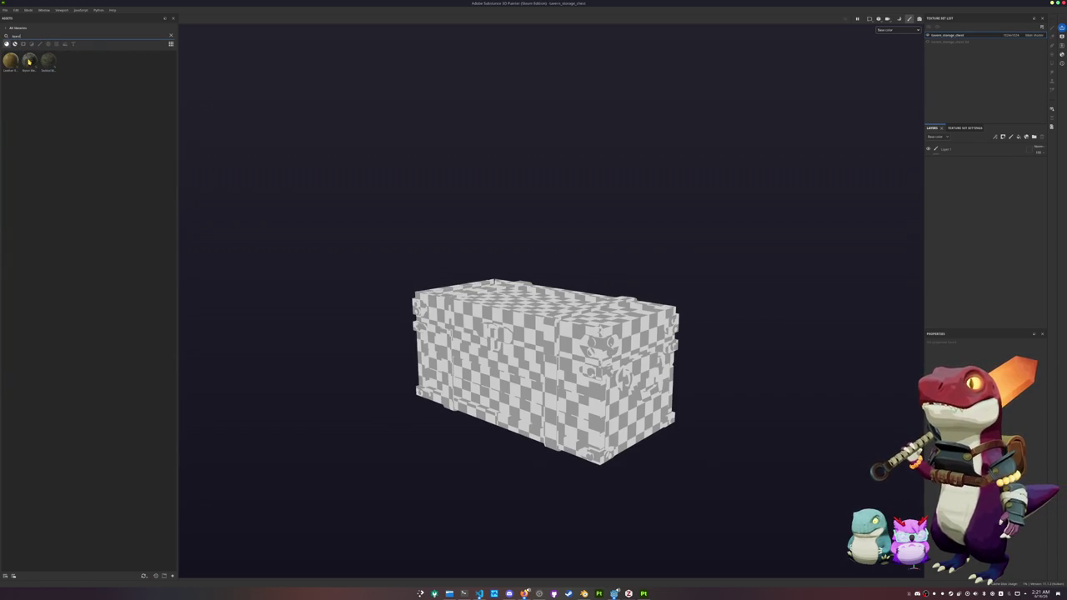
click(15, 45)
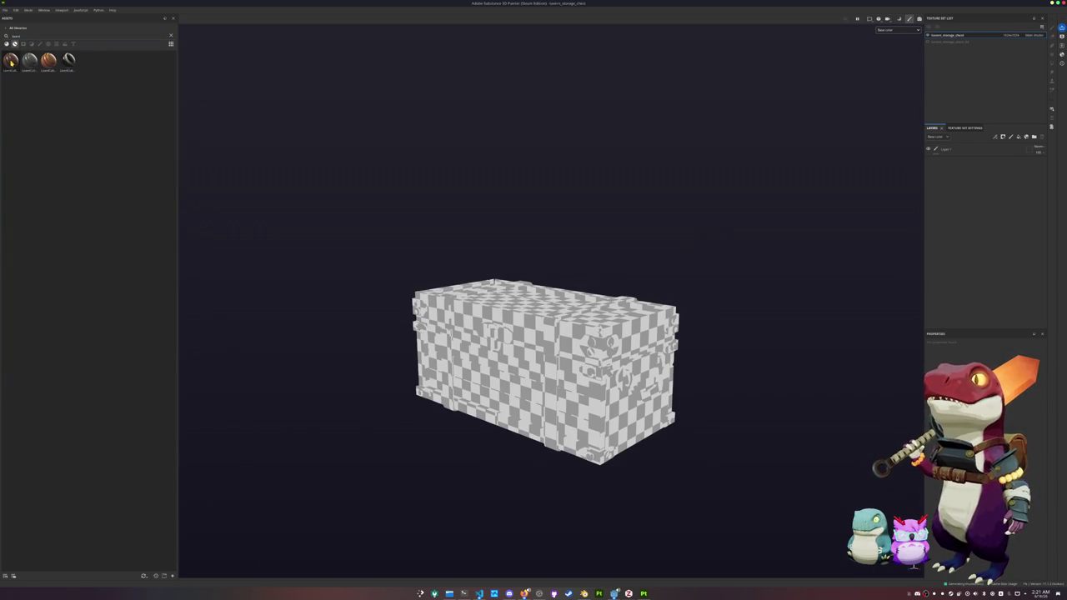
mouse_move(48, 59)
double_click(50, 36)
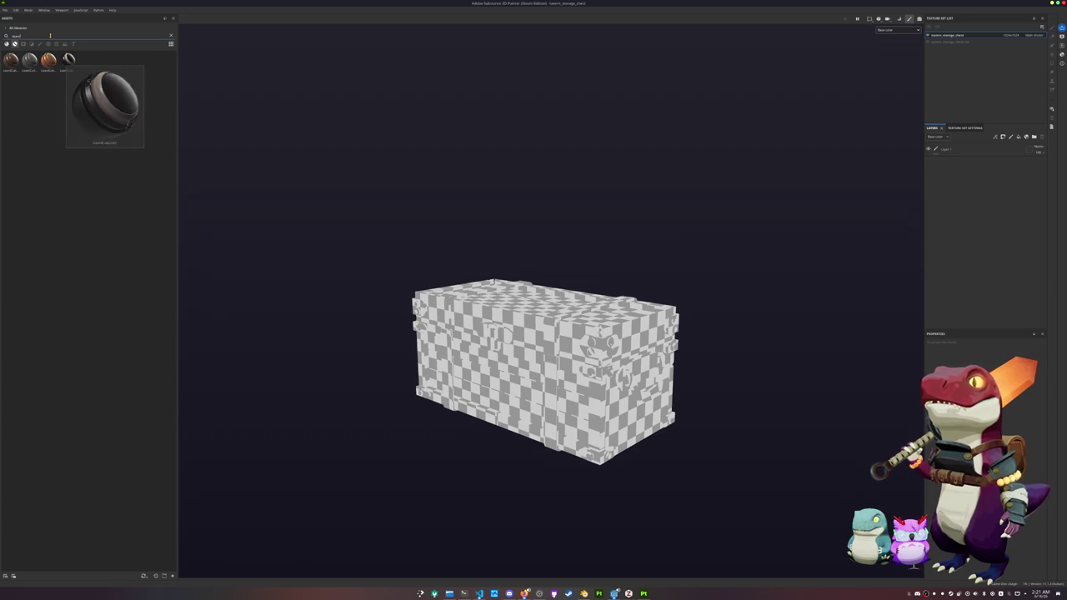
text(old)
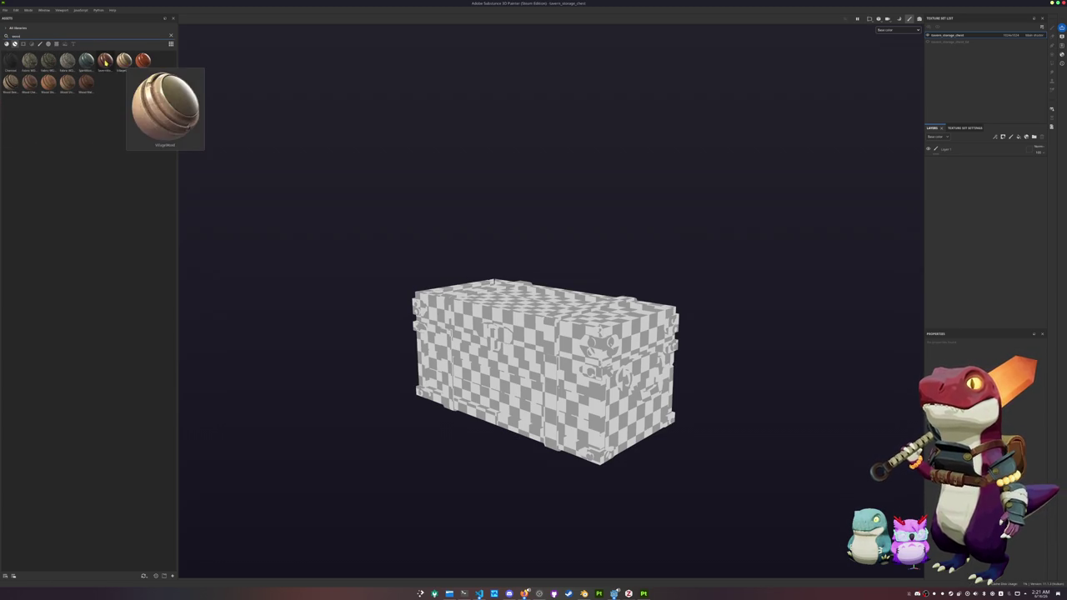
mouse_move(104, 60)
mouse_down()
mouse_move(497, 380)
mouse_move(630, 442)
mouse_move(645, 255)
mouse_move(467, 300)
mouse_move(553, 343)
mouse_move(636, 281)
mouse_move(645, 215)
mouse_move(652, 295)
mouse_up()
Orbit the wood-textured chest to view it from a lower frontal angle.
scroll(655, 292, up, 2)
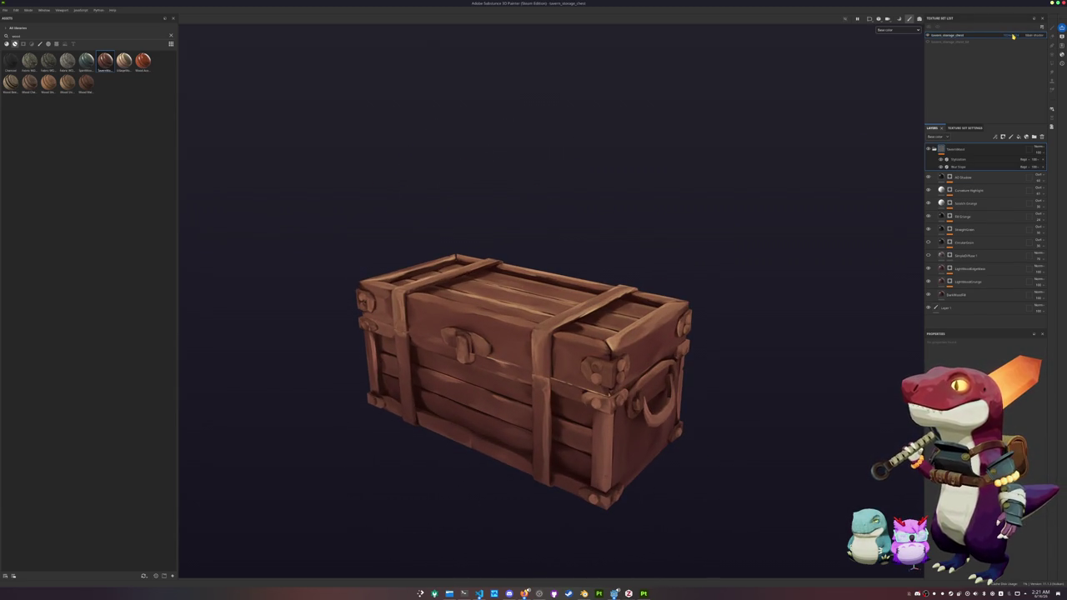
mouse_move(531, 351)
alt+mouse_down()
mouse_move(567, 264)
mouse_move(483, 375)
mouse_move(512, 326)
alt+mouse_up()
scroll(502, 390, up, 3)
mouse_move(501, 390)
alt+mouse_down()
mouse_move(531, 298)
mouse_move(530, 392)
alt+mouse_up()
In Blender, select and inspect the chest's bottom faces, then return to Painter.
key(alt+Tab)
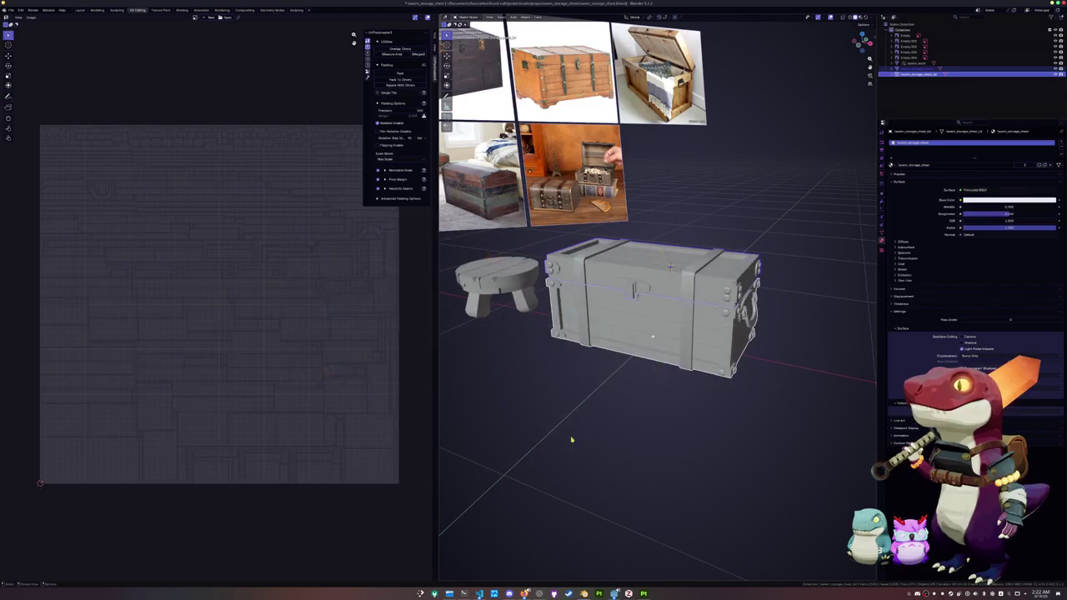
key(a)
mouse_move(600, 424)
middle_down()
mouse_move(651, 317)
mouse_move(704, 250)
mouse_move(709, 275)
mouse_move(719, 256)
mouse_move(626, 381)
middle_up()
click(642, 321)
scroll(669, 298, up, 5)
key(alt+a)
scroll(719, 256, up, 5)
scroll(719, 256, down, 5)
key(alt+Tab)
Inspect the Grunge Wood Hard fill, LightWoodEdgeWear Curvature mask and Circularization painted mask.
scroll(603, 378, down, 3)
scroll(604, 378, down, 3)
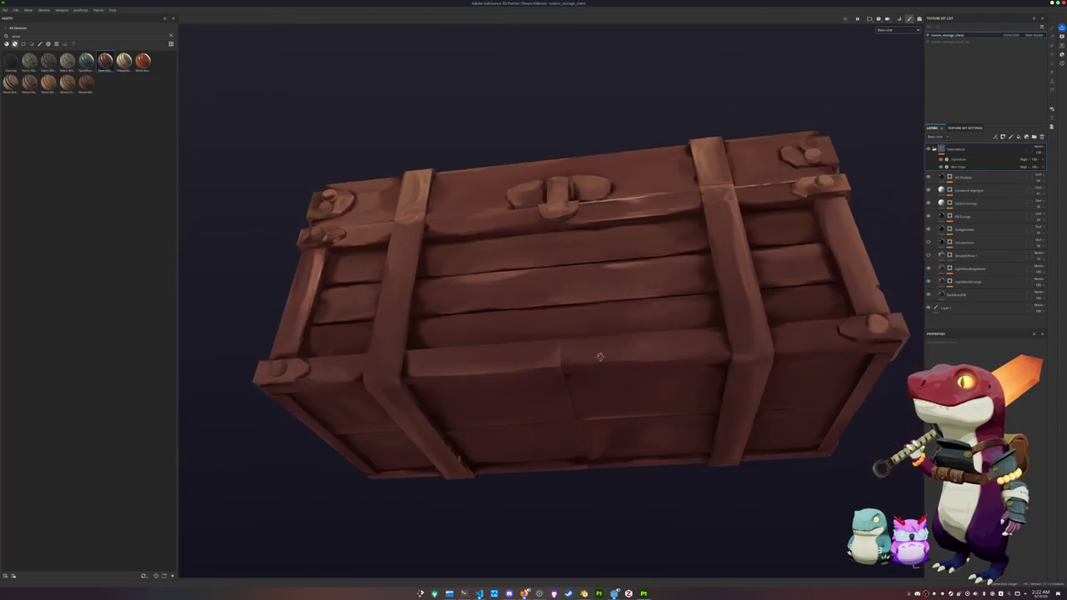
alt+drag(604, 377, 633, 359)
drag(951, 281, 952, 283)
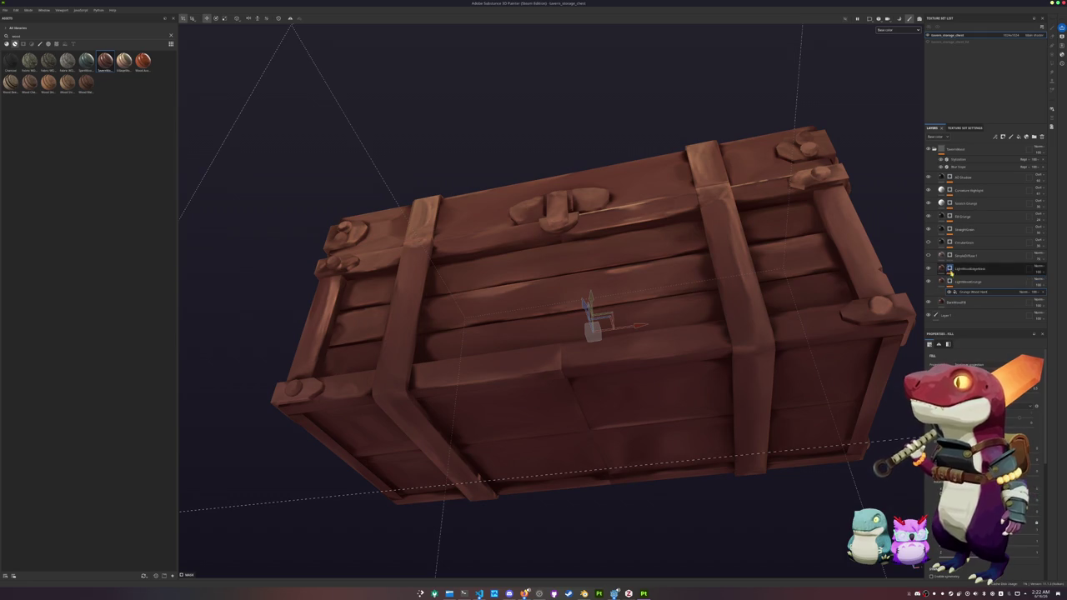
click(959, 280)
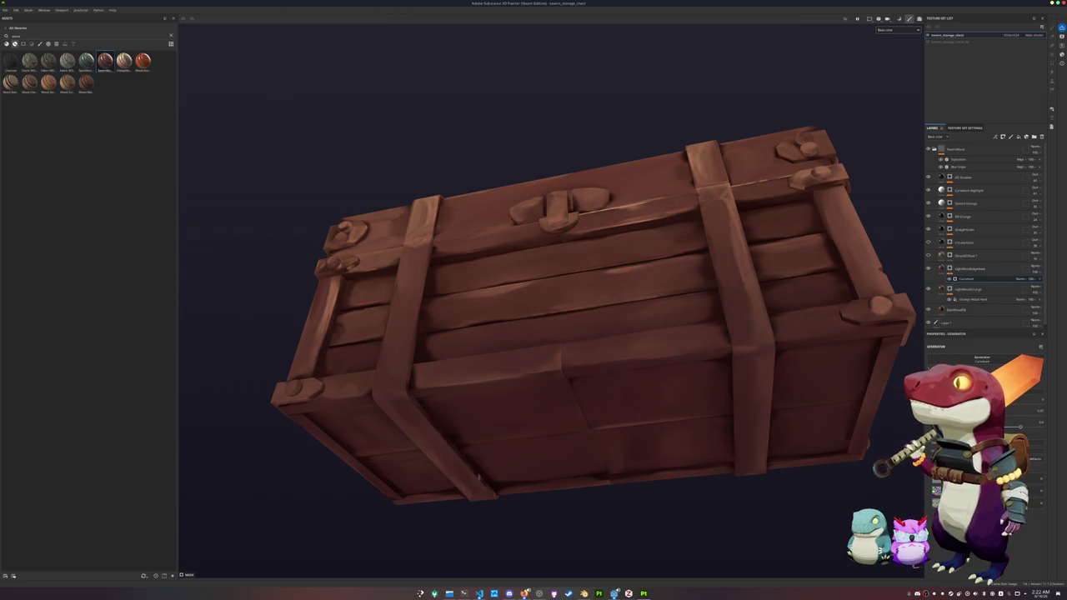
click(950, 243)
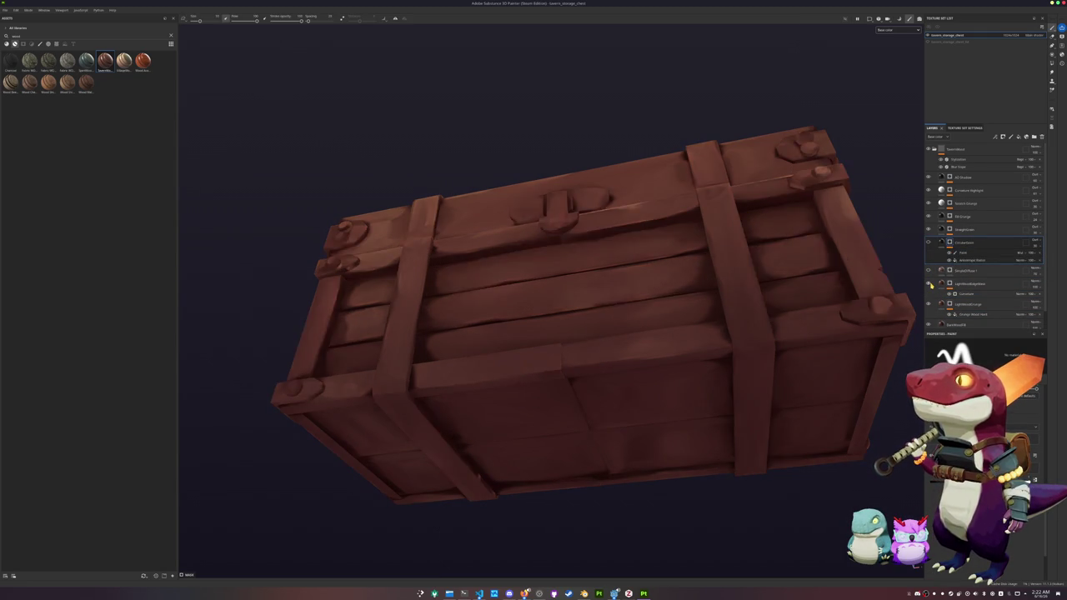
Hide and reshow the base wood fill, Curvature Highlight and another layer to compare shading.
scroll(930, 284, down, 1)
click(930, 307)
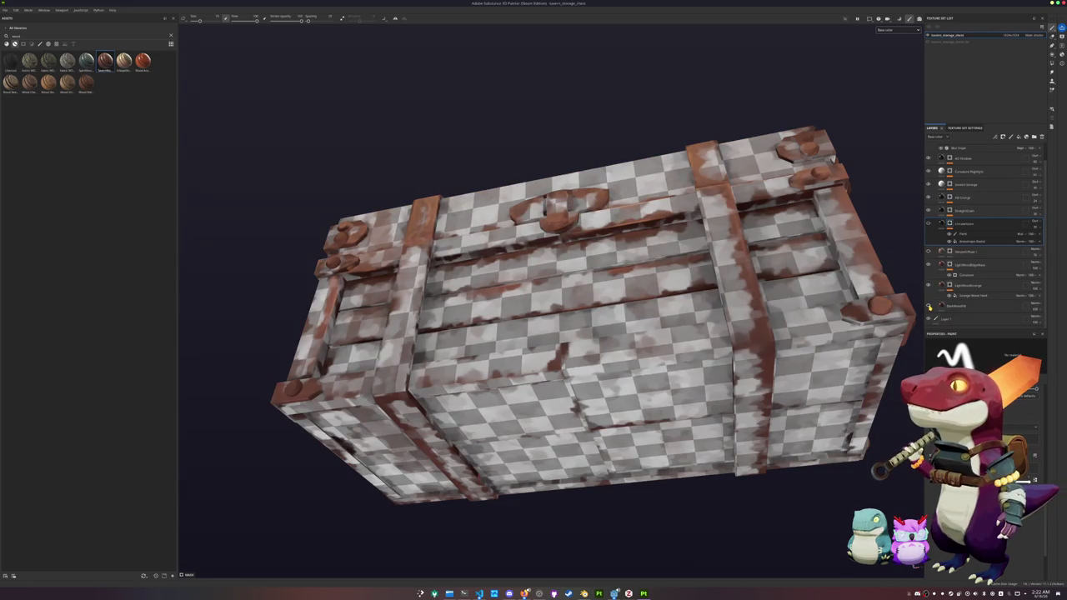
click(930, 307)
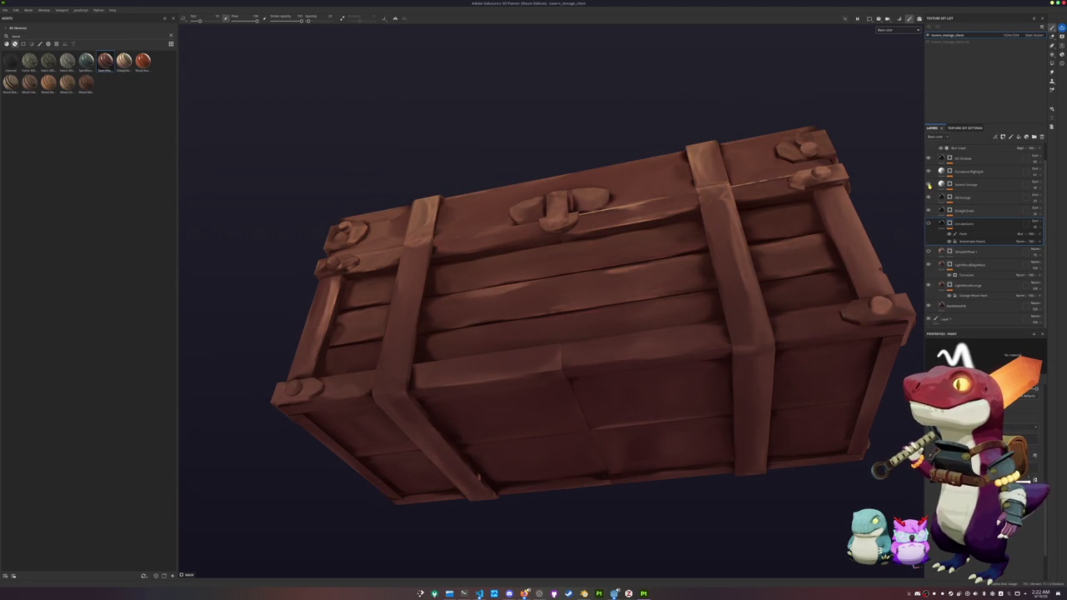
click(928, 171)
click(929, 171)
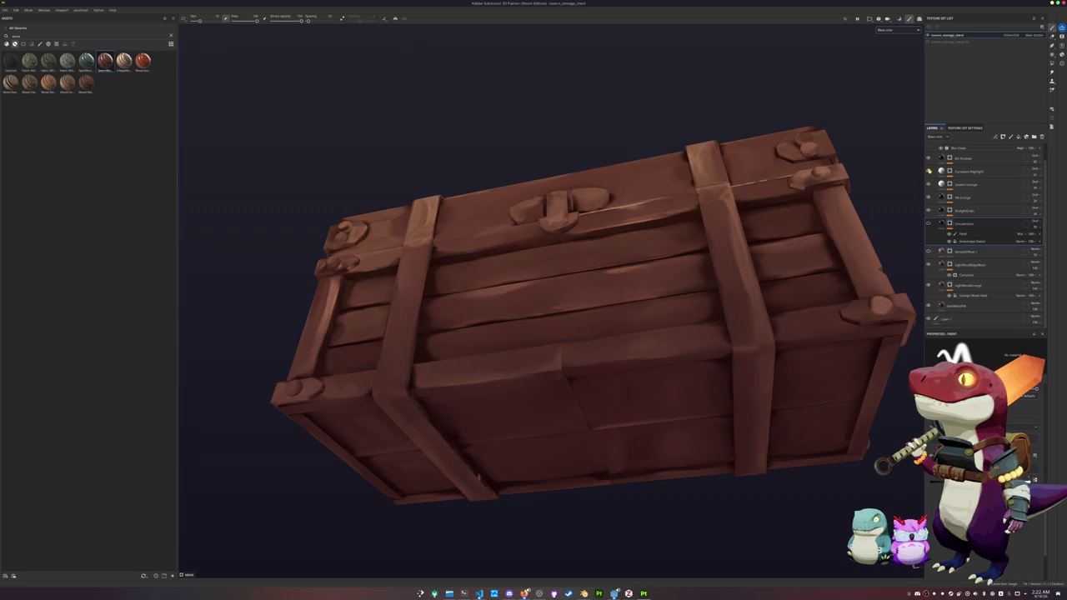
click(929, 159)
click(929, 158)
Hide and reshow two more shading layers and the top layer group to compare.
scroll(931, 170, up, 1)
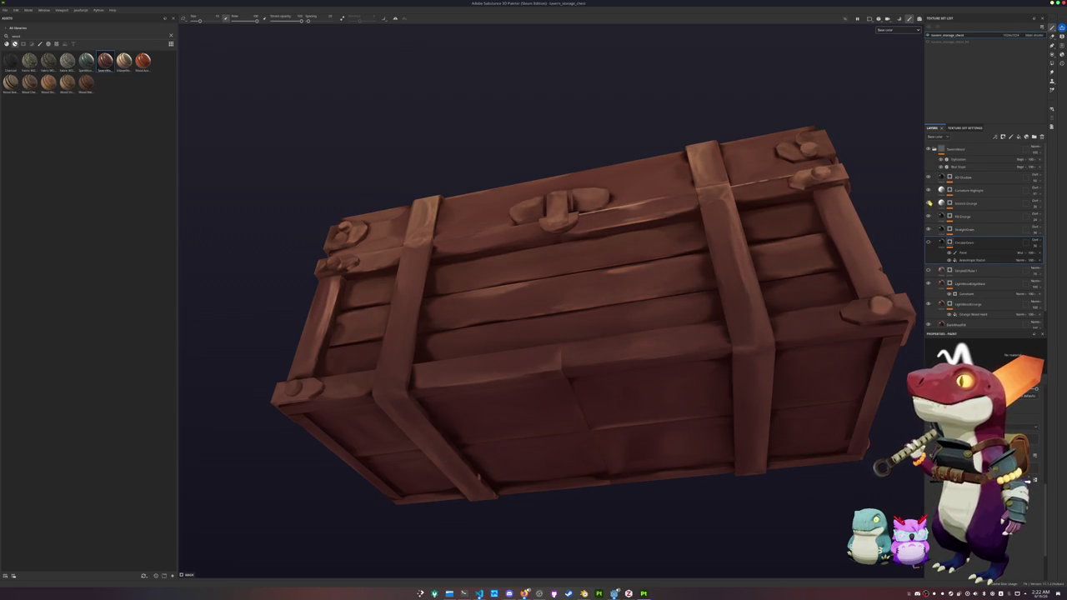
click(929, 190)
click(929, 190)
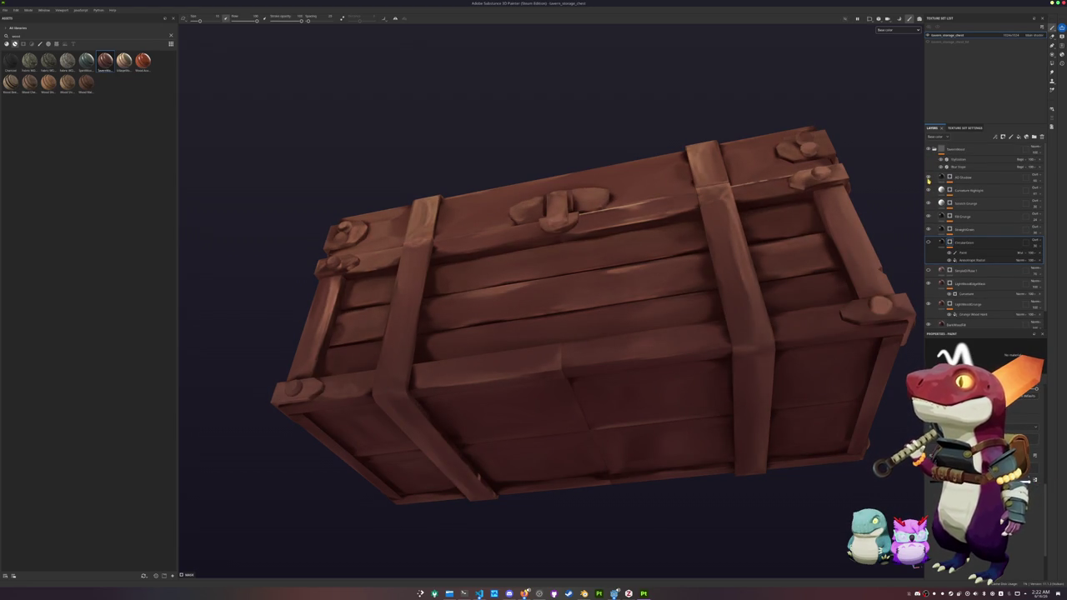
click(928, 178)
click(928, 178)
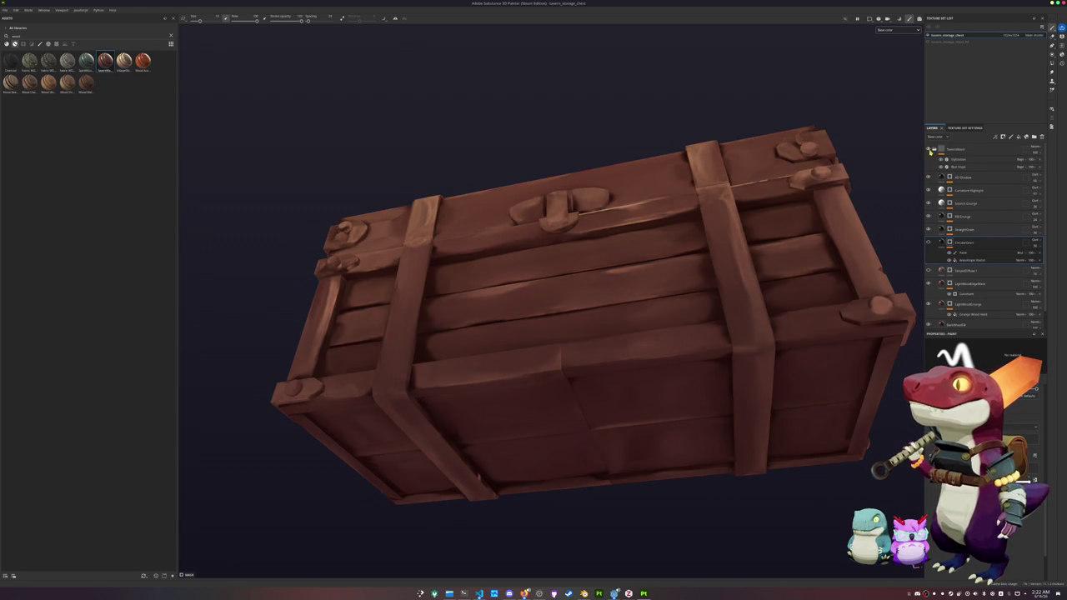
click(928, 149)
click(929, 149)
Hide Curvature Highlight and several other paint layers to reduce the ambient occlusion shading.
scroll(935, 278, down, 1)
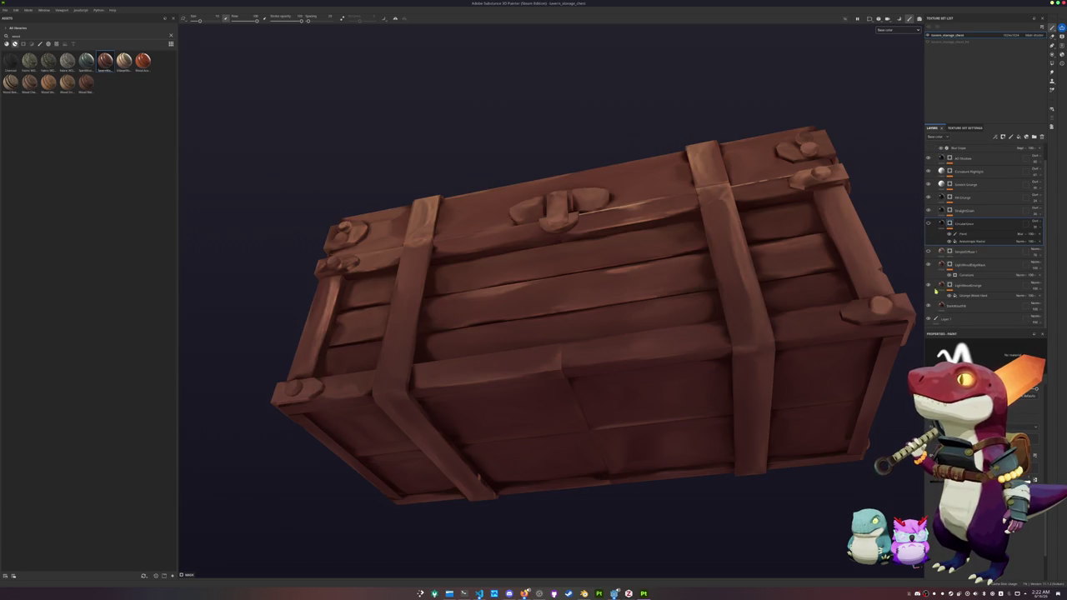
scroll(931, 313, up, 2)
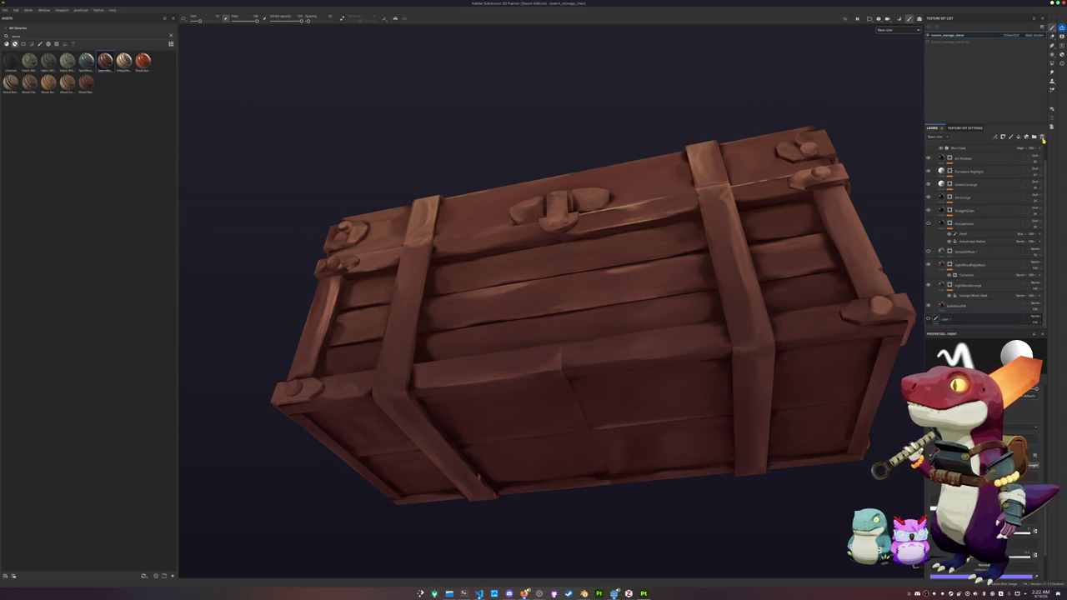
scroll(931, 309, up, 1)
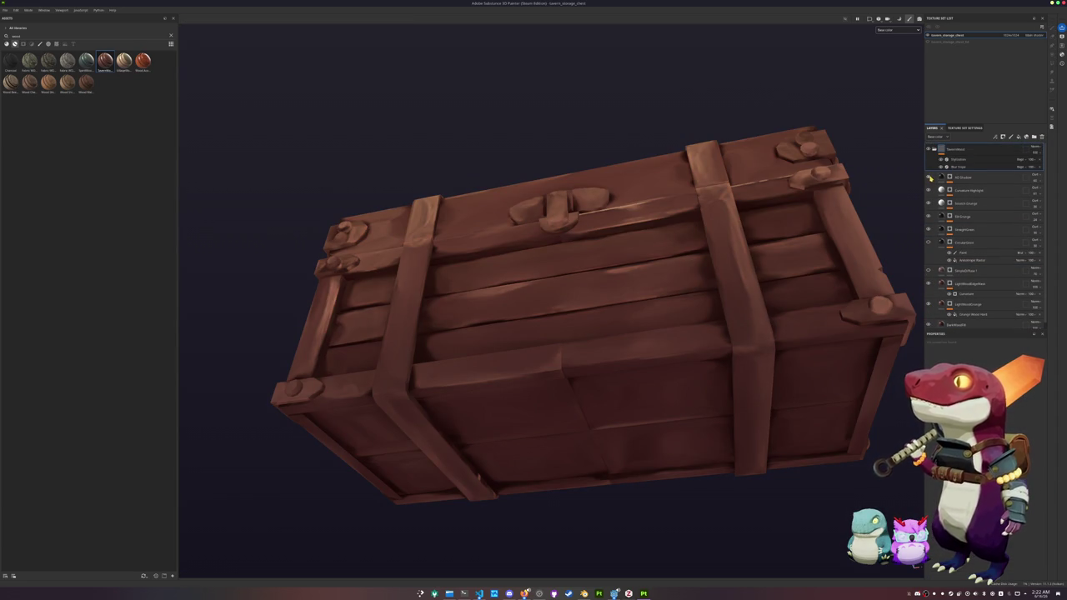
click(928, 178)
click(929, 190)
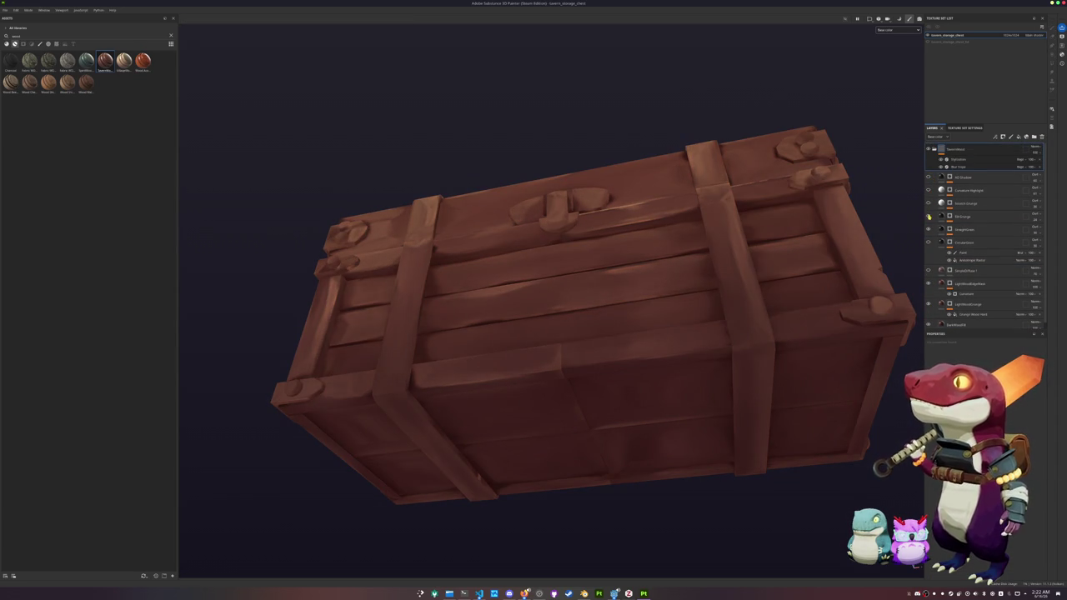
click(928, 230)
click(929, 284)
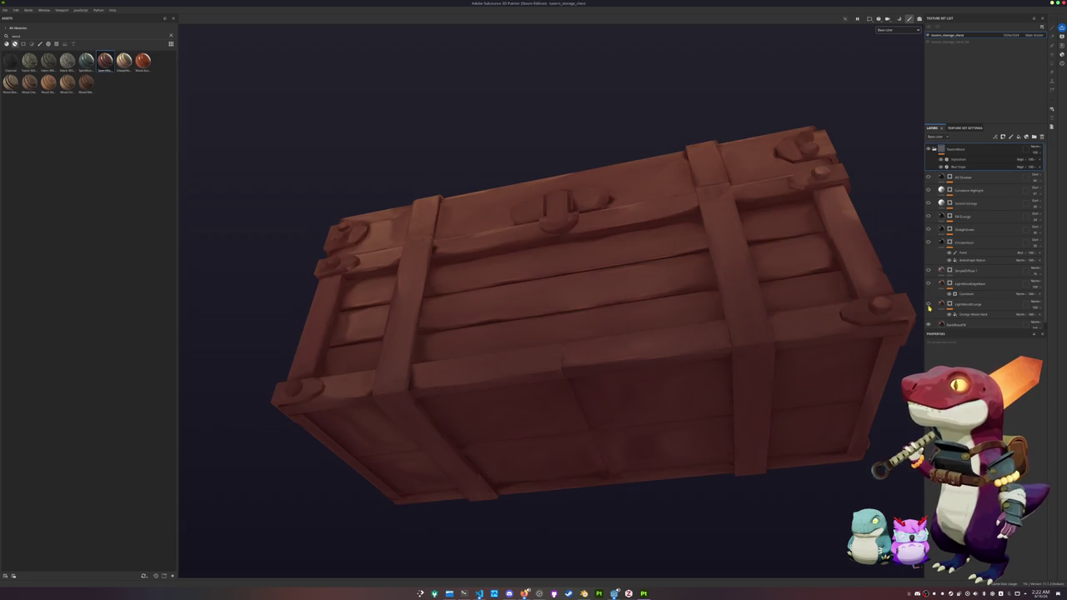
click(929, 305)
scroll(931, 317, down, 1)
Show the BackWoodFill layer's fill settings, then enter edit mode on the chest in Blender.
click(931, 319)
mouse_move(853, 350)
alt+mouse_down()
mouse_move(633, 317)
mouse_move(638, 302)
mouse_move(577, 350)
mouse_move(534, 409)
mouse_move(402, 398)
mouse_move(274, 439)
mouse_move(280, 514)
mouse_move(364, 488)
alt+mouse_up()
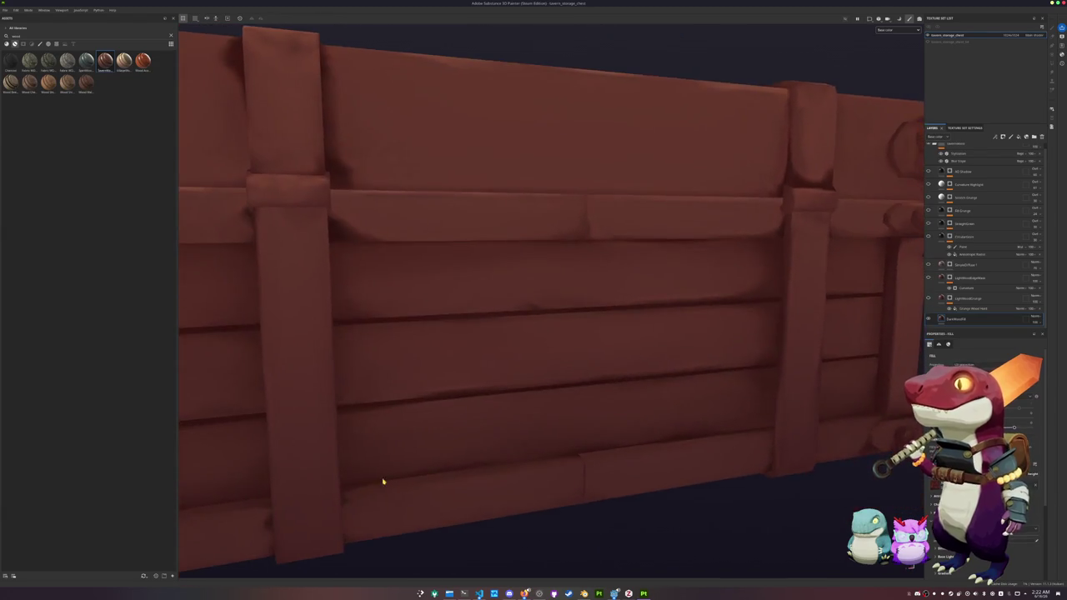
key(alt+Tab)
key(Tab)
Merge overlapping vertices by distance across the whole chest mesh.
key(a)
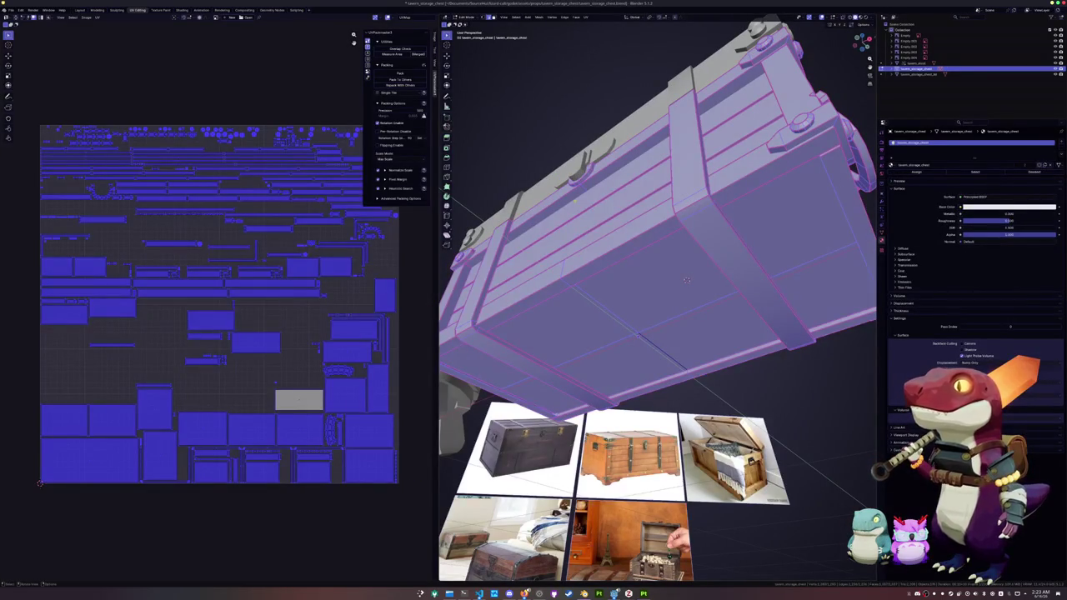
right_click(608, 306)
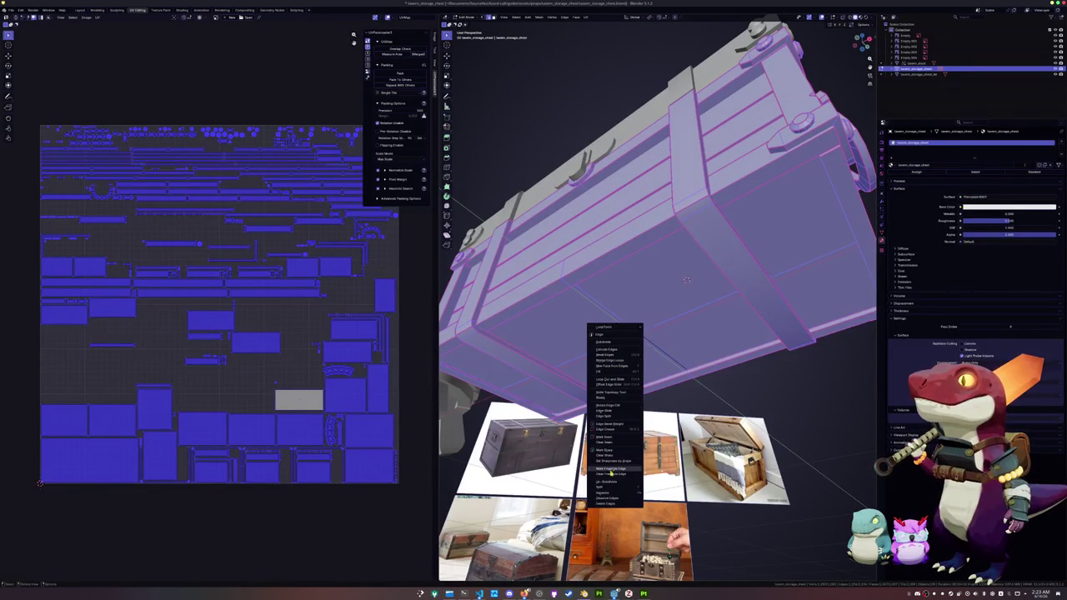
right_click(734, 380)
mouse_move(705, 488)
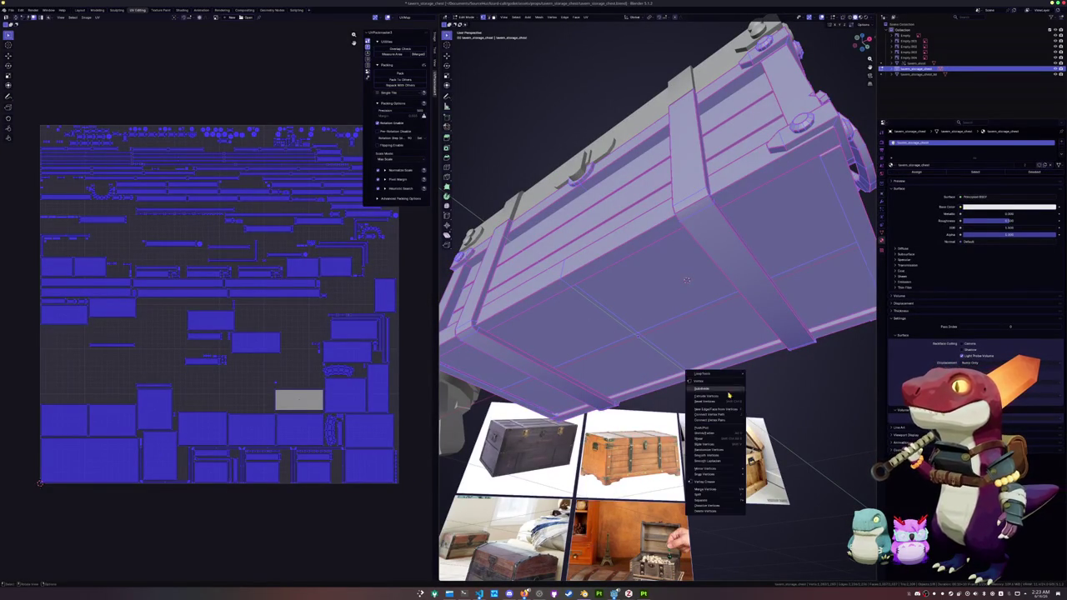
click(765, 509)
Merge the lid's duplicate vertices by distance, then reselect the entire body mesh.
key(alt+a)
key(l)
right_click(659, 160)
mouse_move(648, 160)
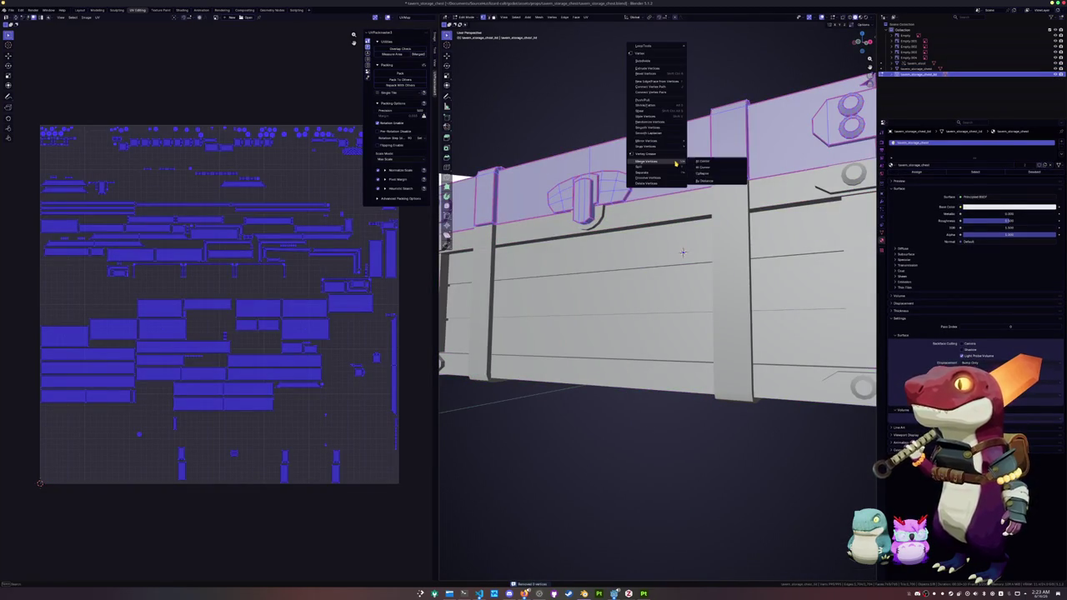
click(704, 180)
scroll(657, 330, down, 5)
key(Tab)
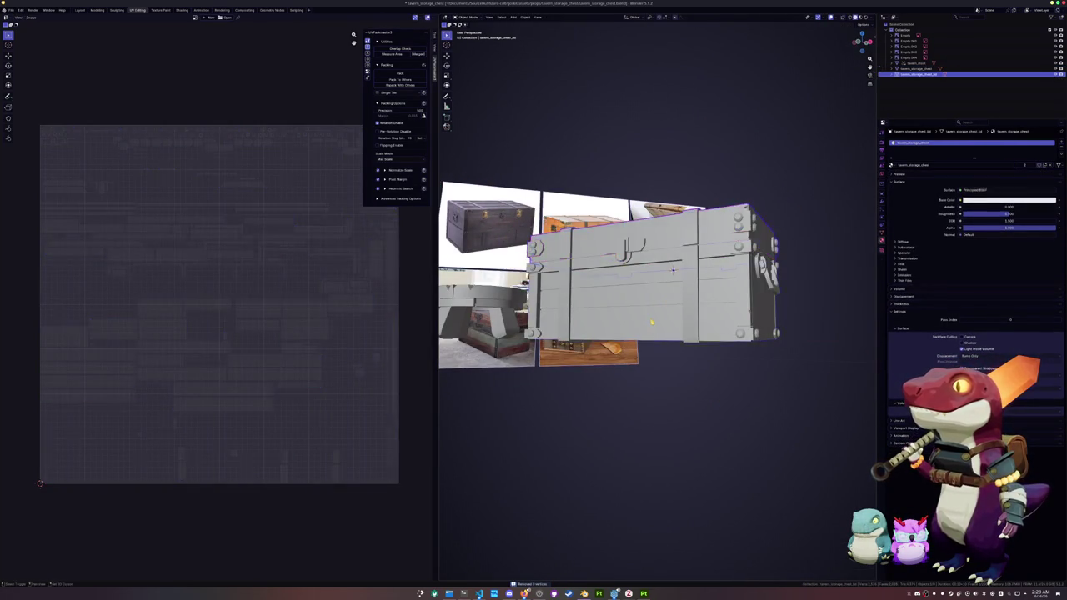
key(Tab)
key(a)
key(Tab)
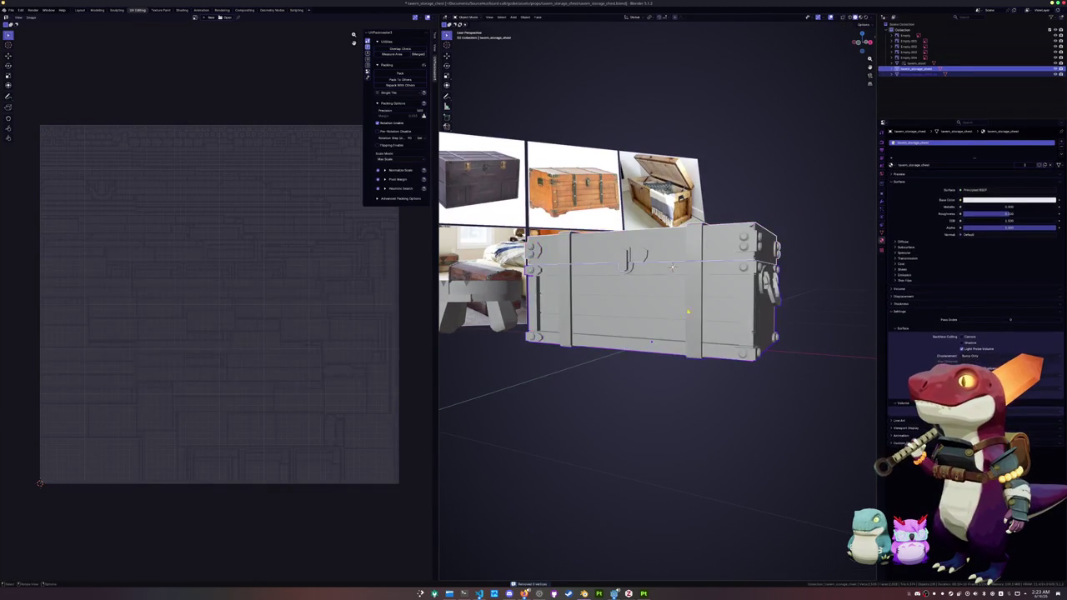
key(Tab)
Select the floor's horizontal edge loop inside the chest and dissolve the stray edges.
scroll(672, 266, up, 3)
scroll(709, 217, up, 3)
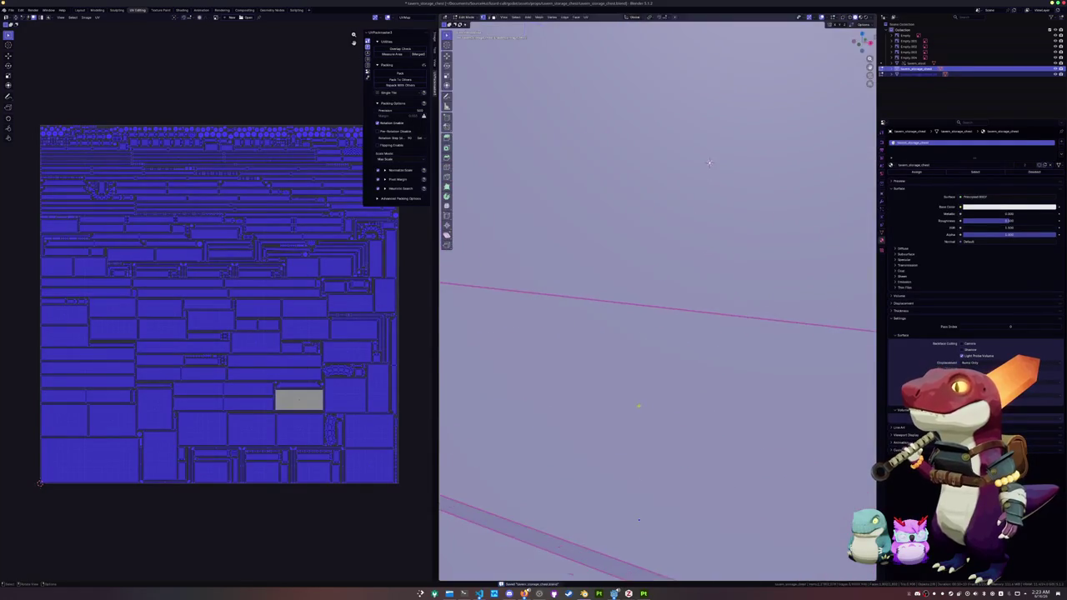
scroll(750, 158, up, 3)
middle_drag(757, 155, 637, 345)
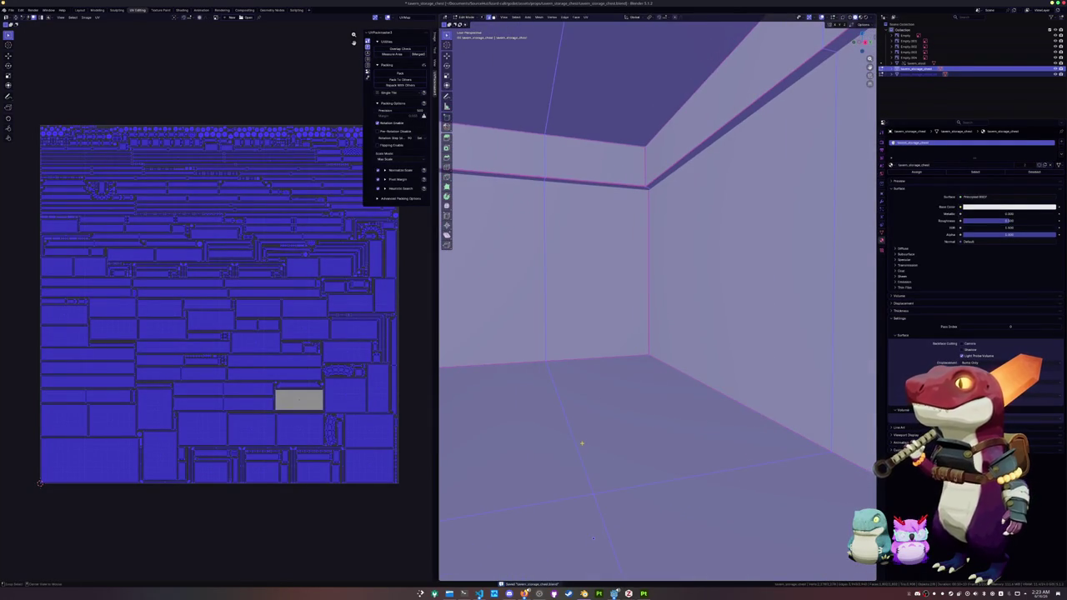
alt+click(582, 441)
alt+click(560, 500)
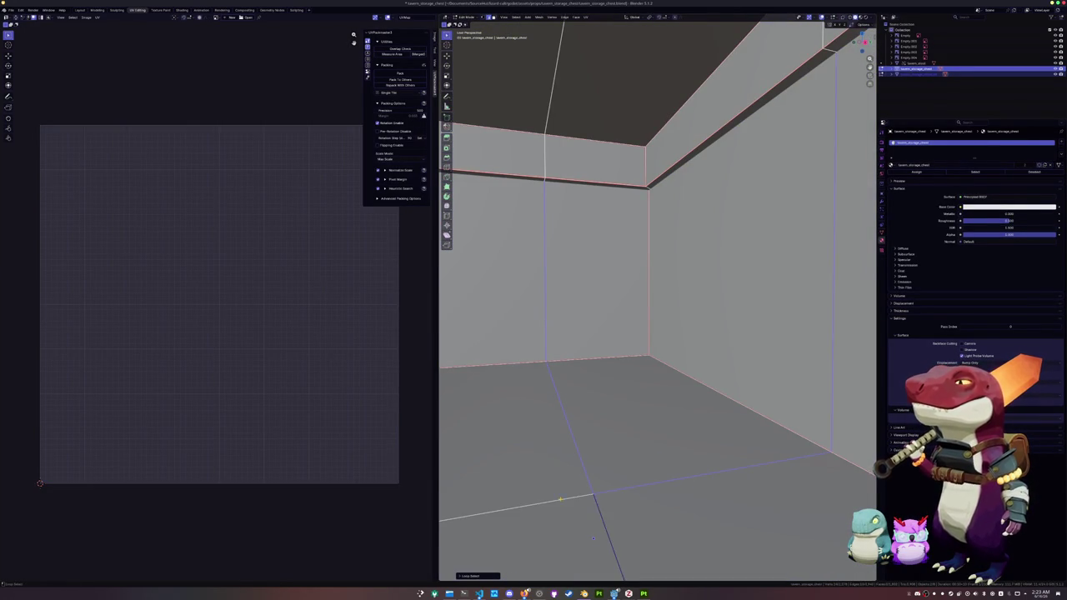
scroll(592, 538, down, 10)
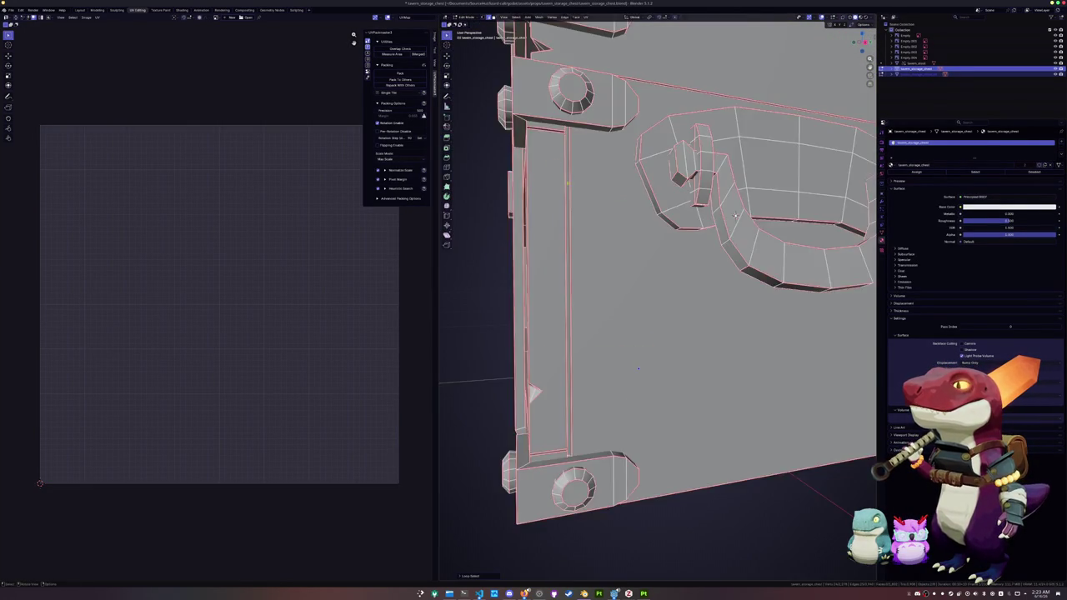
mouse_move(593, 537)
middle_down()
mouse_move(722, 260)
mouse_move(692, 229)
mouse_move(666, 275)
middle_up()
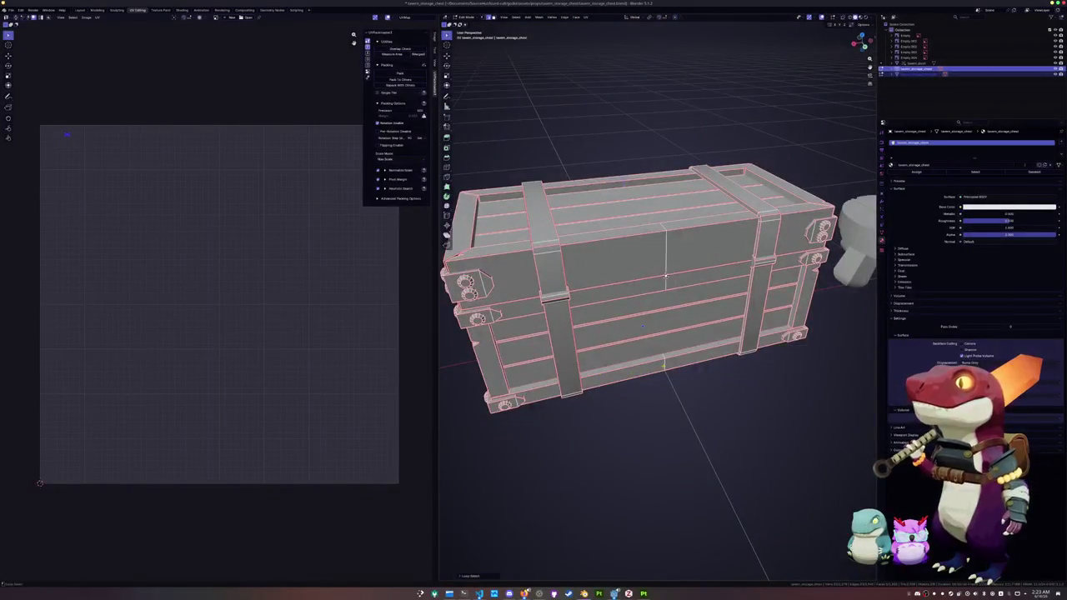
right_click(665, 275)
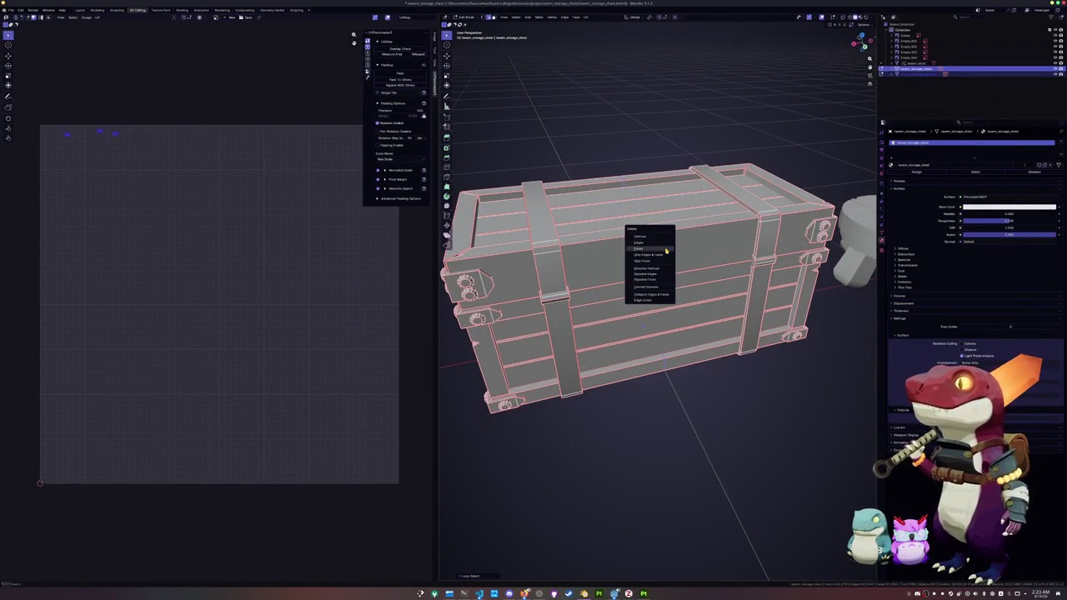
click(650, 250)
mouse_move(650, 250)
middle_down()
mouse_move(664, 286)
mouse_move(621, 332)
middle_up()
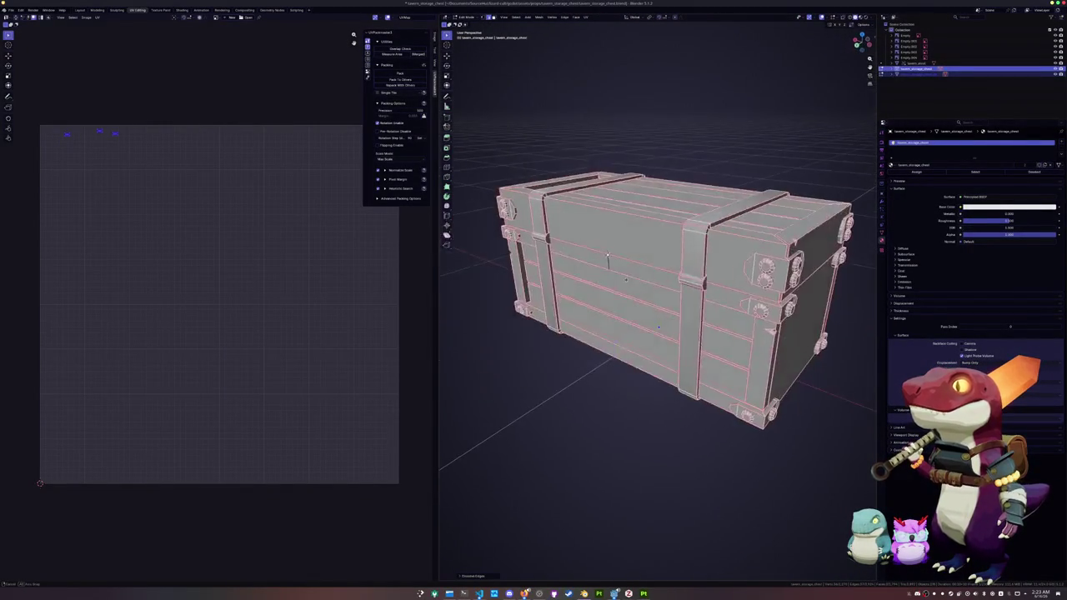
key(x)
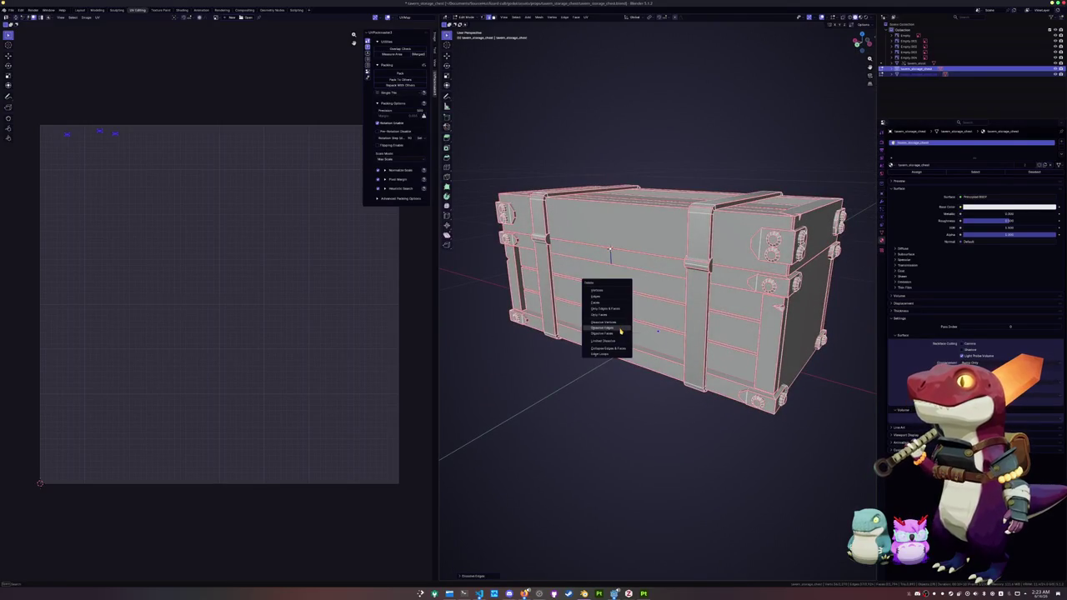
click(622, 332)
Dissolve the stray vertical edge on the chest's side panel.
scroll(621, 331, up, 5)
scroll(621, 331, up, 3)
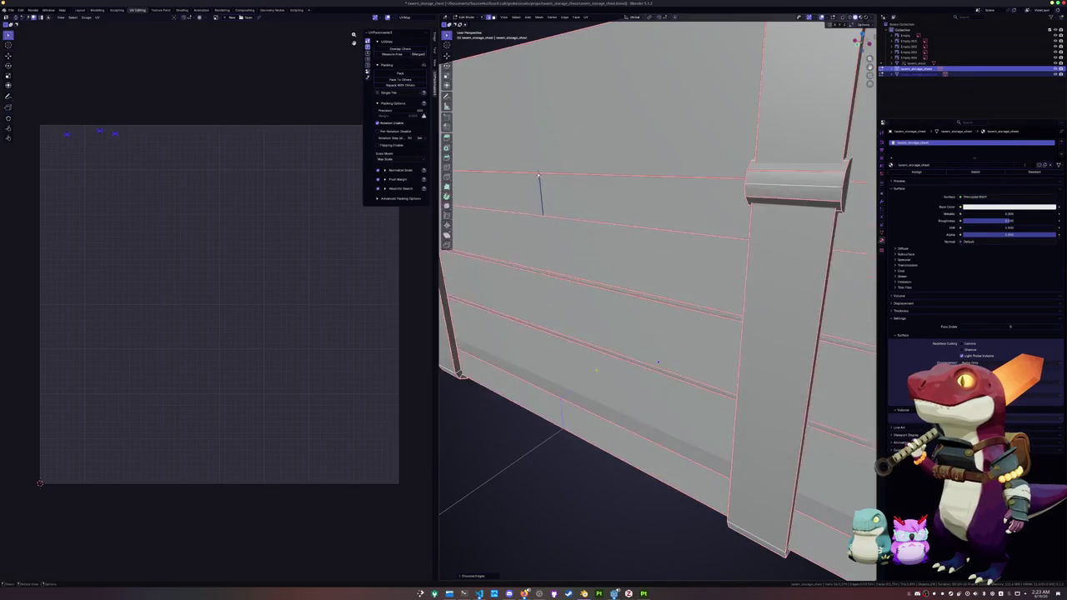
scroll(621, 332, up, 2)
right_click(530, 357)
click(551, 400)
middle_drag(550, 400, 600, 250)
scroll(633, 200, up, 3)
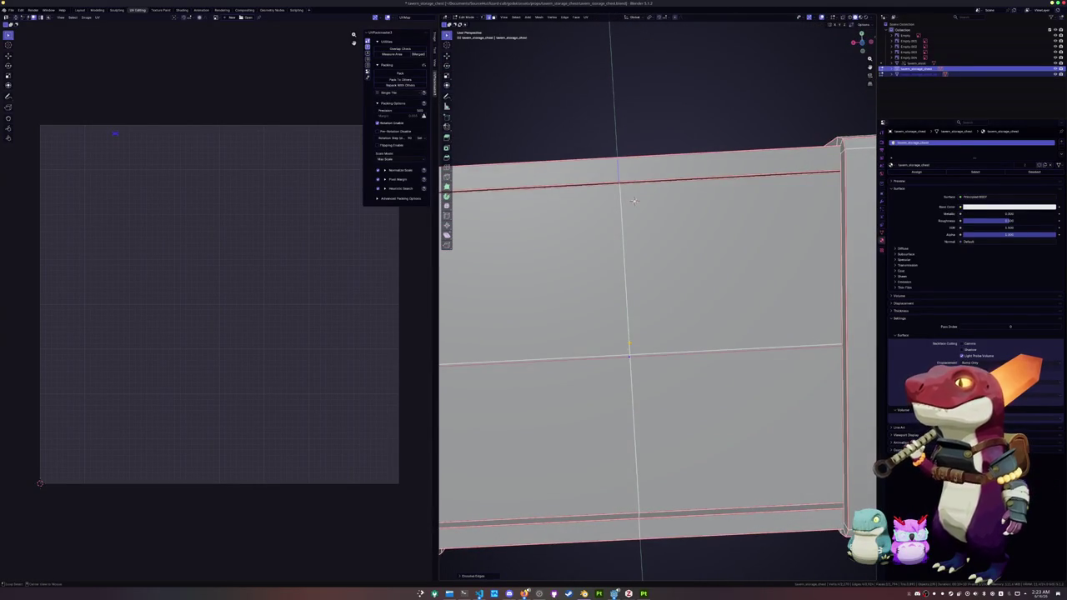
key(x)
click(631, 353)
middle_drag(632, 353, 601, 433)
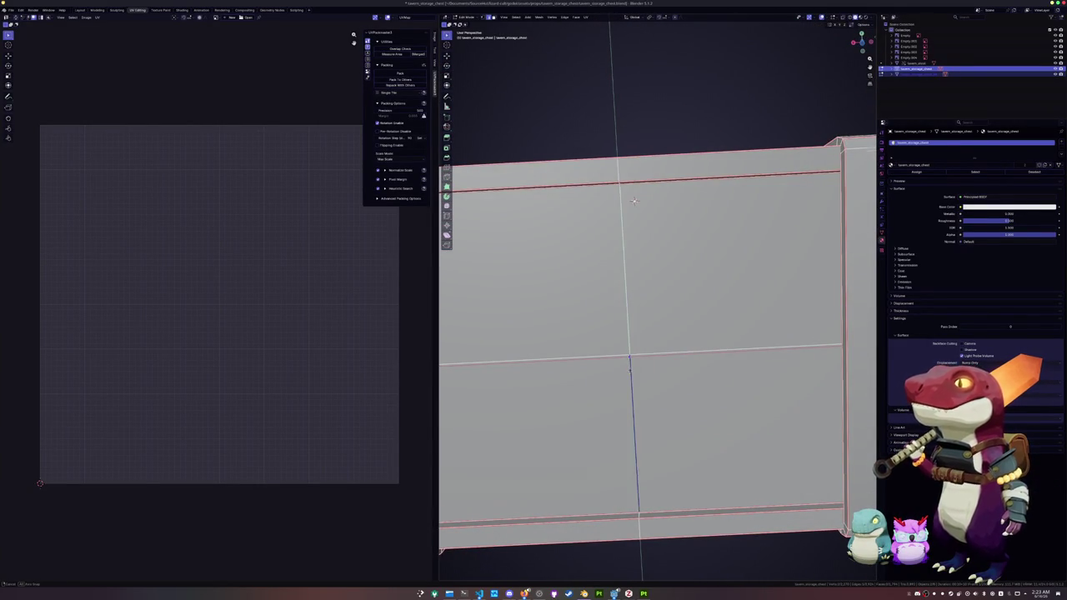
scroll(601, 433, down, 5)
scroll(628, 426, down, 2)
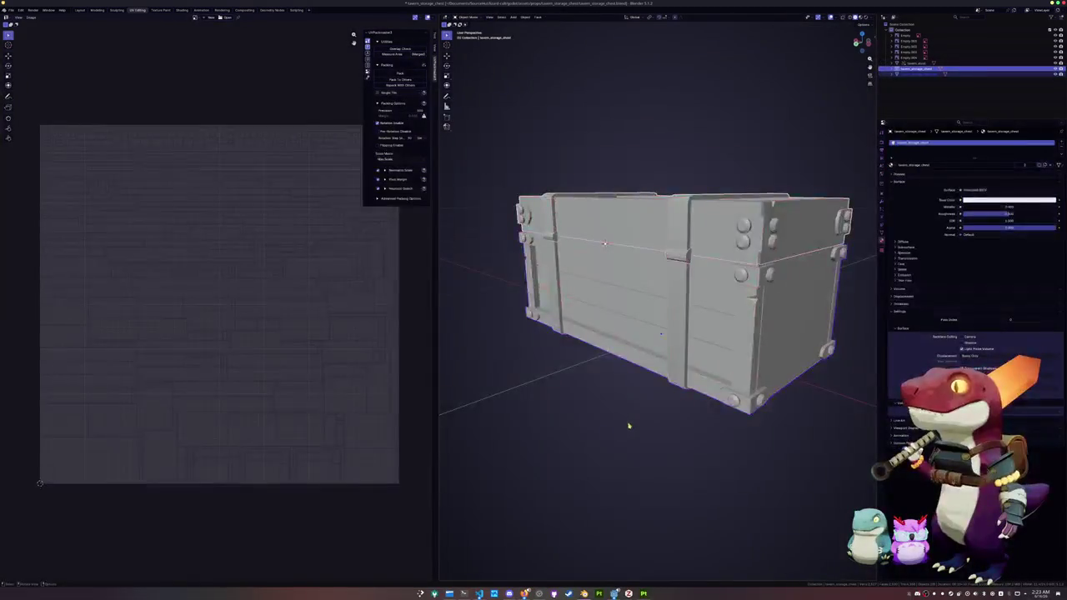
Add a Planar Decimate modifier to the chest body, then undo it.
key(Tab)
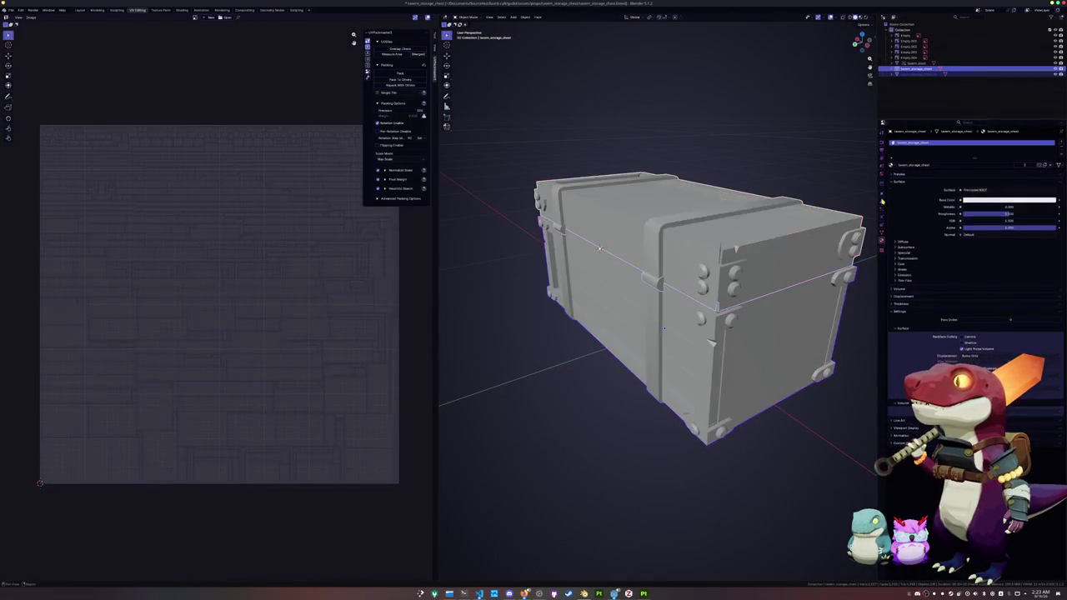
click(882, 193)
click(917, 143)
click(935, 153)
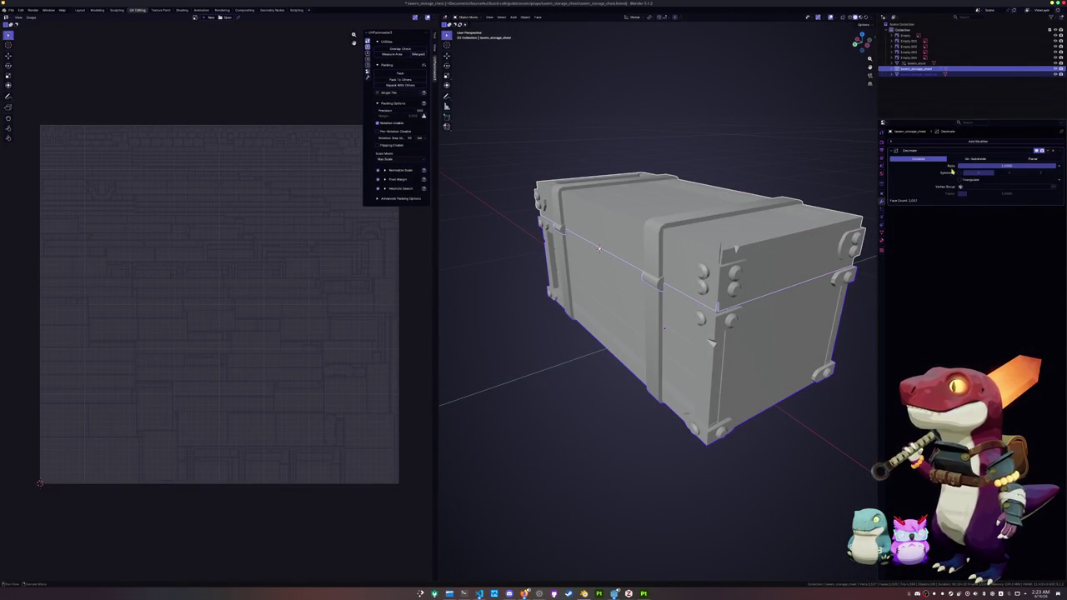
click(1030, 158)
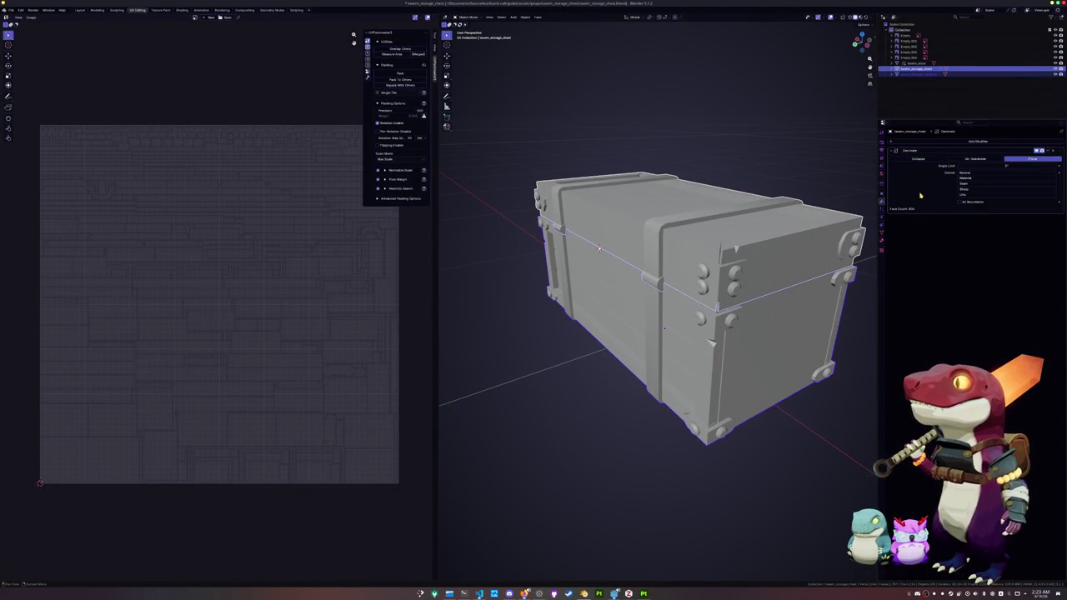
key(ctrl+z)
key(ctrl+z)
key(ctrl+z)
Re-add the Decimate modifier to the chest body and set it to Planar.
middle_drag(598, 248, 583, 217)
key(Tab)
scroll(592, 202, up, 6)
click(930, 140)
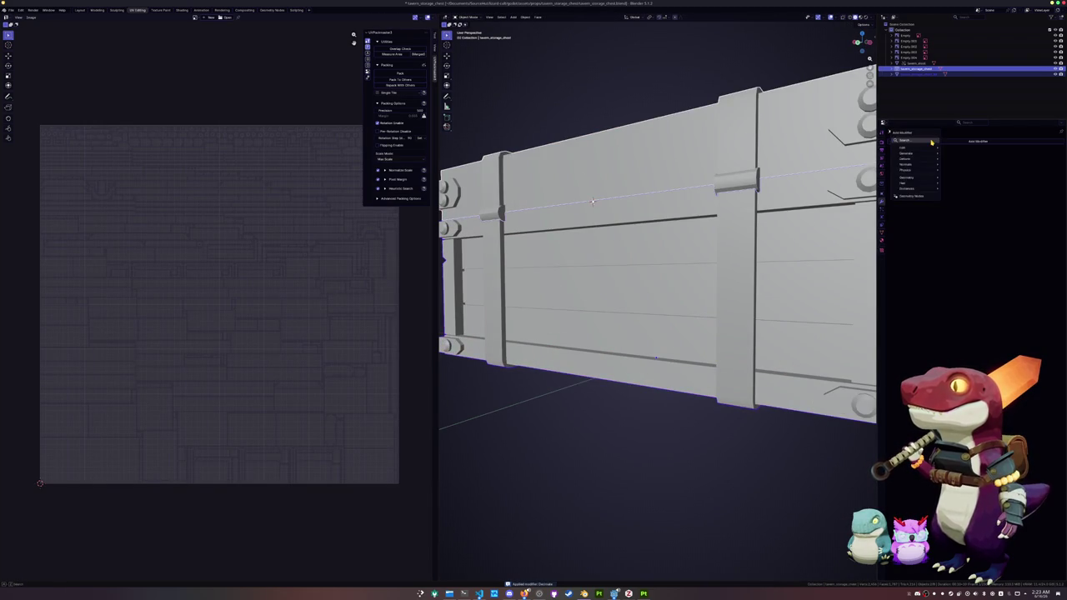
click(958, 152)
click(1033, 158)
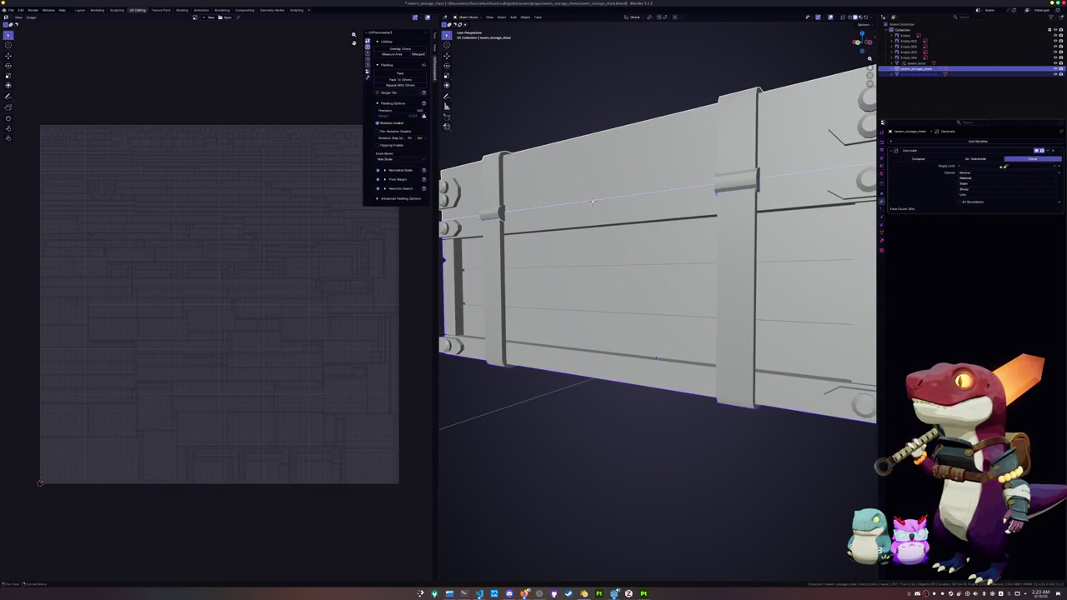
scroll(608, 238, down, 5)
Inspect the decimated wireframe in Edit Mode around the chest's left corner.
key(Tab)
middle_drag(609, 238, 603, 240)
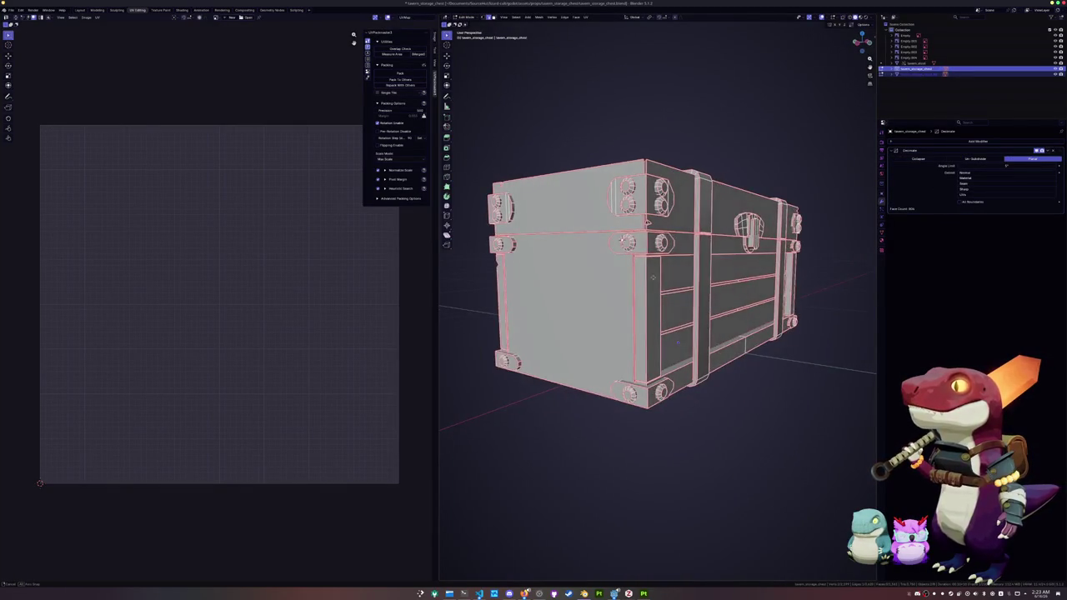
scroll(604, 240, up, 3)
scroll(604, 240, up, 4)
mouse_move(604, 240)
middle_down()
mouse_move(631, 225)
mouse_move(530, 240)
mouse_move(594, 225)
mouse_move(633, 275)
mouse_move(658, 283)
mouse_move(692, 239)
mouse_move(684, 266)
middle_up()
scroll(650, 305, down, 5)
key(Tab)
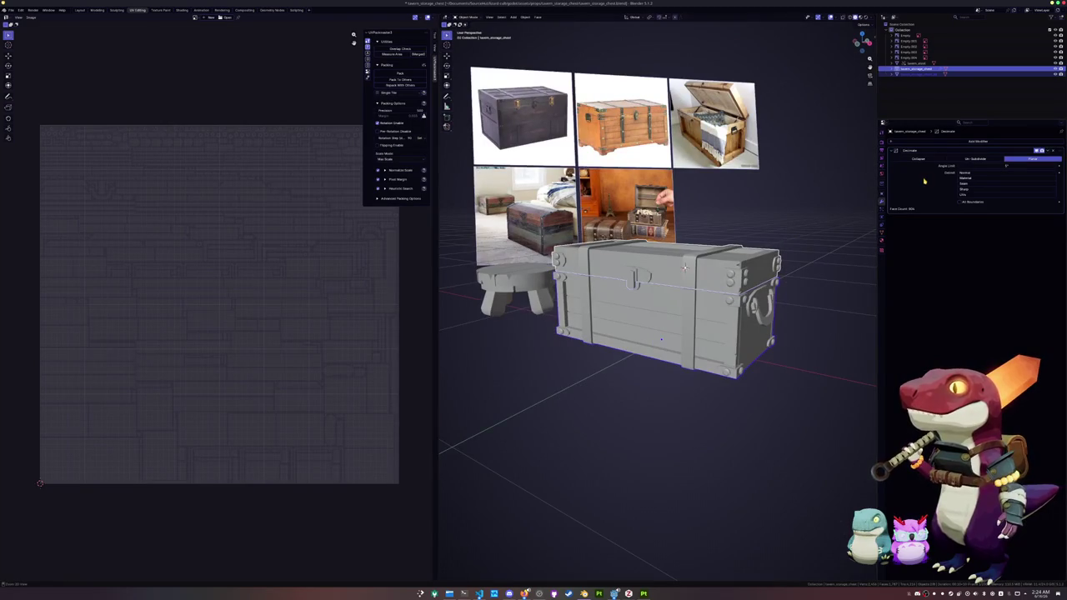
Apply the Decimate modifier permanently to the chest body and save.
key(ctrl+a)
key(ctrl+s)
scroll(721, 297, up, 2)
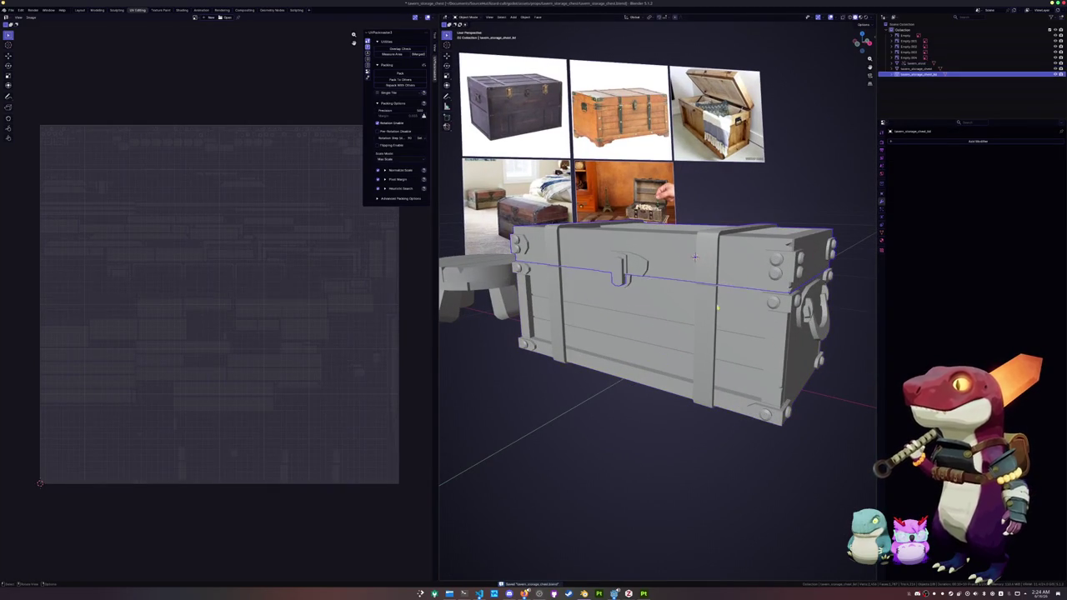
click(913, 68)
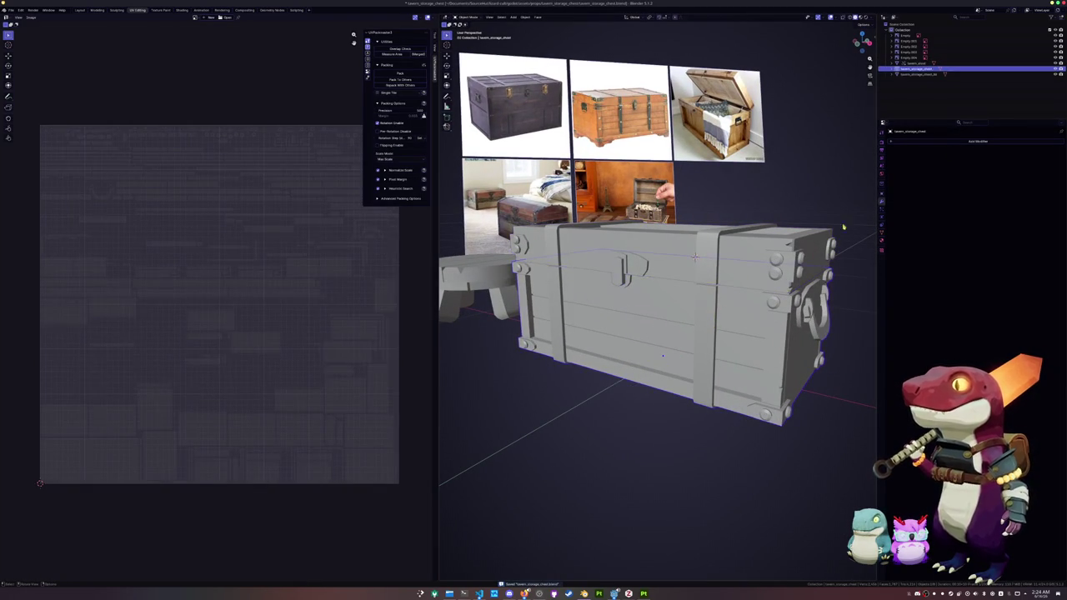
click(961, 141)
click(960, 152)
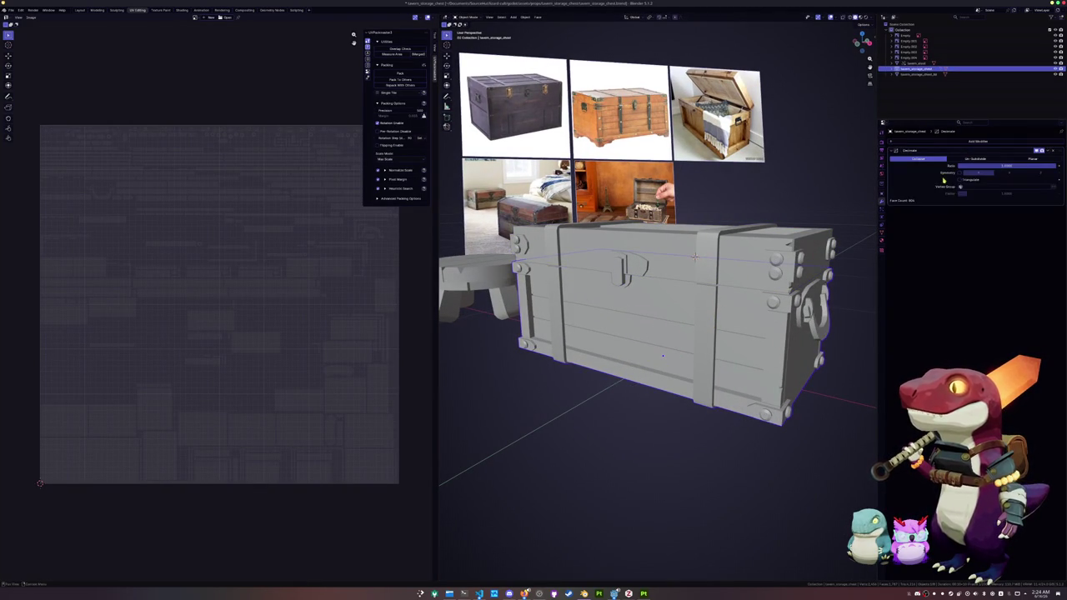
key(ctrl+a)
Add a Planar Decimate modifier to the lid and apply it.
click(917, 74)
click(958, 141)
click(963, 154)
click(1032, 159)
key(ctrl+a)
Select both chest body and lid and start an FBX export.
key(Tab)
key(Tab)
ctrl+click(917, 68)
key(Tab)
key(Tab)
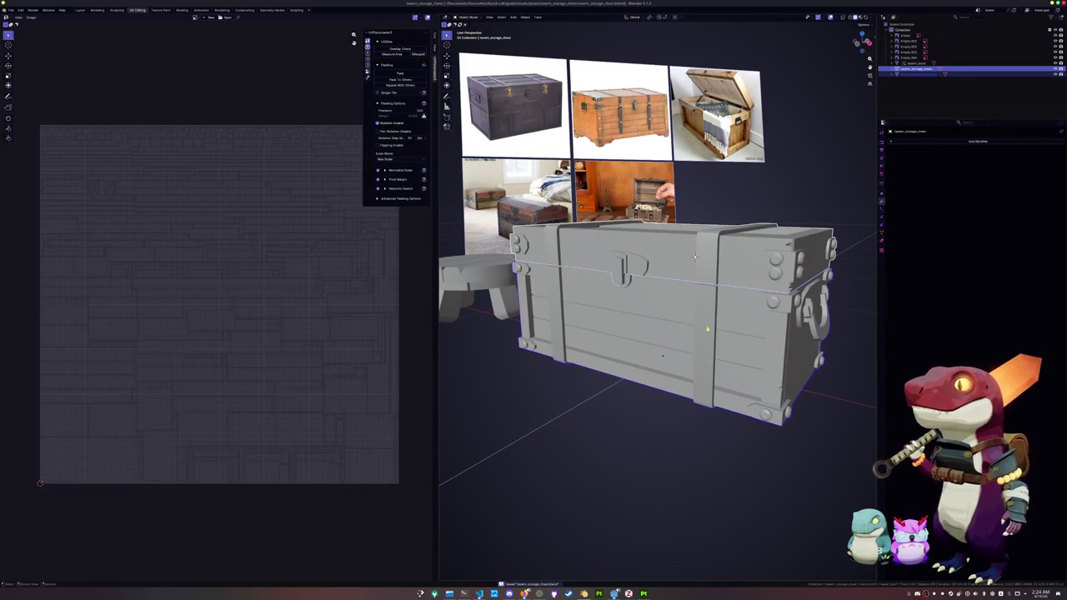
click(11, 10)
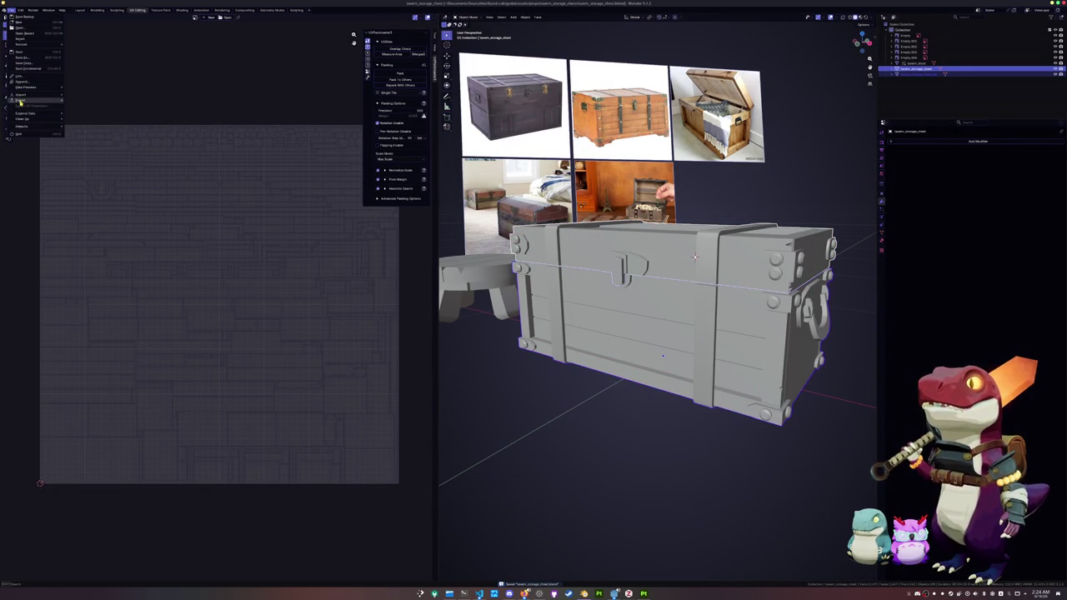
click(92, 152)
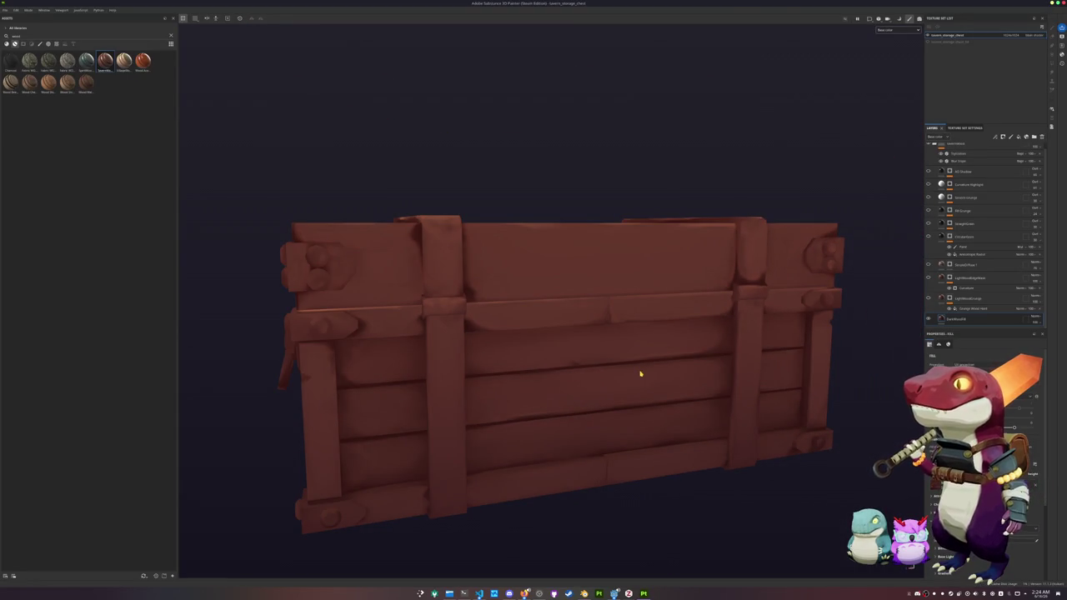
Bake the chest's selected mesh maps and preview the ambient occlusion result.
key(ctrl)
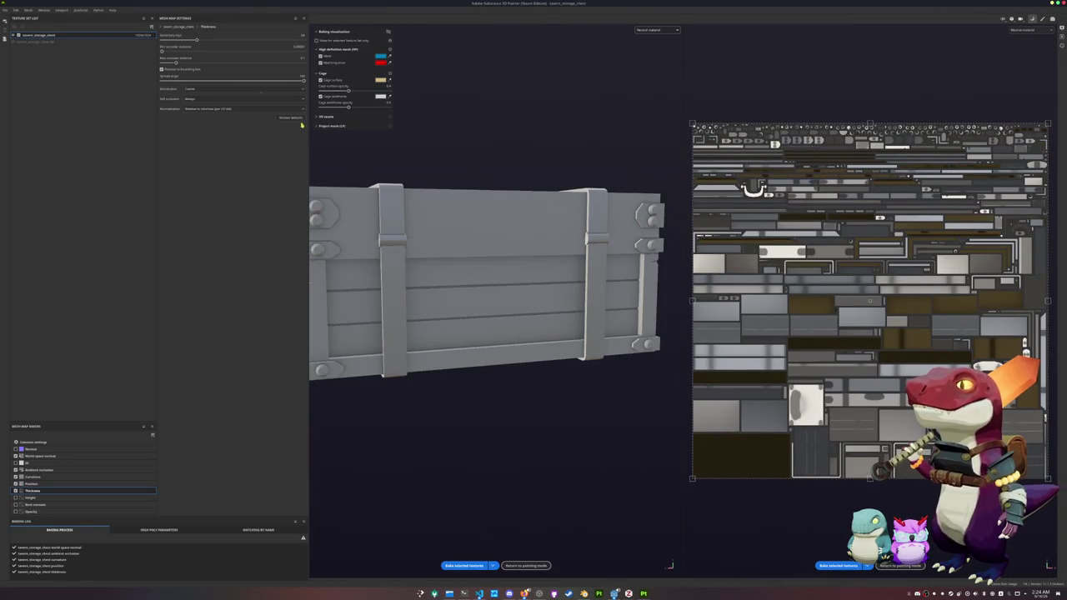
click(40, 441)
click(465, 567)
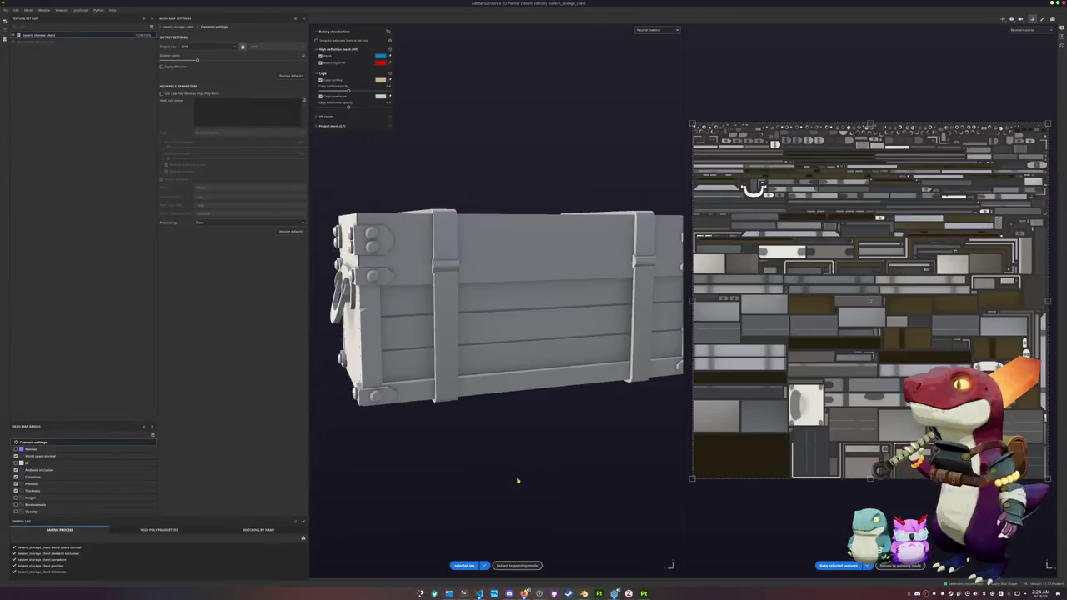
click(667, 29)
click(658, 72)
mouse_move(626, 142)
alt+mouse_down()
mouse_move(470, 191)
mouse_move(534, 247)
alt+mouse_up()
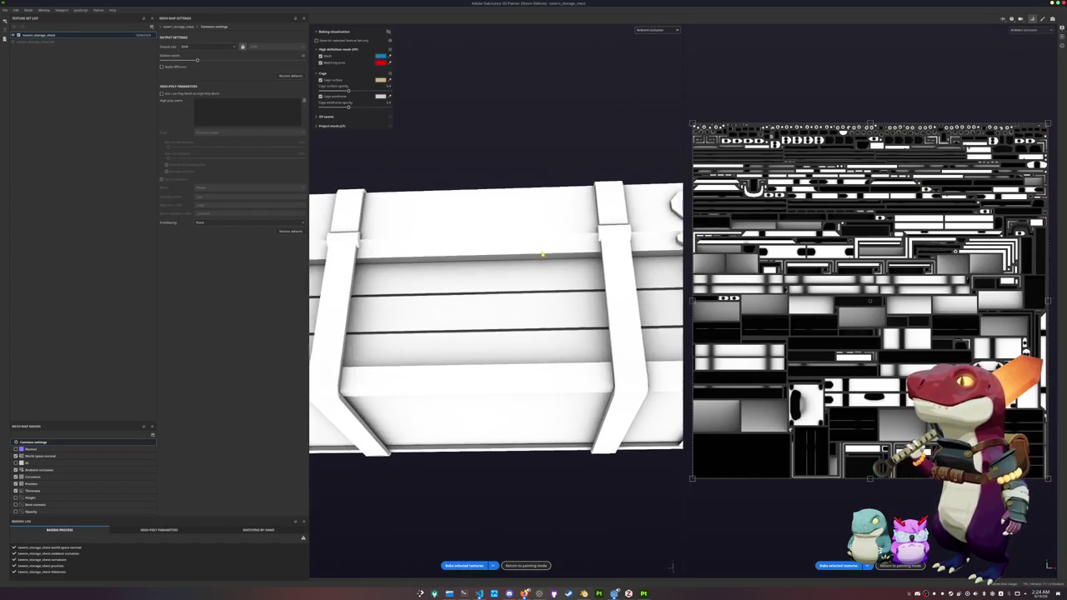
Preview the world space normal and curvature maps, viewing the chest from above.
click(659, 29)
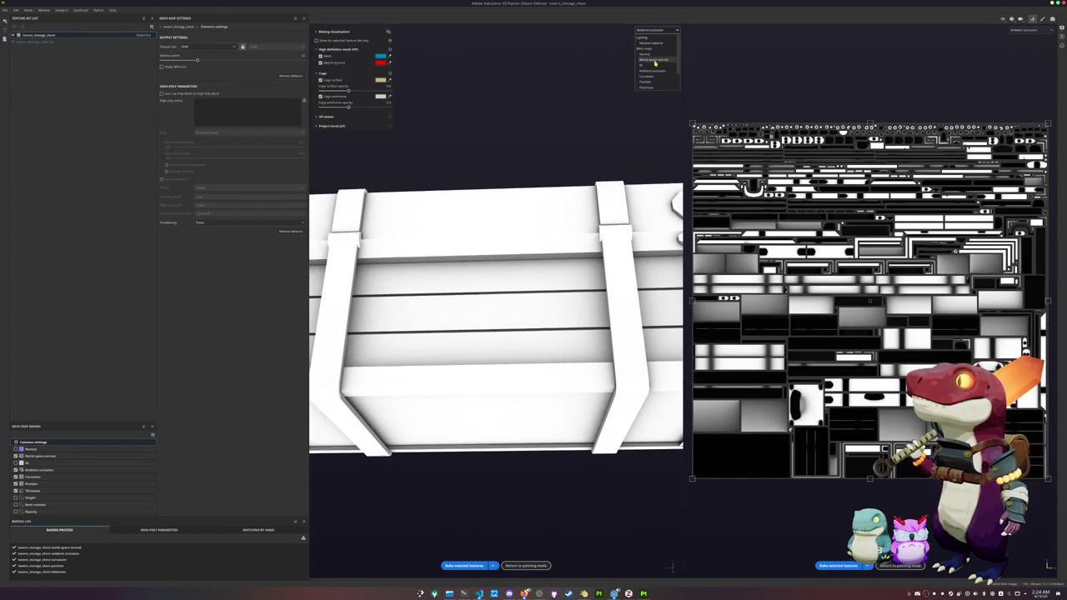
click(655, 61)
click(655, 31)
click(655, 79)
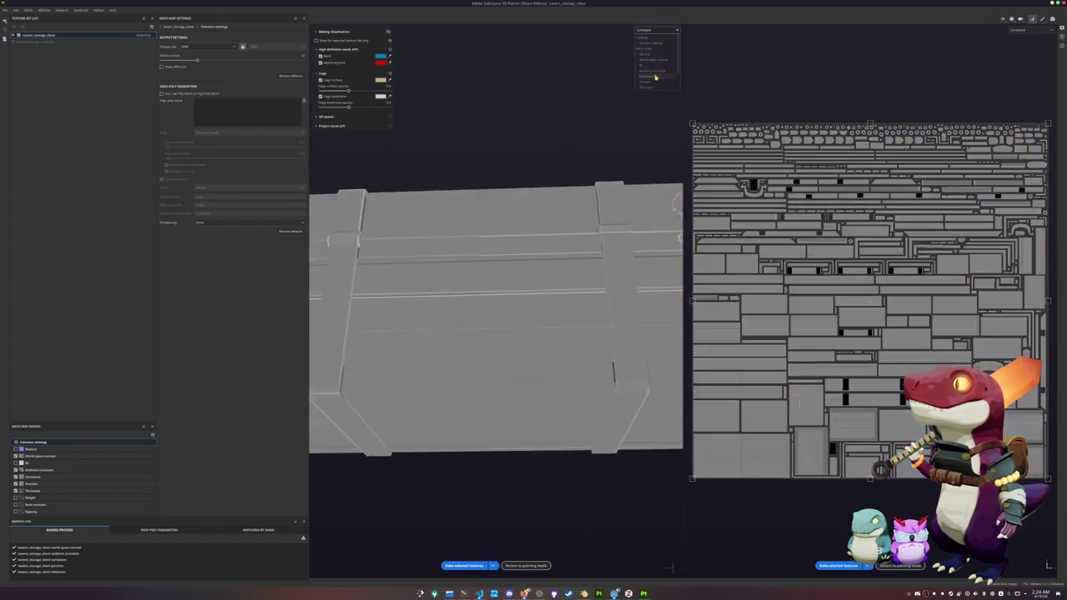
key(f)
mouse_move(604, 127)
alt+mouse_down()
mouse_move(497, 167)
mouse_move(502, 91)
mouse_move(560, 329)
mouse_move(476, 376)
mouse_move(544, 417)
mouse_move(526, 505)
alt+mouse_up()
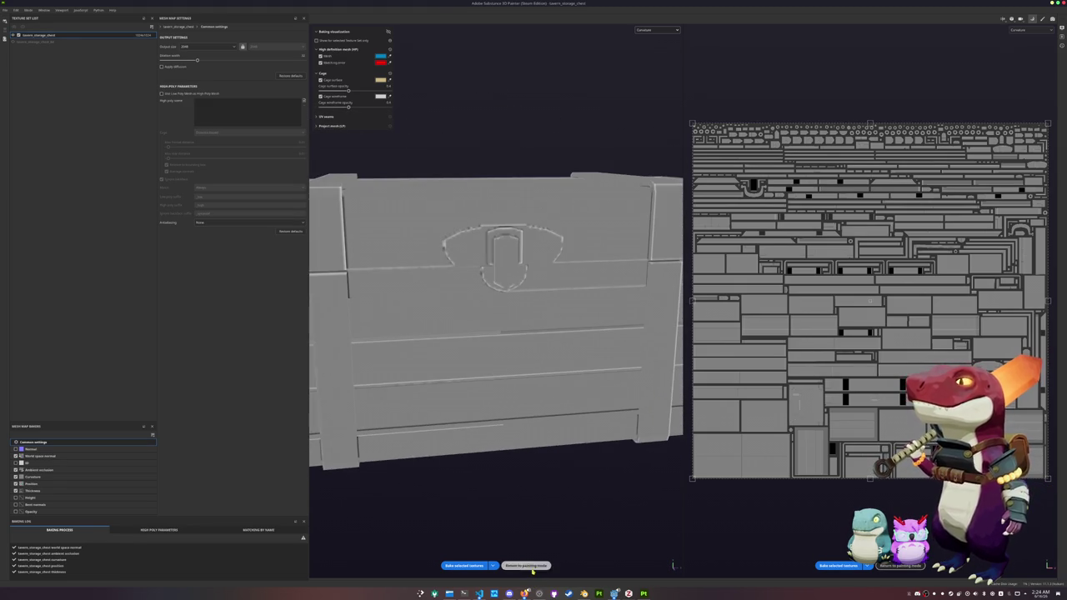
Return to painting mode and display the chest's base colour channel.
click(526, 565)
mouse_move(531, 567)
alt+mouse_down()
mouse_move(547, 483)
mouse_move(484, 465)
mouse_move(533, 417)
alt+mouse_up()
click(896, 30)
click(887, 55)
Re-show the wood and edge-wear layers, select Grunge Wood Hard, then return to Blender edit mode.
mouse_move(888, 54)
alt+mouse_down()
mouse_move(798, 171)
mouse_move(809, 78)
alt+mouse_up()
scroll(806, 183, up, 3)
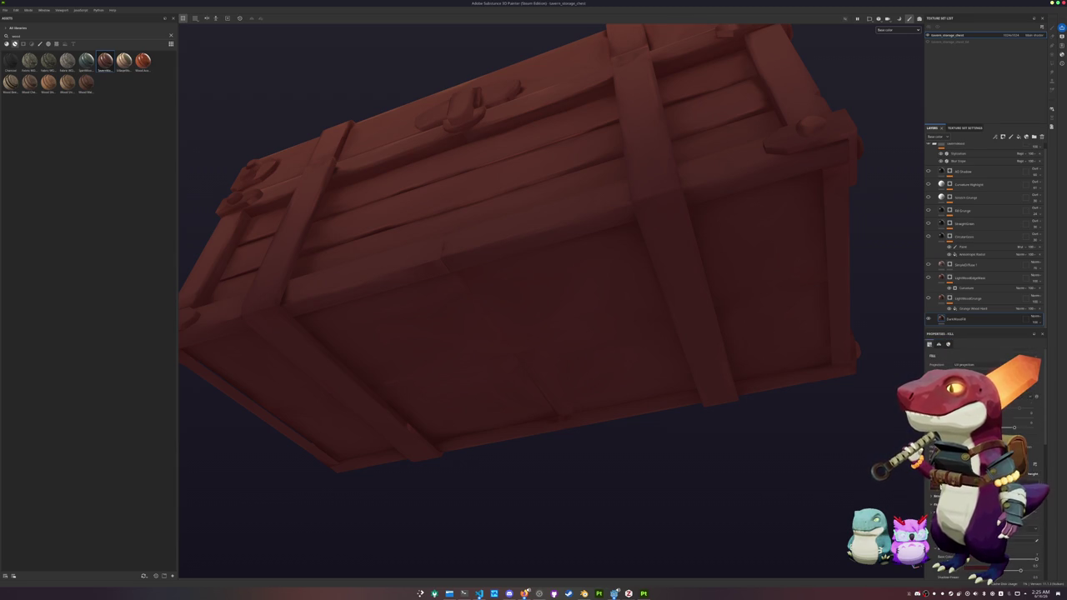
scroll(858, 326, down, 5)
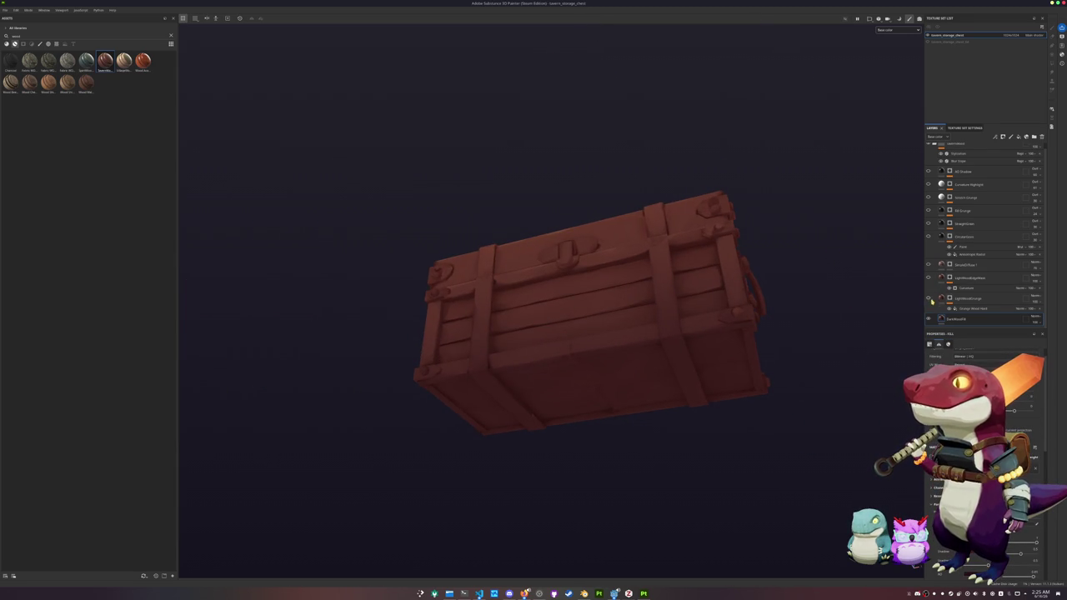
click(928, 297)
click(955, 308)
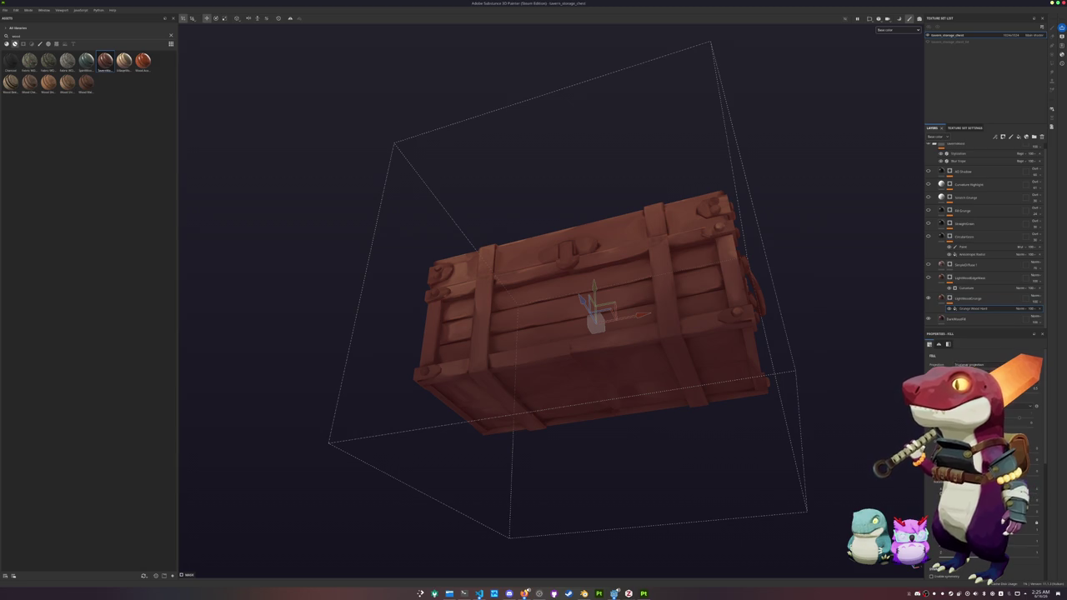
click(928, 279)
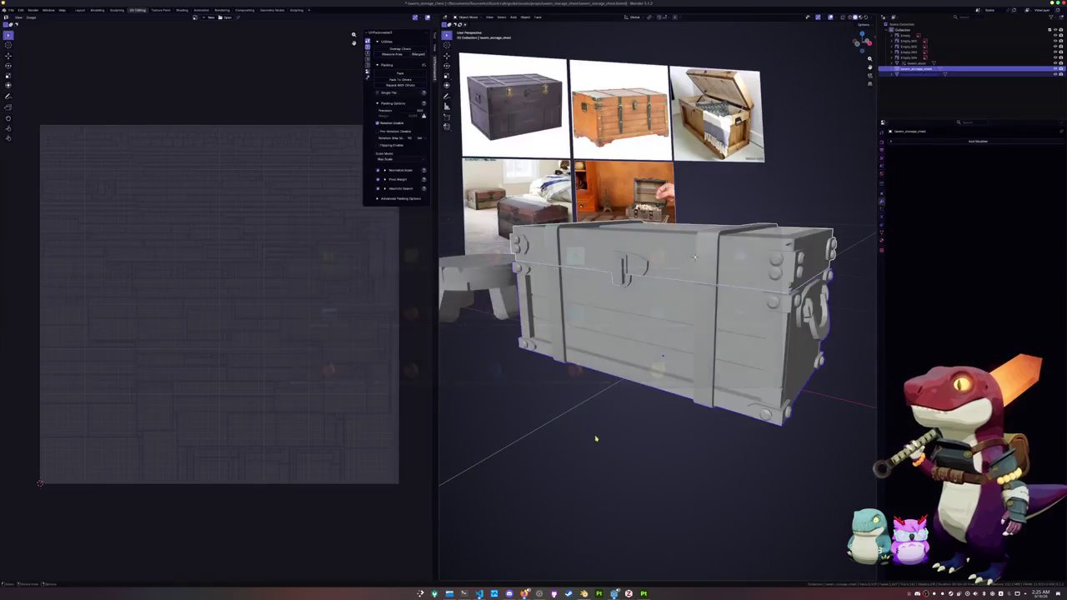
key(Tab)
scroll(596, 439, up, 3)
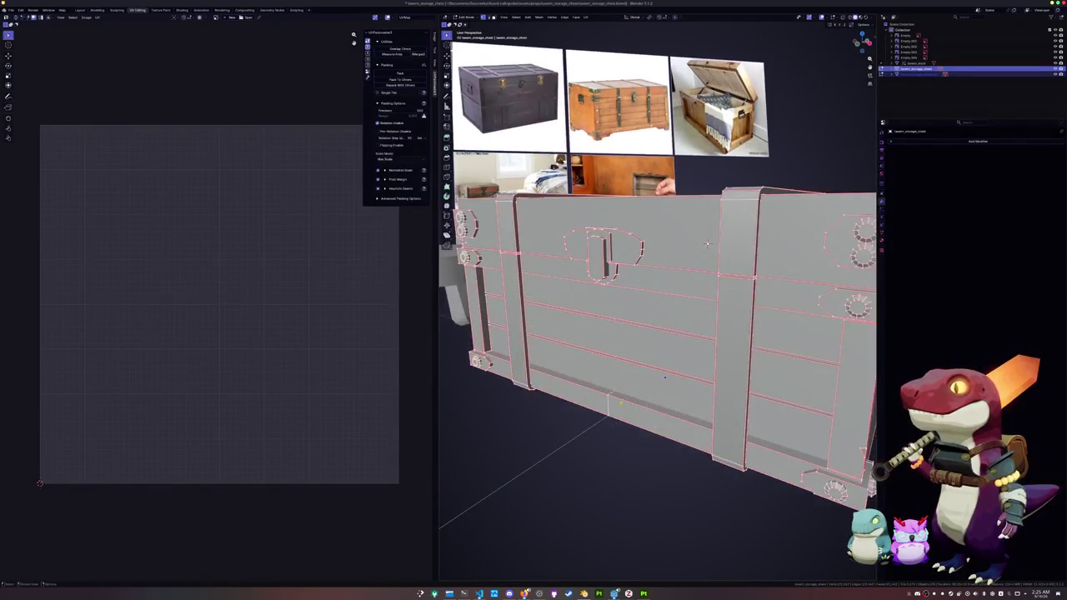
View the lower panel edges and try extruding and moving the selected edges, cancelling both.
scroll(707, 243, up, 3)
scroll(707, 243, up, 3)
middle_drag(707, 243, 793, 108)
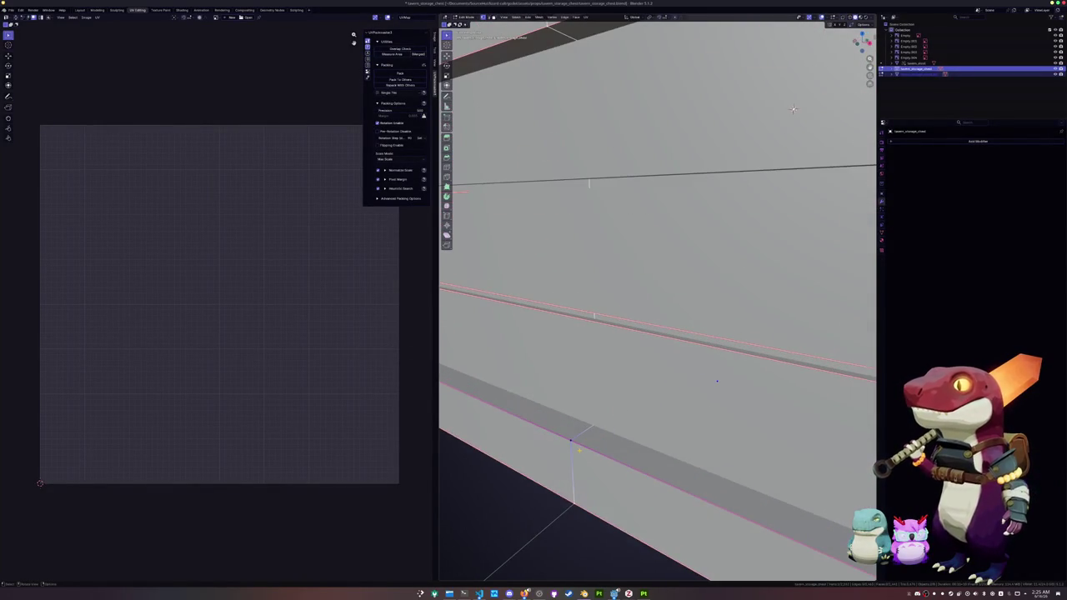
key(e)
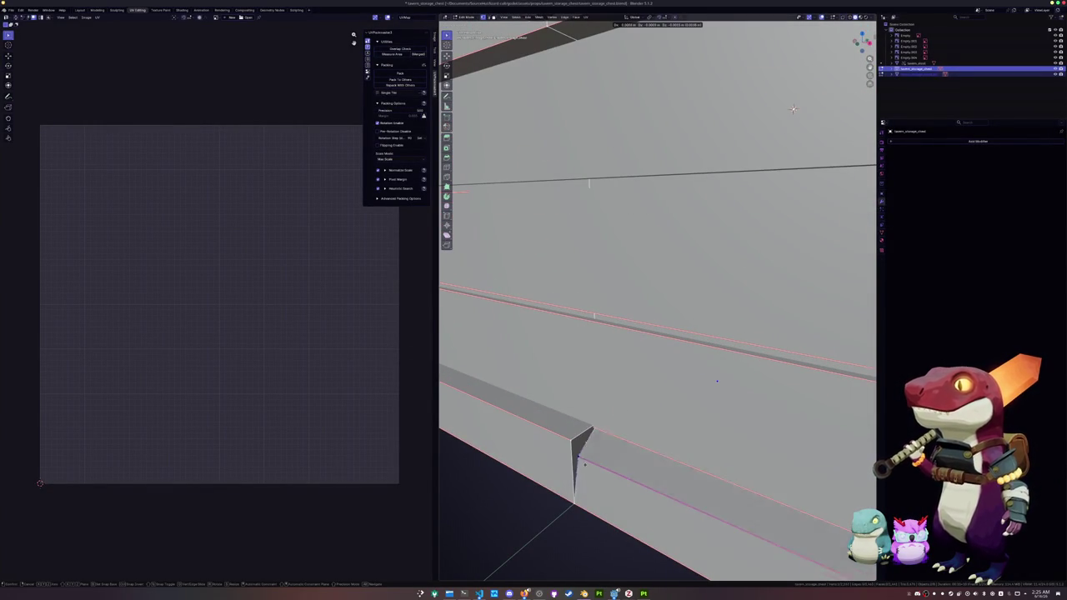
right_click(793, 108)
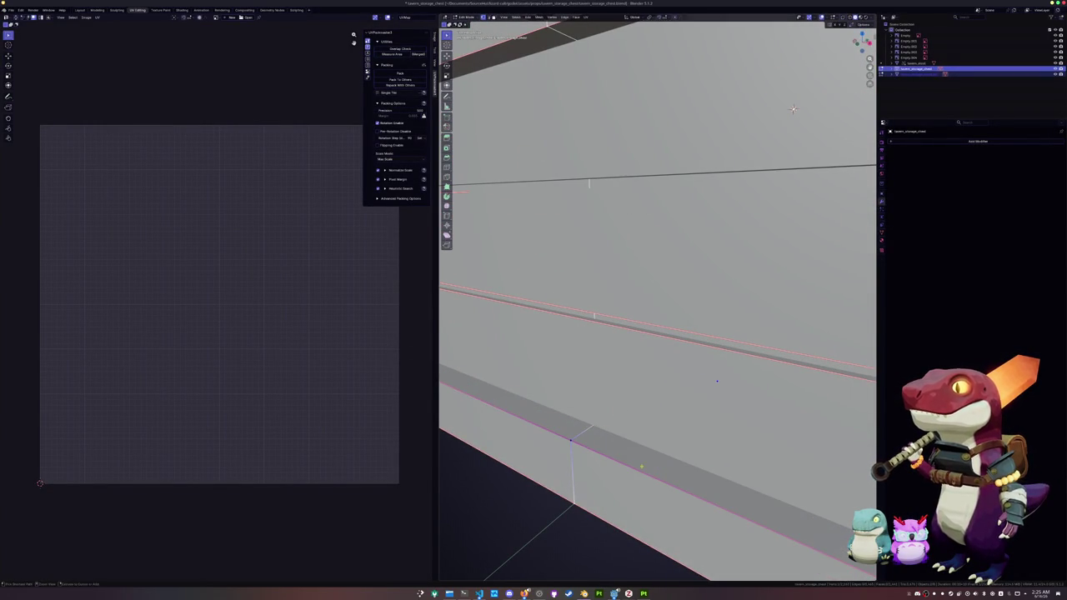
middle_drag(793, 109, 828, 73)
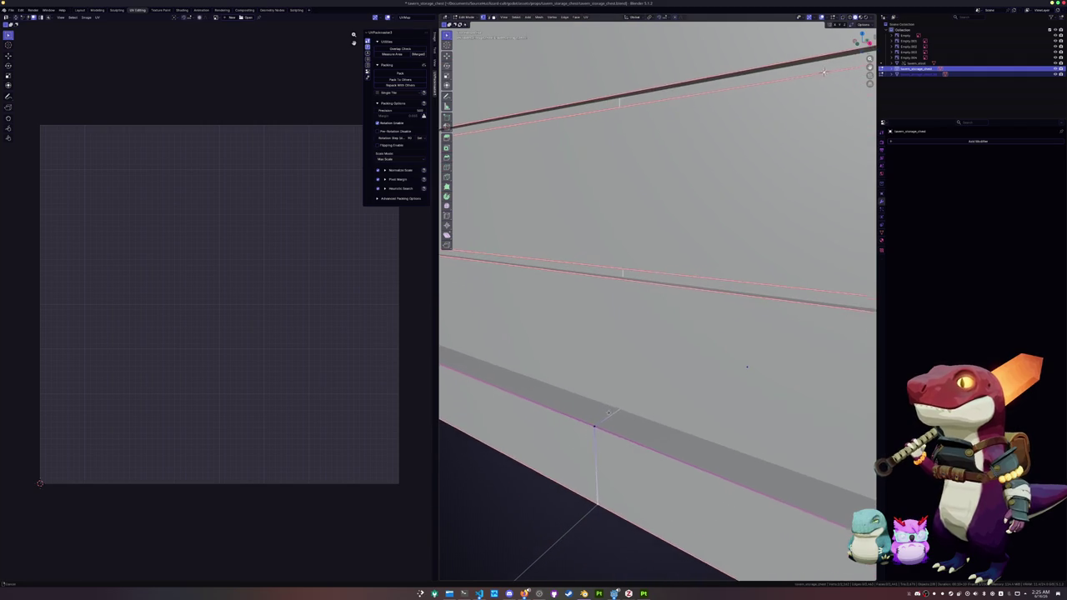
key(e)
right_click(828, 73)
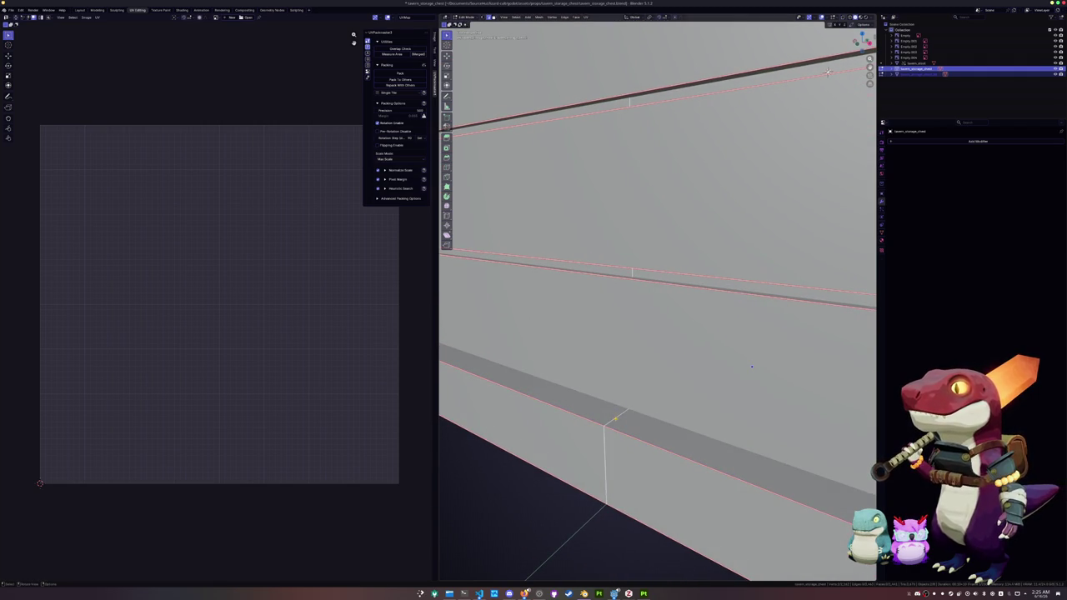
Dissolve and then delete the selected lower panel edges.
key(x)
click(609, 422)
middle_drag(609, 423, 798, 110)
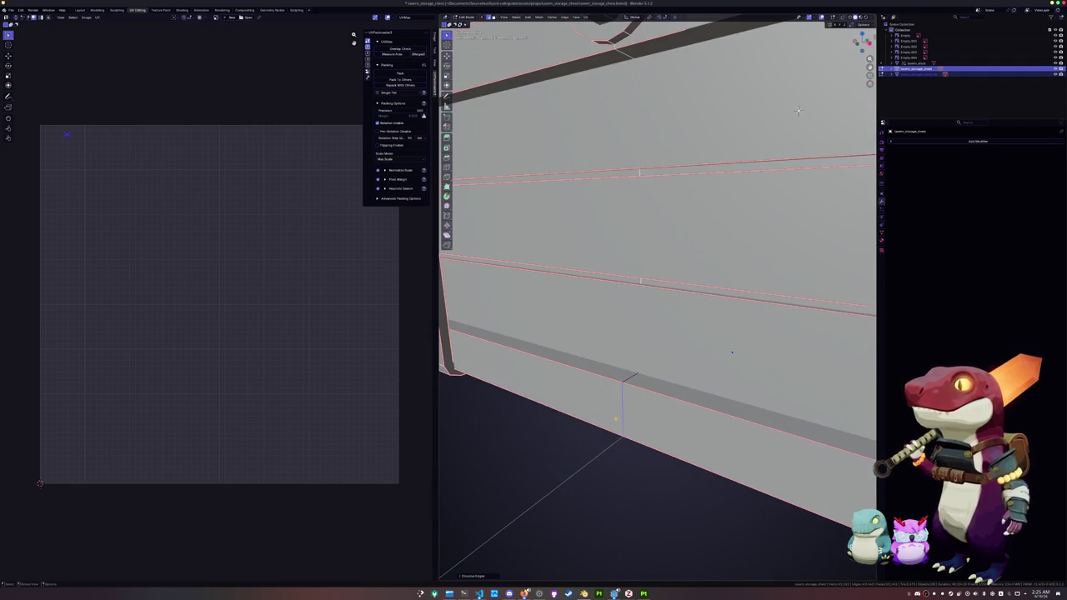
key(x)
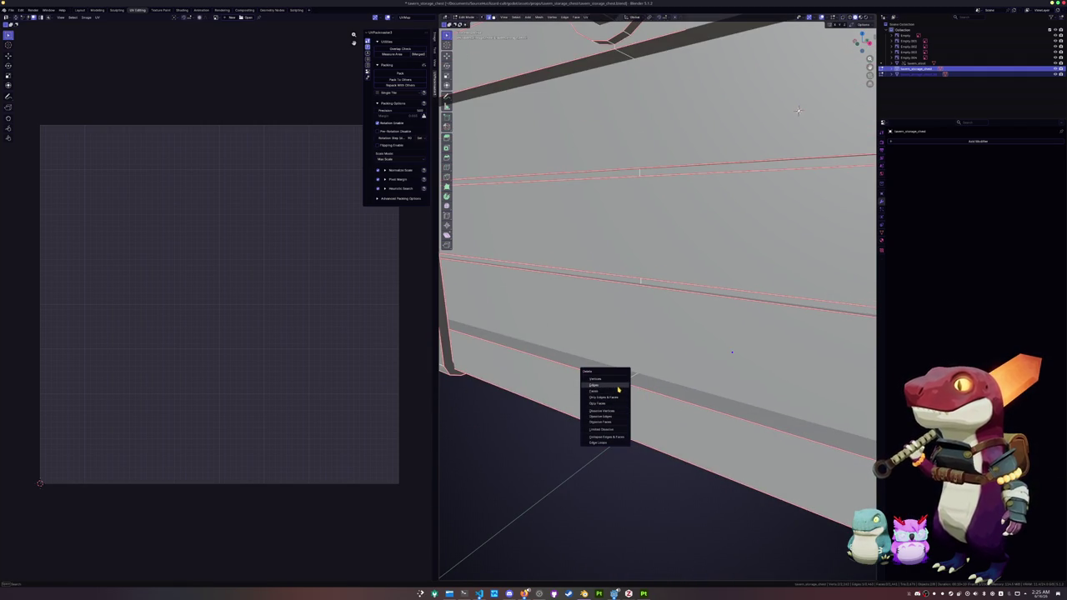
click(618, 388)
middle_drag(618, 389, 606, 425)
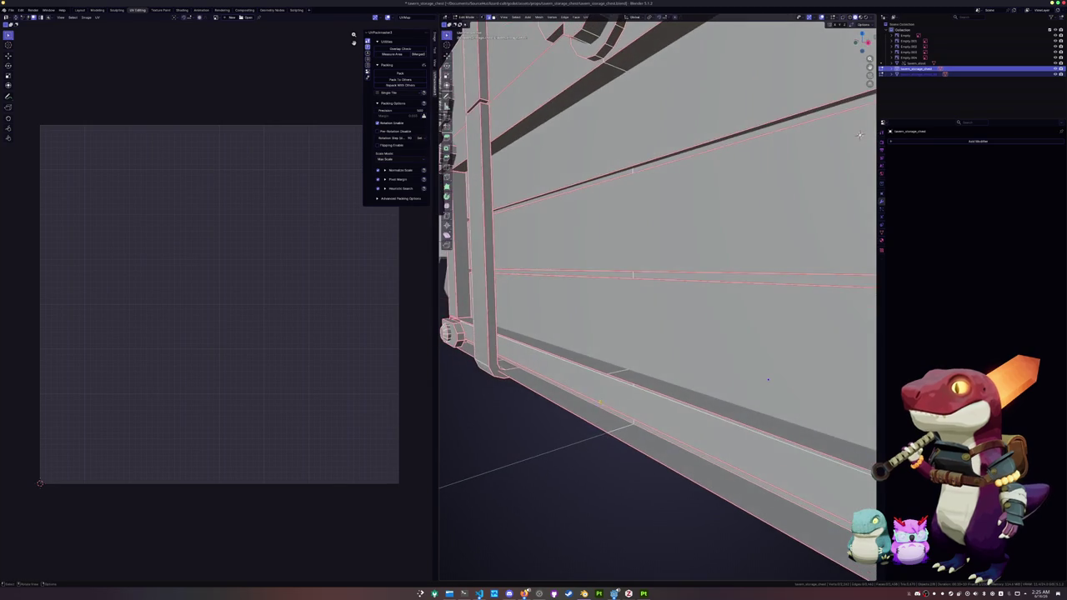
middle_drag(860, 134, 854, 179)
Select edge loops along the chest frame and delete one.
alt+click(580, 425)
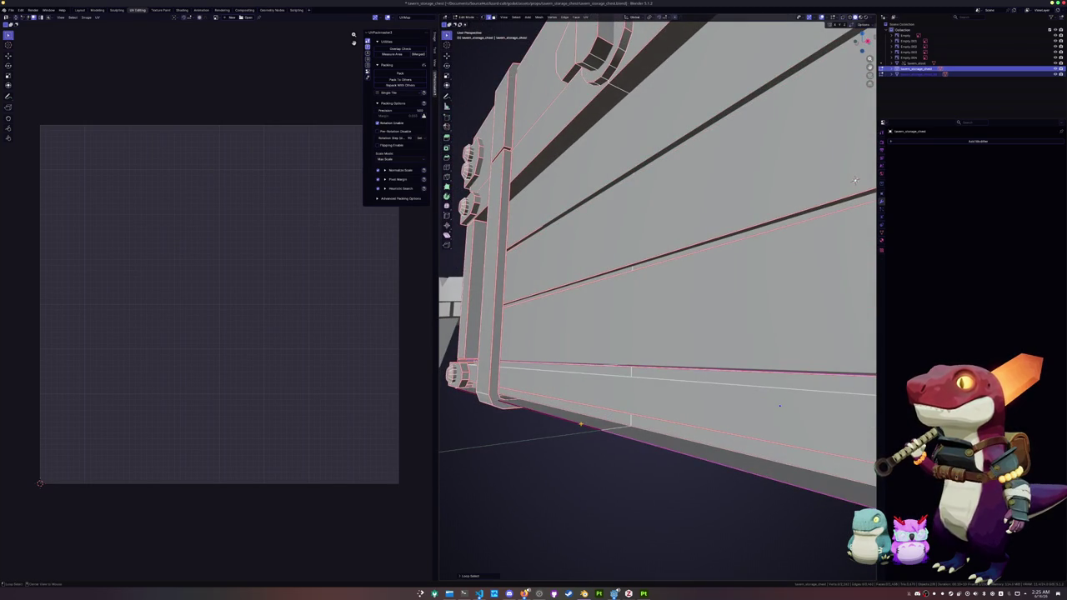
alt+shift+click(582, 424)
middle_drag(581, 424, 603, 380)
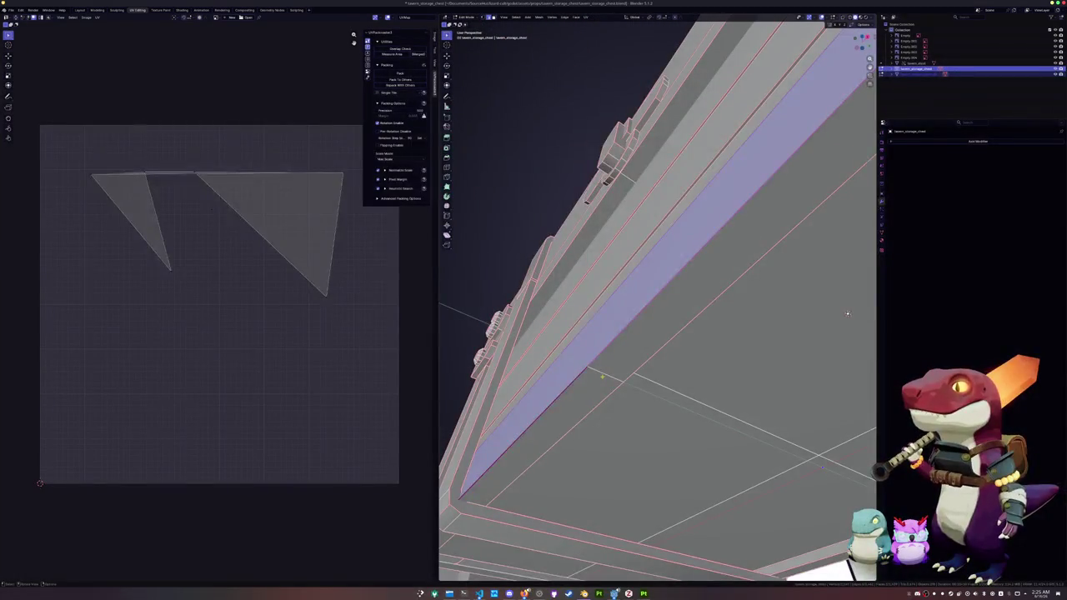
alt+click(603, 380)
key(x)
click(602, 379)
Select edges and a face strip under the chest and delete the underside geometry.
mouse_move(847, 314)
middle_down()
mouse_move(772, 353)
mouse_move(593, 391)
mouse_move(573, 406)
mouse_move(578, 288)
mouse_move(588, 383)
middle_up()
alt+click(772, 354)
alt+click(578, 289)
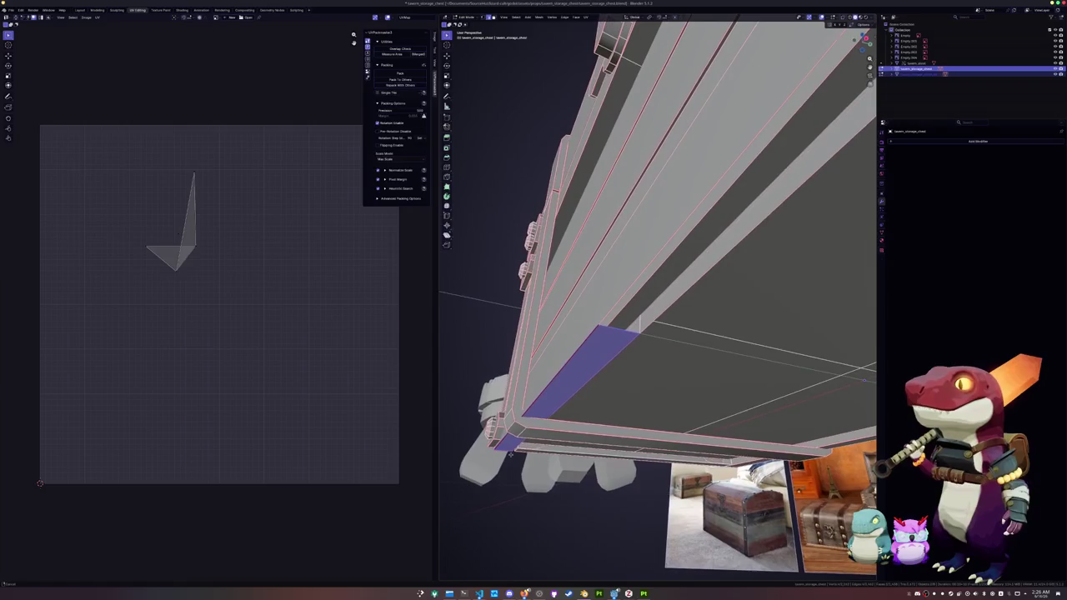
key(alt+a)
key(x)
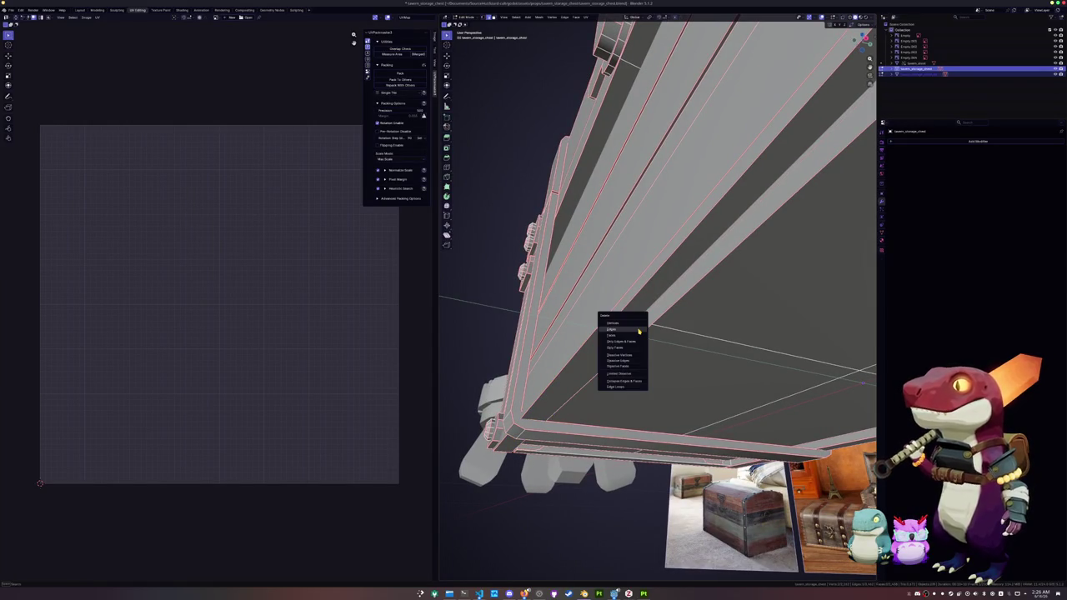
click(638, 334)
Select another edge loop, view the inner wall, then switch out of and back into Edit Mode.
scroll(561, 325, up, 2)
scroll(561, 324, up, 2)
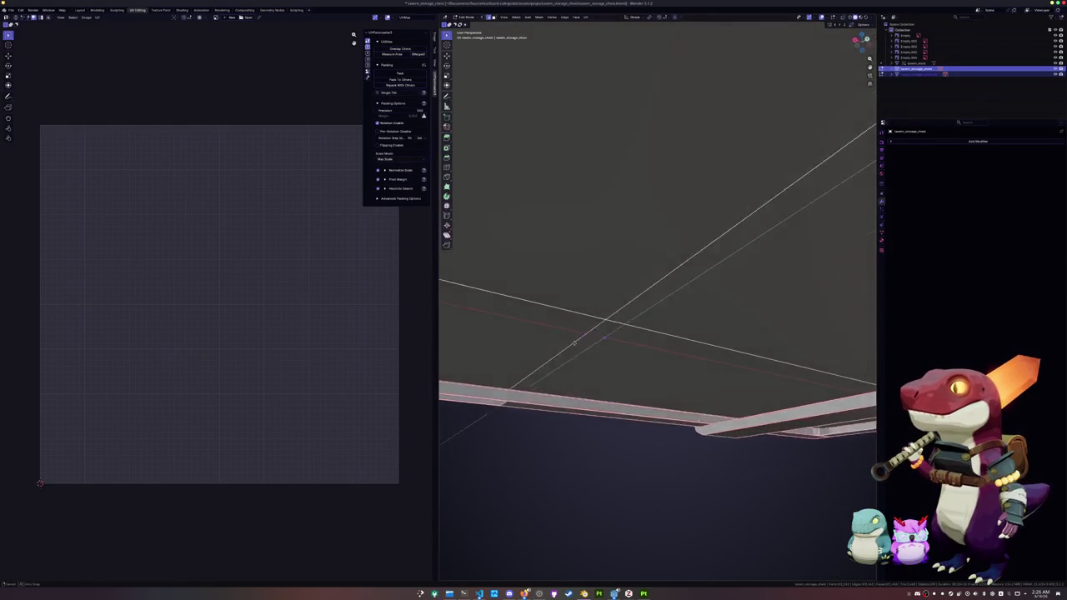
scroll(560, 324, up, 2)
scroll(560, 325, up, 1)
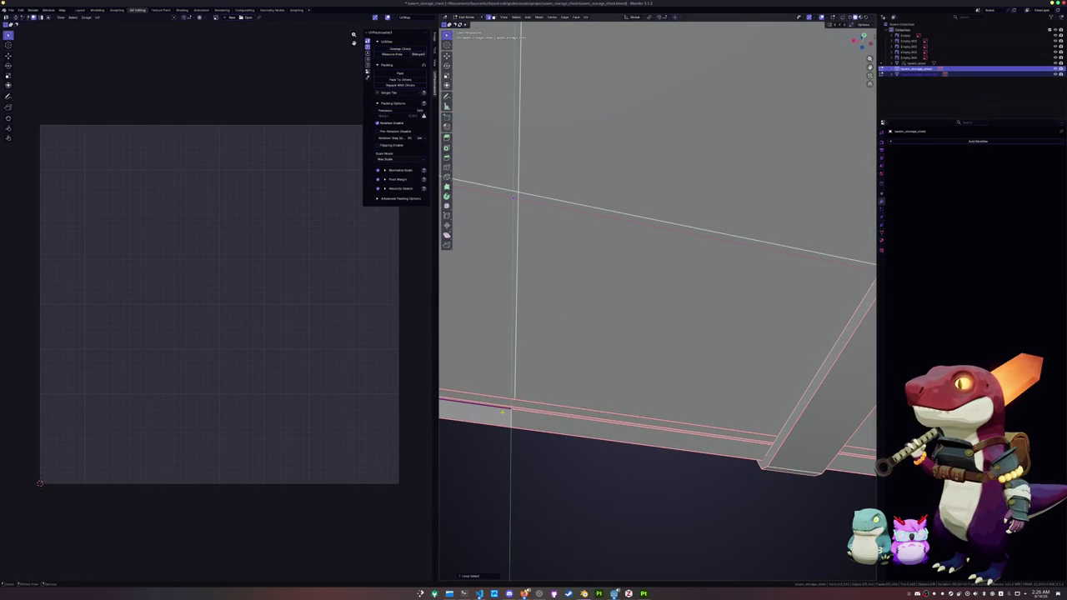
right_click(510, 414)
click(510, 414)
mouse_move(510, 414)
middle_down()
mouse_move(841, 132)
mouse_move(650, 248)
middle_up()
key(Tab)
scroll(841, 132, down, 10)
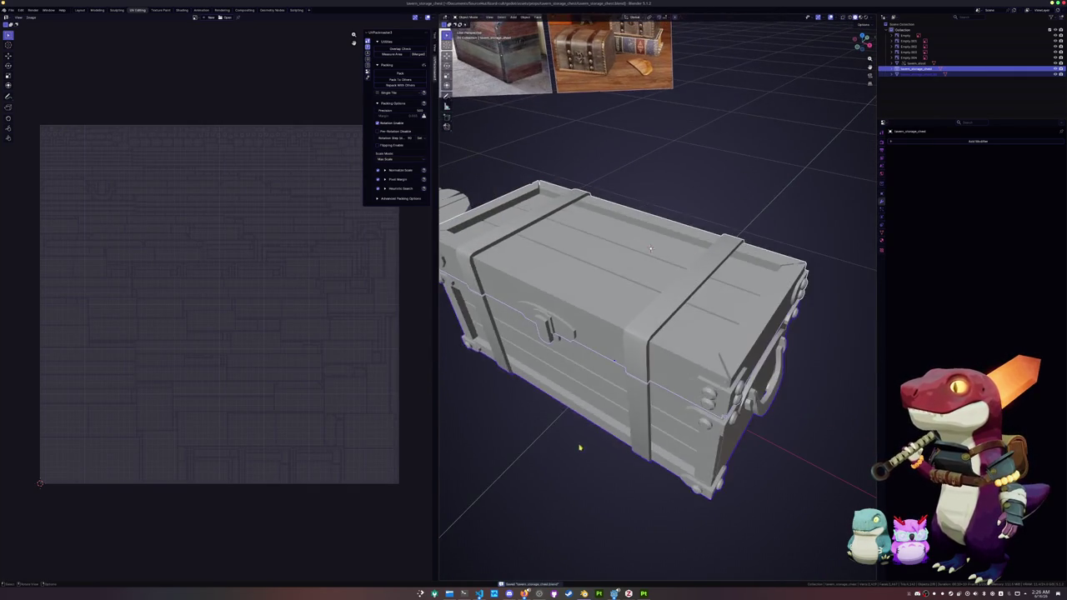
key(Tab)
Deselect the whole mesh and turn on X-ray to see all the chest's edges.
middle_drag(578, 449, 598, 423)
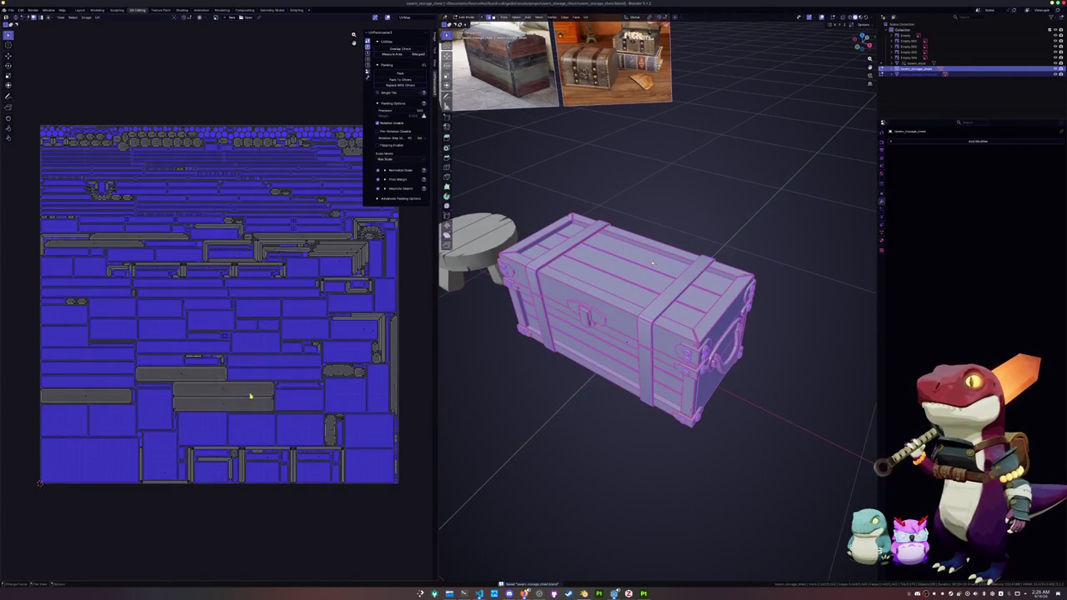
click(249, 397)
scroll(275, 254, down, 2)
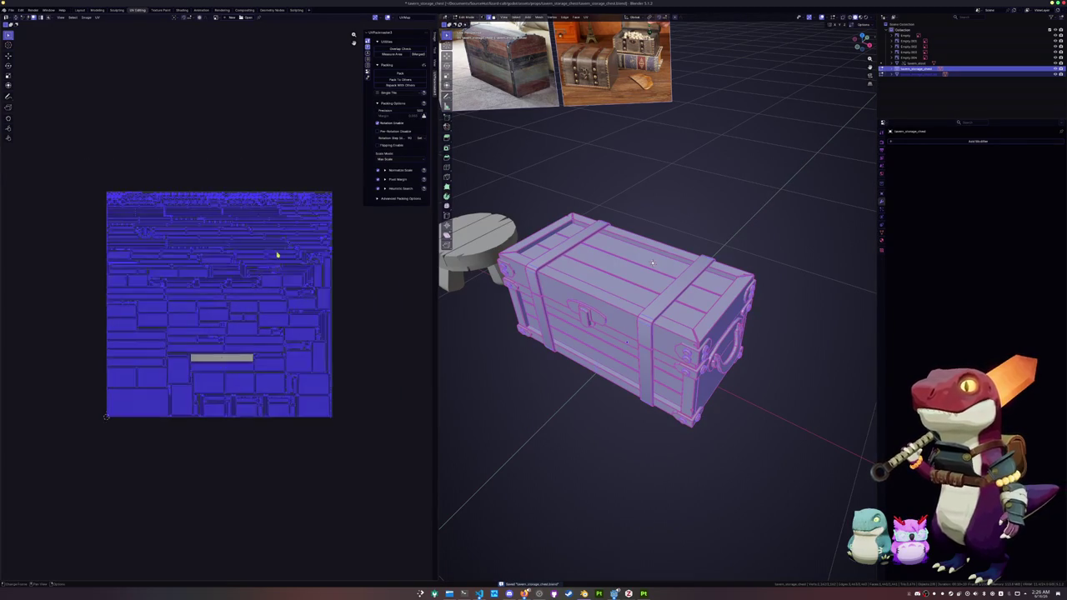
scroll(281, 251, up, 1)
middle_drag(652, 262, 656, 269)
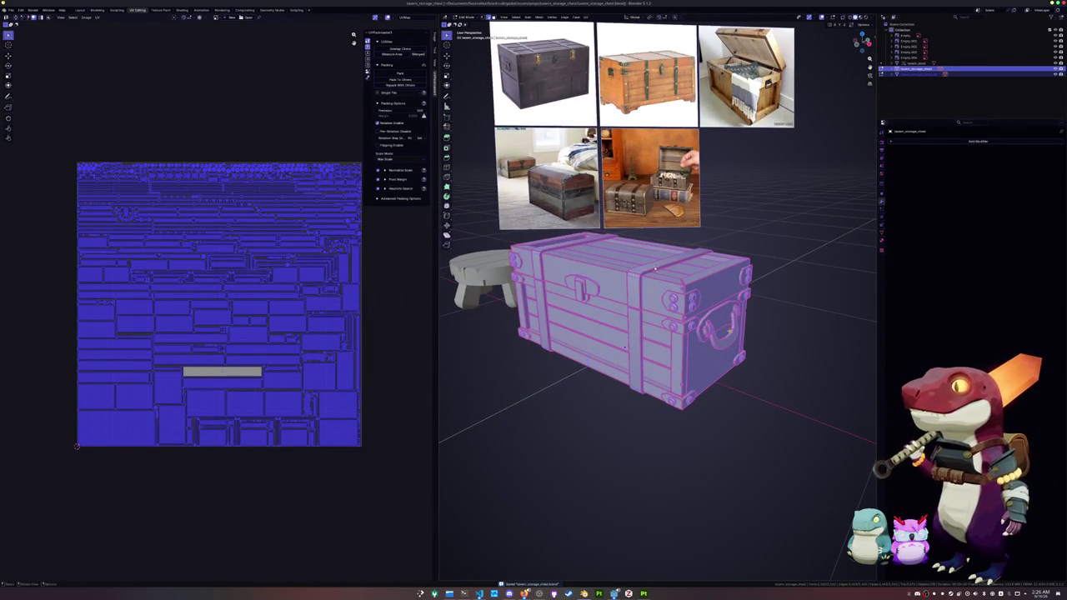
key(alt+a)
middle_drag(656, 268, 665, 271)
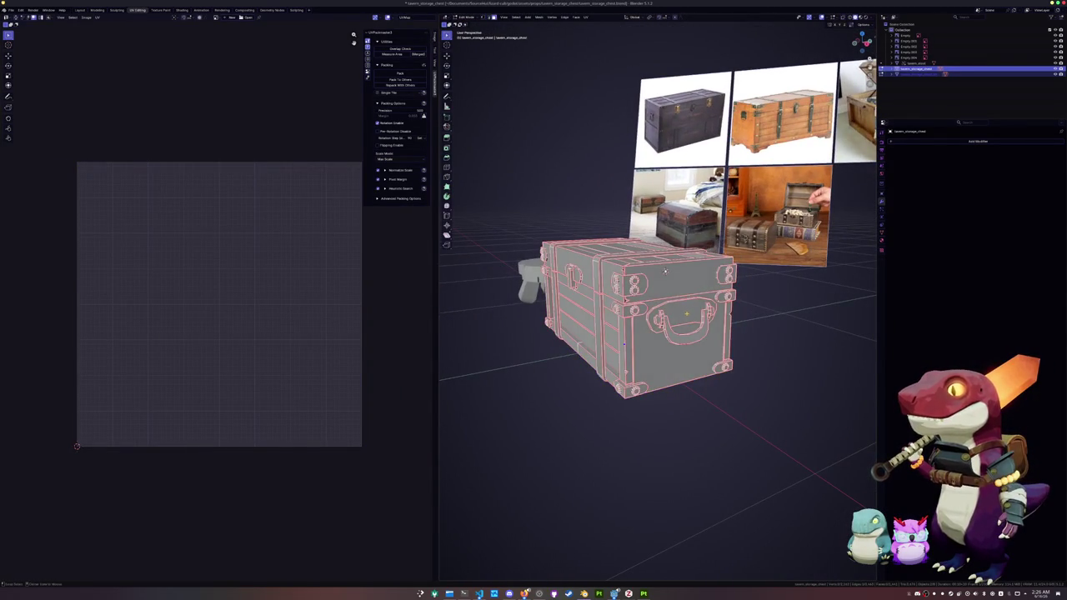
key(alt+z)
scroll(670, 254, up, 2)
Delete the oval inner face on the chest's side and return to Object Mode.
click(671, 253)
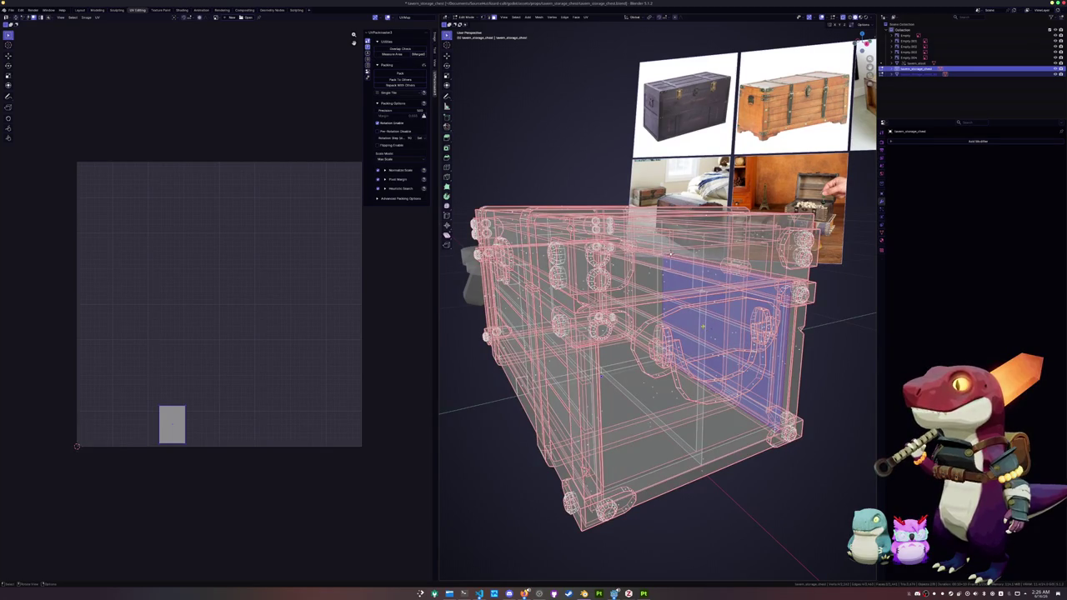
middle_drag(670, 254, 634, 275)
click(604, 312)
key(x)
mouse_move(605, 313)
shift+middle_down()
mouse_move(589, 330)
mouse_move(626, 326)
mouse_move(567, 336)
shift+middle_up()
click(584, 328)
key(ctrl+Tab)
click(624, 331)
Select the side handle with Select Linked (All) and separate it into its own object.
click(750, 325)
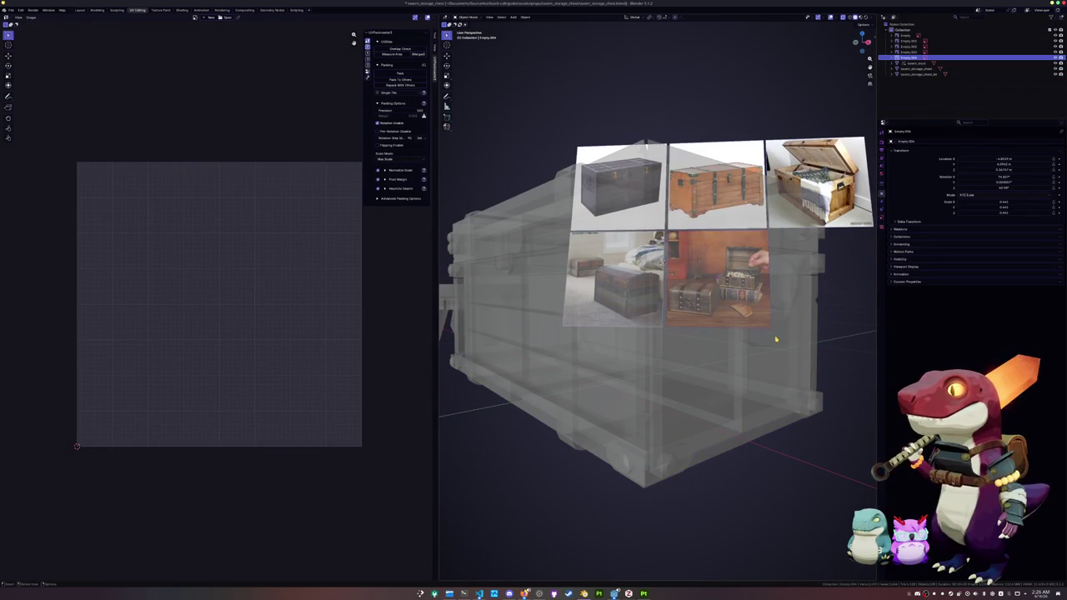
click(775, 338)
key(Tab)
key(alt+z)
key(l)
key(l)
key(l)
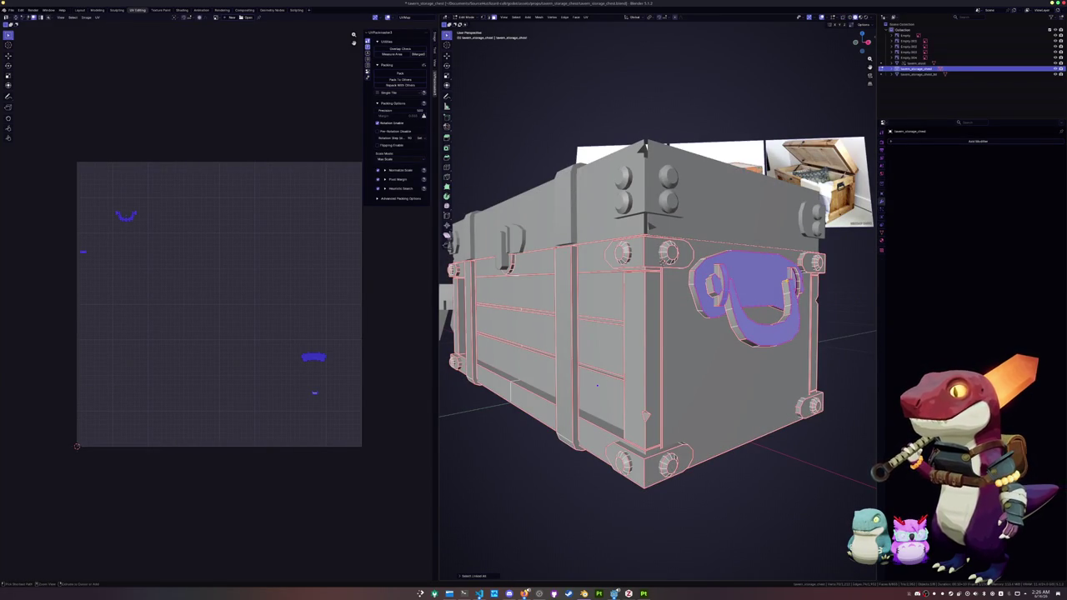
click(476, 576)
click(505, 557)
key(ctrl+f)
mouse_move(495, 568)
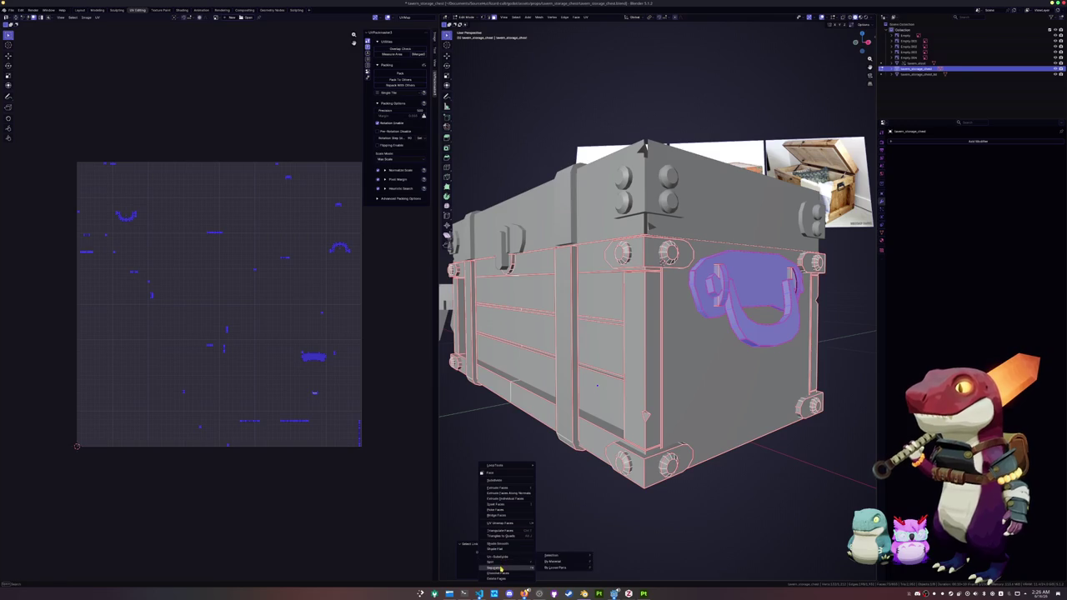
click(570, 554)
key(Tab)
middle_drag(583, 400, 656, 249)
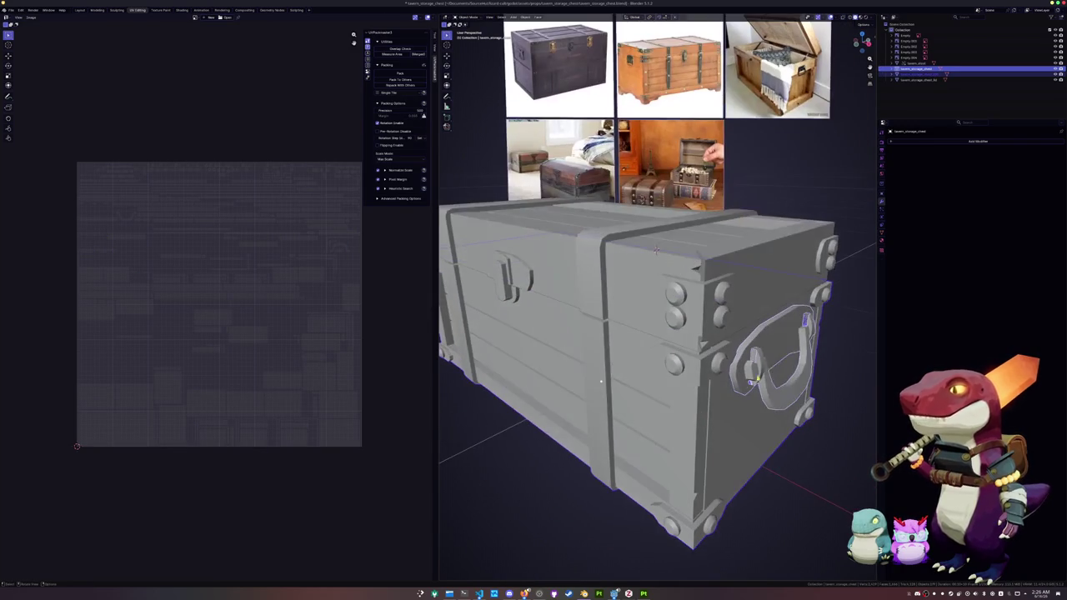
Move the separated handle outward along the X axis.
click(767, 359)
key(g)
key(x)
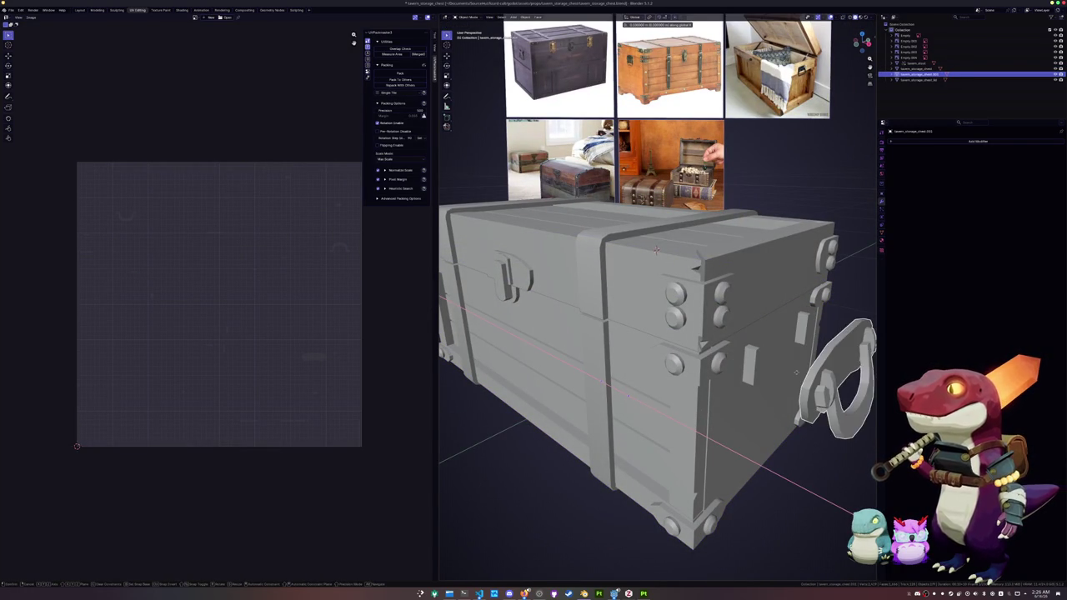
key(Return)
Delete the small leftover plate from the chest body in Edit Mode.
click(753, 369)
key(Tab)
shift+click(801, 327)
key(ctrl+l)
key(x)
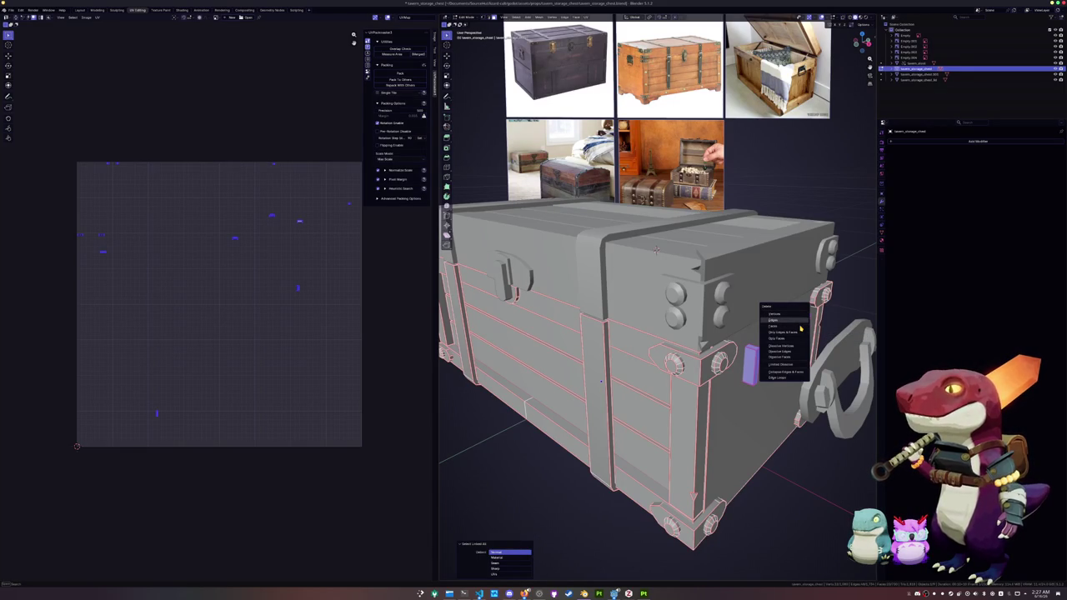
click(800, 329)
key(Tab)
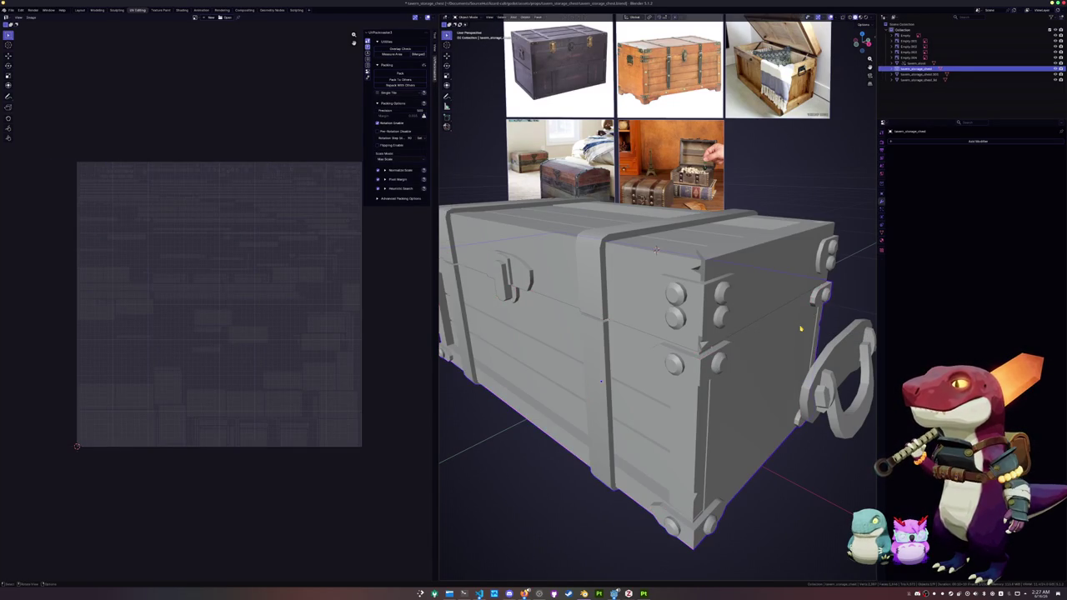
Add a Mirror modifier to the handle using tavern_storage_chest as the mirror object.
click(796, 398)
key(Tab)
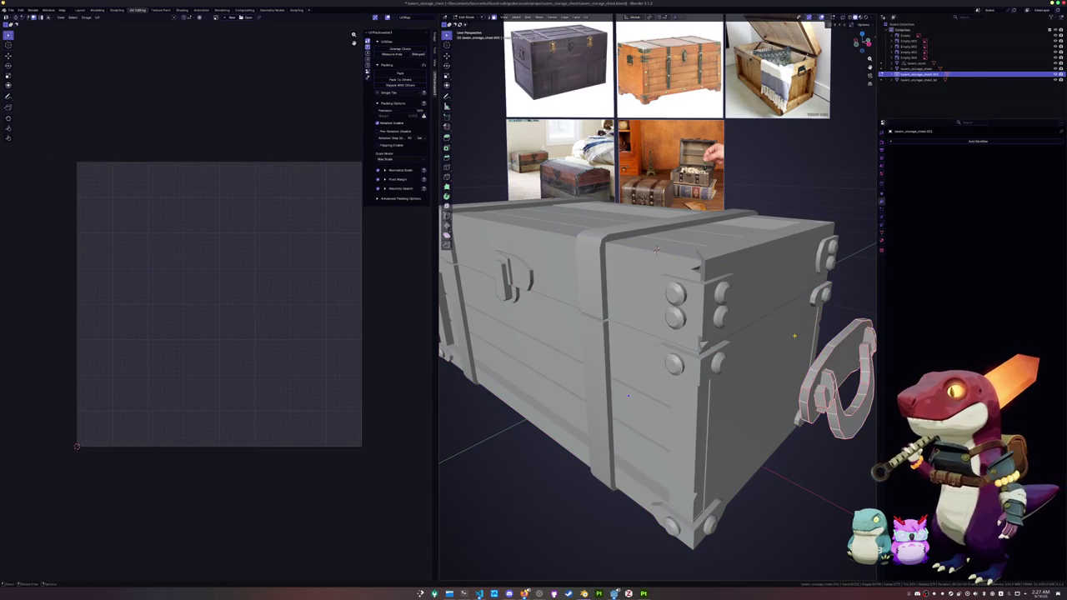
key(Tab)
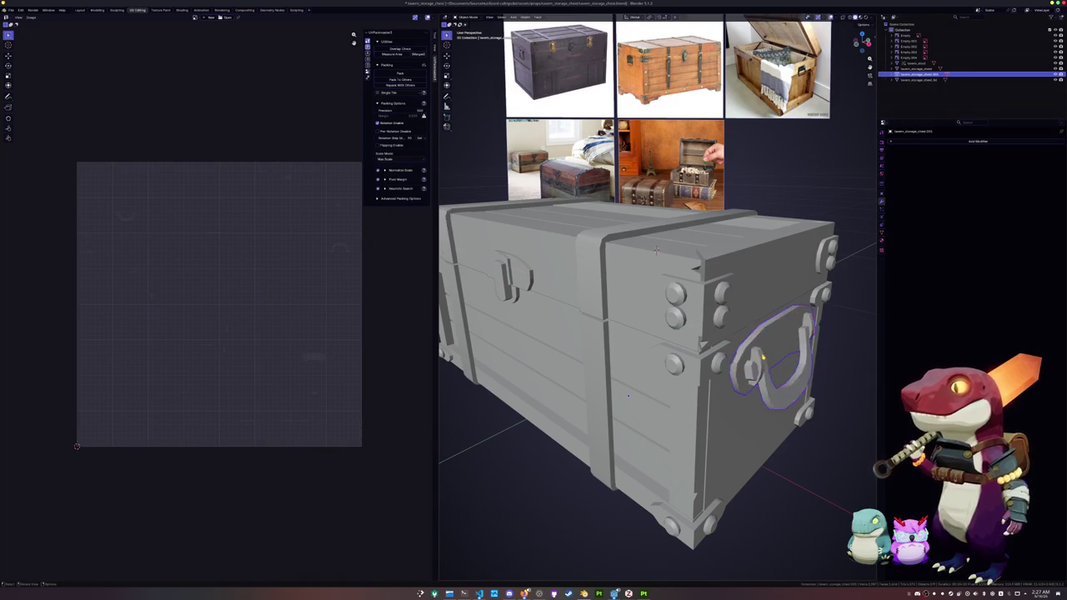
scroll(656, 254, down, 3)
click(943, 142)
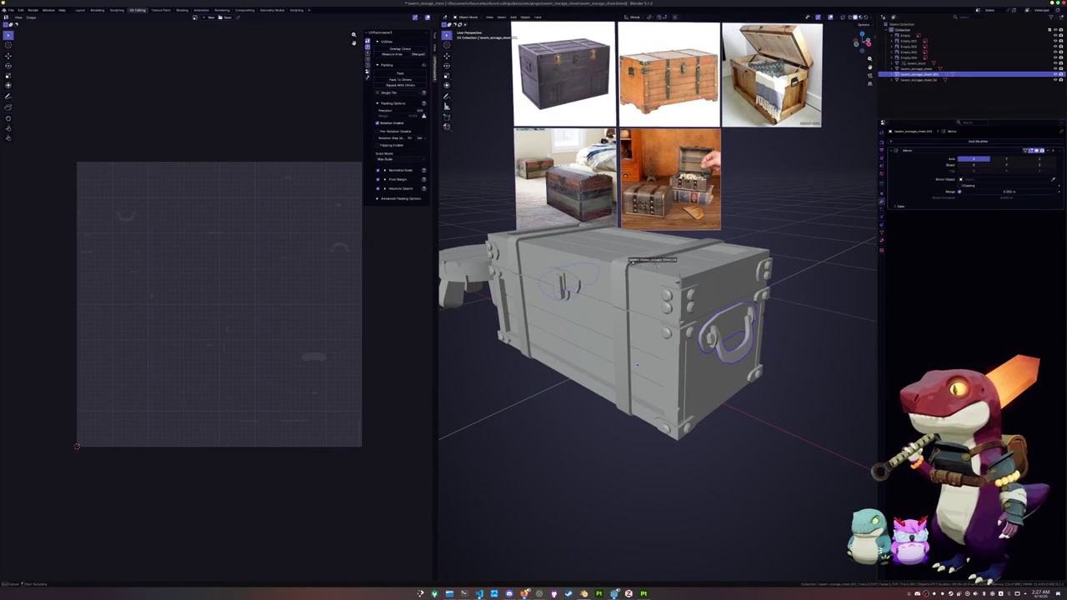
Raise the chest lid straight up along the Z axis.
middle_drag(629, 357, 600, 365)
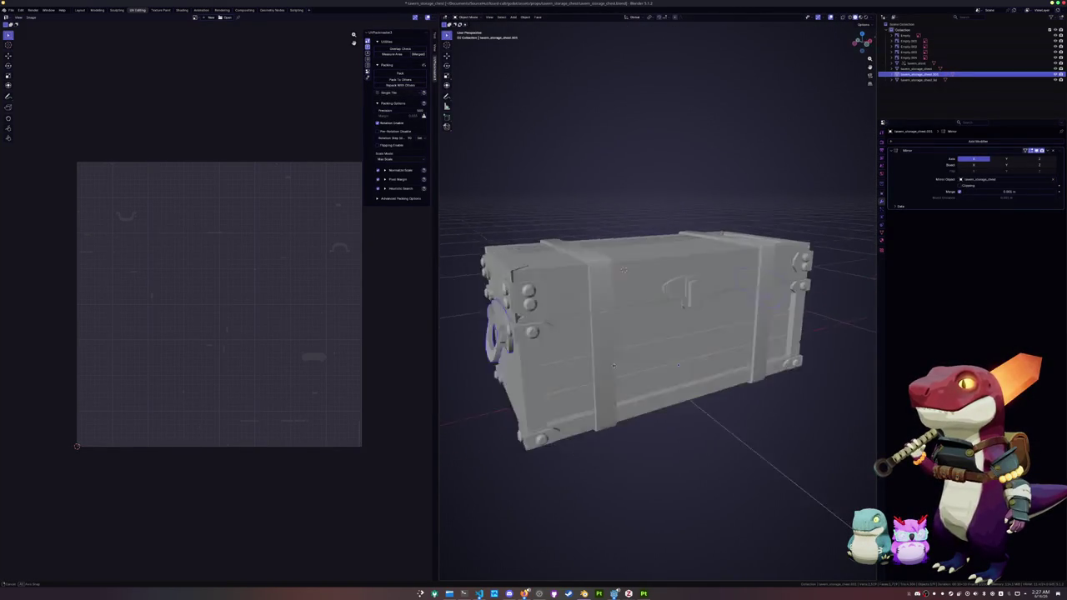
click(629, 267)
click(628, 267)
key(g)
key(z)
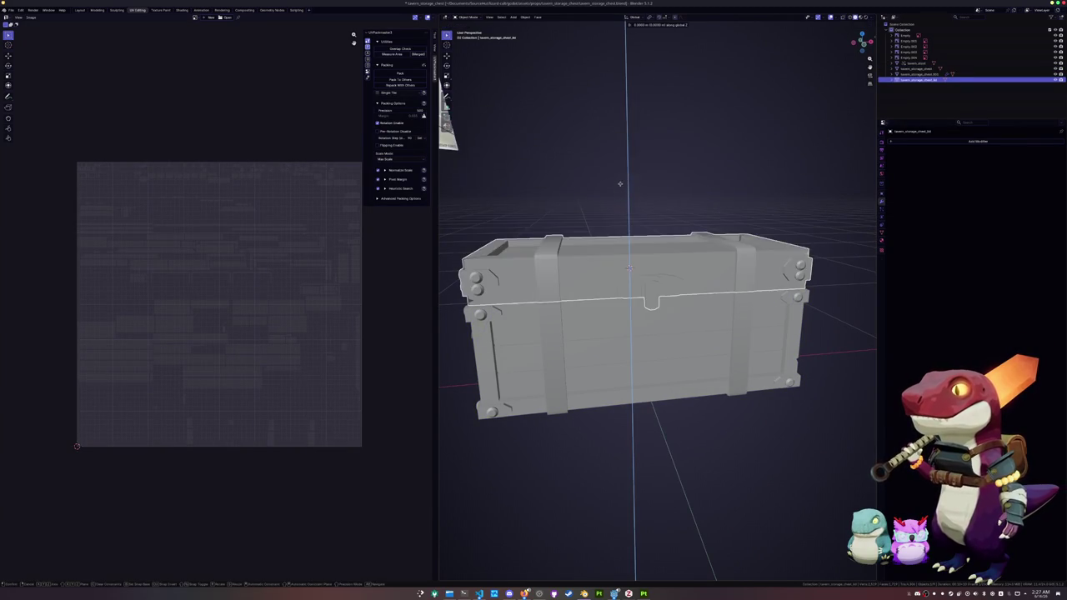
click(621, 178)
Select the chest body's inside wall faces in Edit Mode and slide the inner wall edge.
middle_drag(621, 178, 617, 250)
click(583, 333)
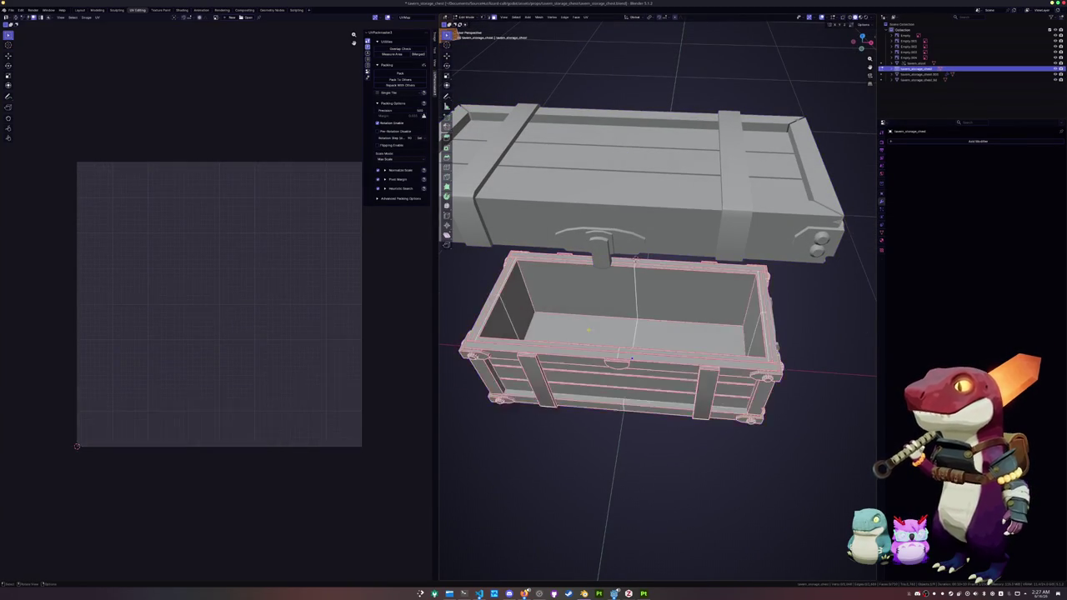
key(Tab)
click(618, 332)
key(ctrl+l)
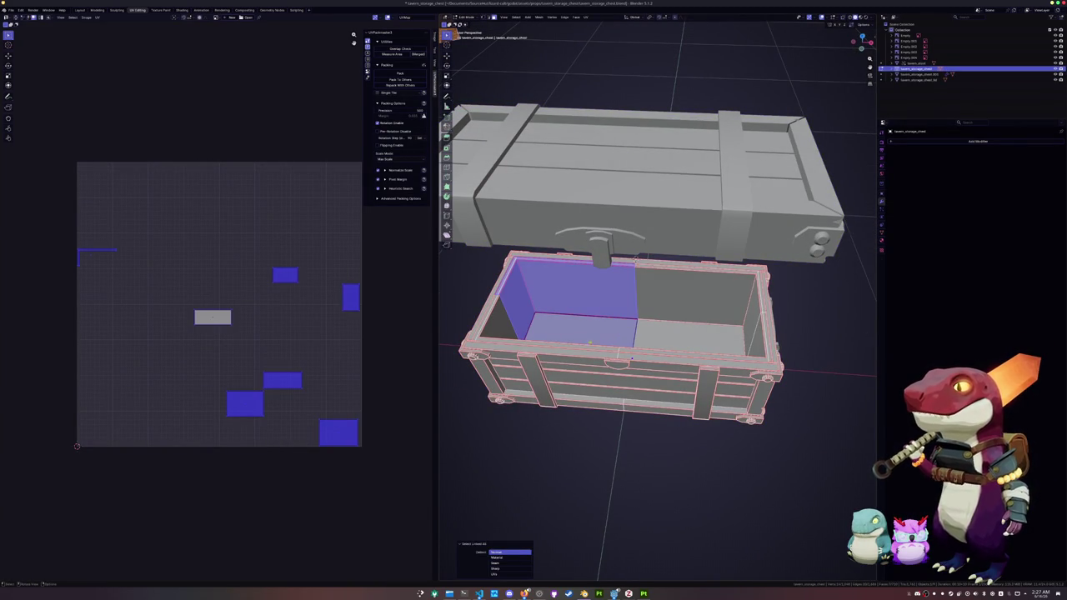
key(KP_Decimal)
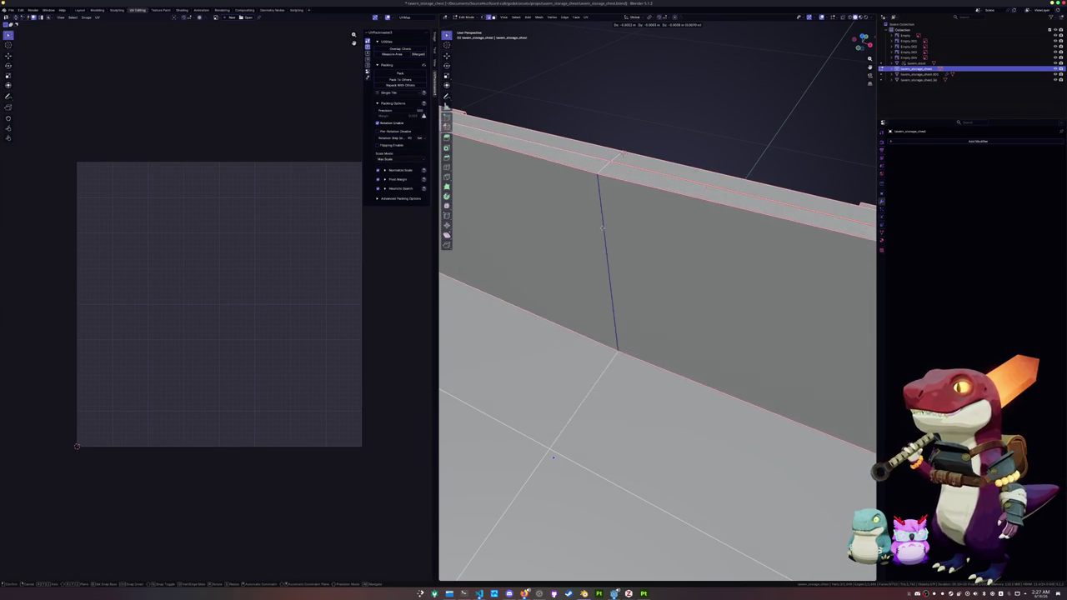
click(643, 231)
Move the inner wall edges along the X axis to close the wall gap.
mouse_move(643, 231)
middle_down()
mouse_move(556, 231)
mouse_move(538, 215)
mouse_move(551, 209)
mouse_move(539, 220)
mouse_move(562, 248)
middle_up()
key(g)
key(x)
click(551, 230)
key(g)
key(x)
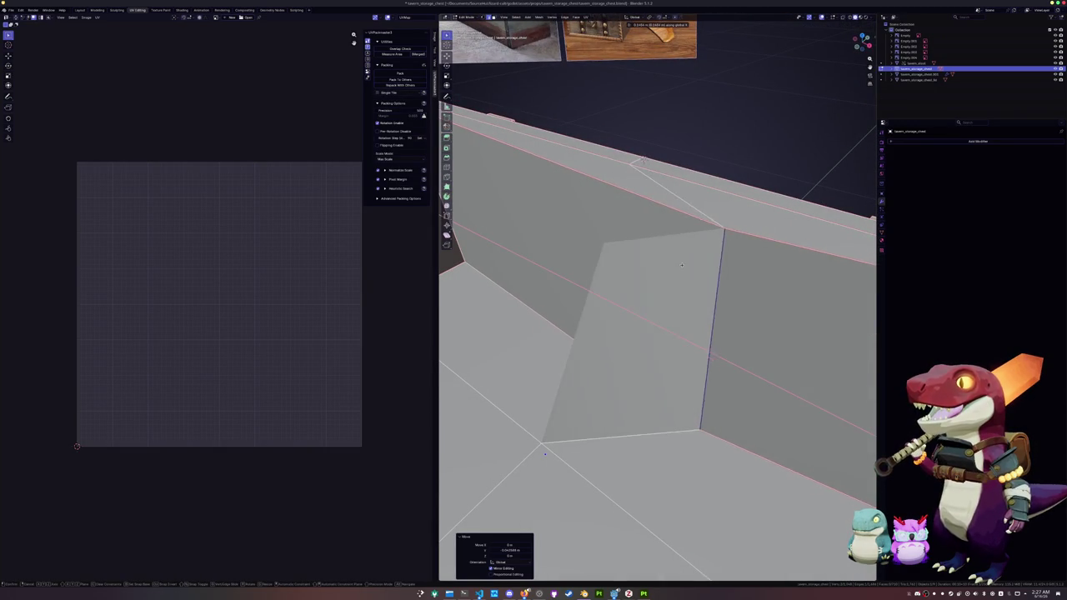
click(633, 267)
mouse_move(633, 267)
middle_down()
mouse_move(641, 283)
mouse_move(622, 296)
middle_up()
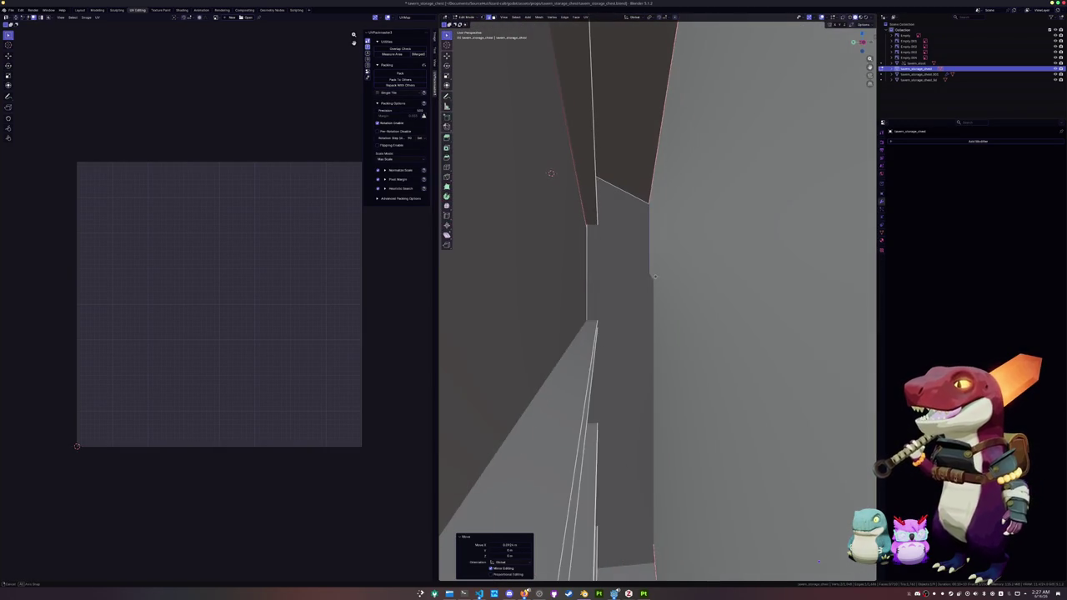
Delete the thin stray wall face using face selection.
key(3)
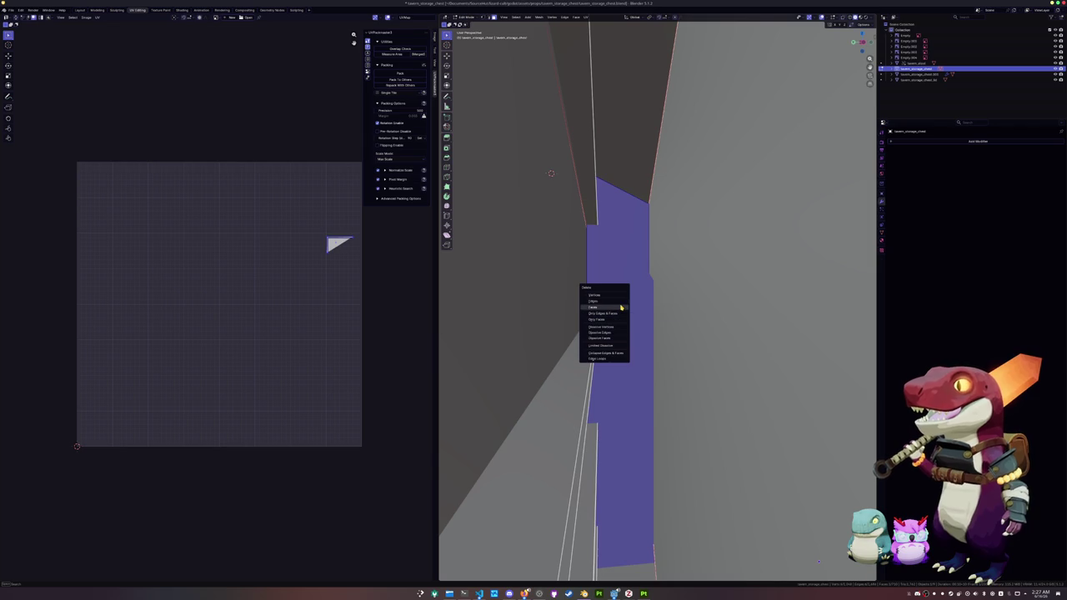
click(621, 309)
mouse_move(621, 309)
middle_down()
mouse_move(598, 326)
mouse_move(605, 313)
middle_up()
key(alt+a)
click(605, 313)
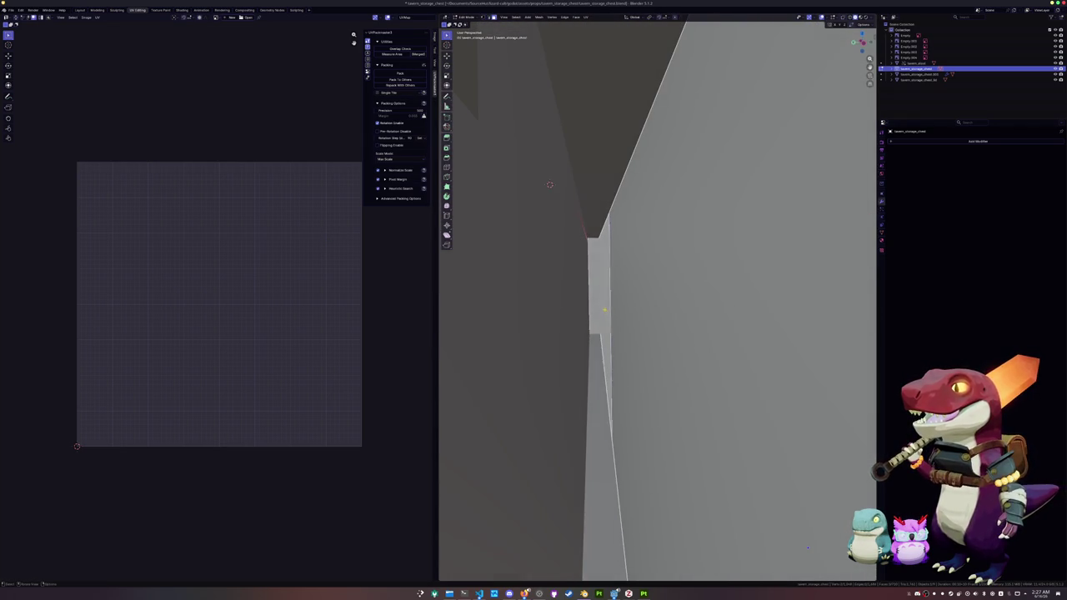
key(x)
click(605, 311)
Delete the stray L-shaped face in the chest's inner corner.
scroll(605, 318, down, 6)
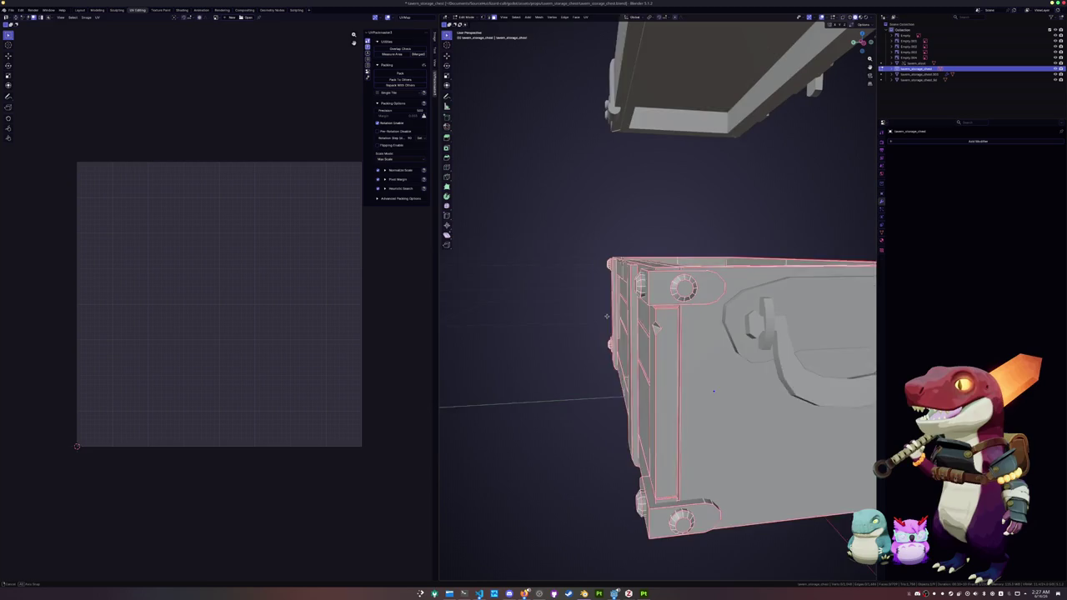
middle_drag(711, 392, 501, 467)
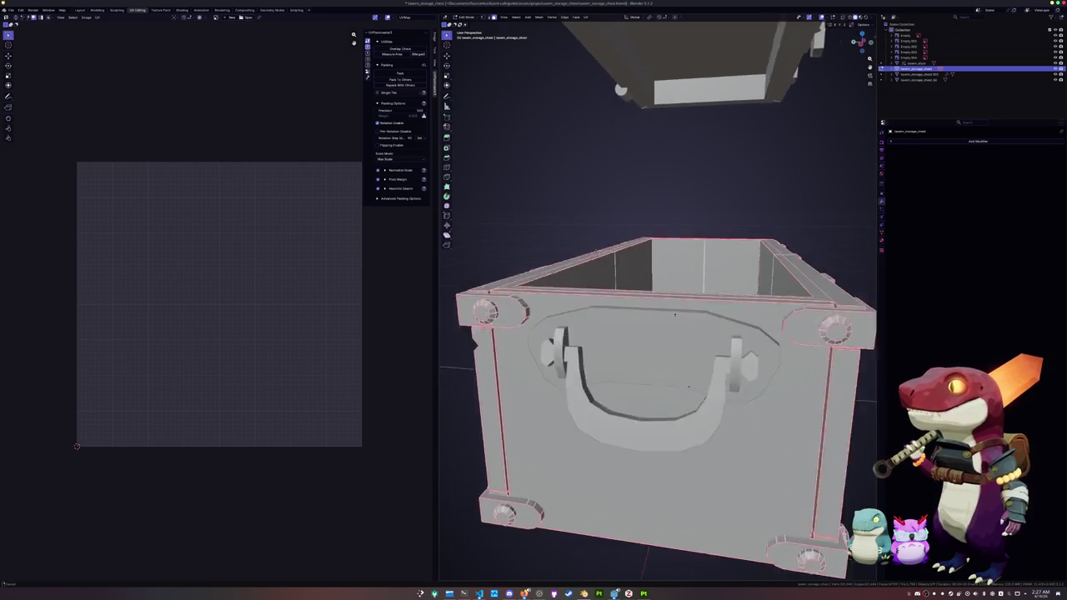
scroll(501, 467, up, 4)
middle_drag(625, 339, 629, 337)
scroll(629, 337, up, 3)
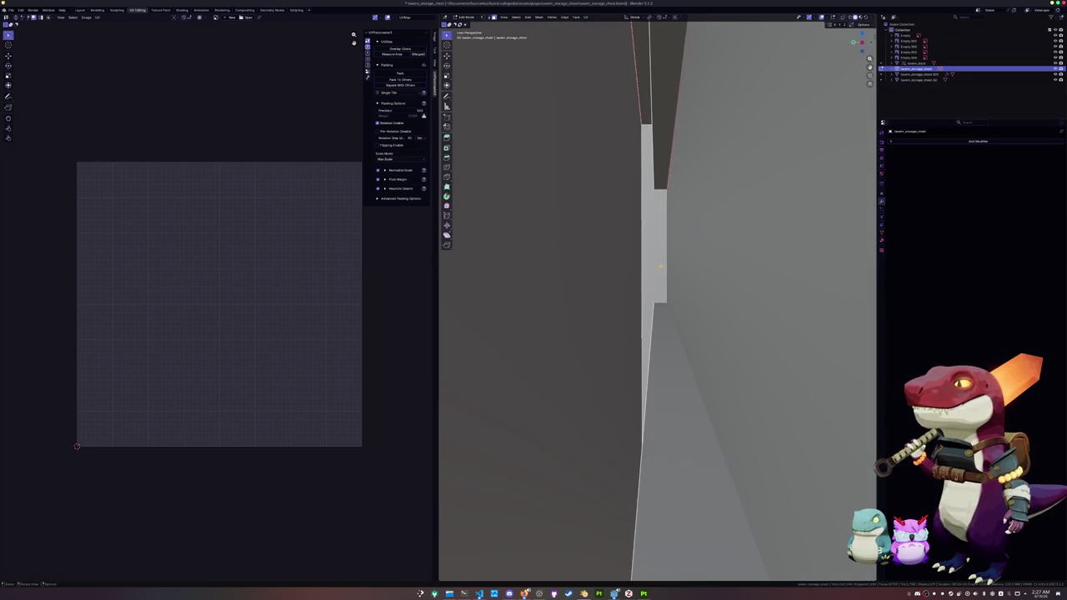
right_click(659, 266)
key(Escape)
key(KP_3)
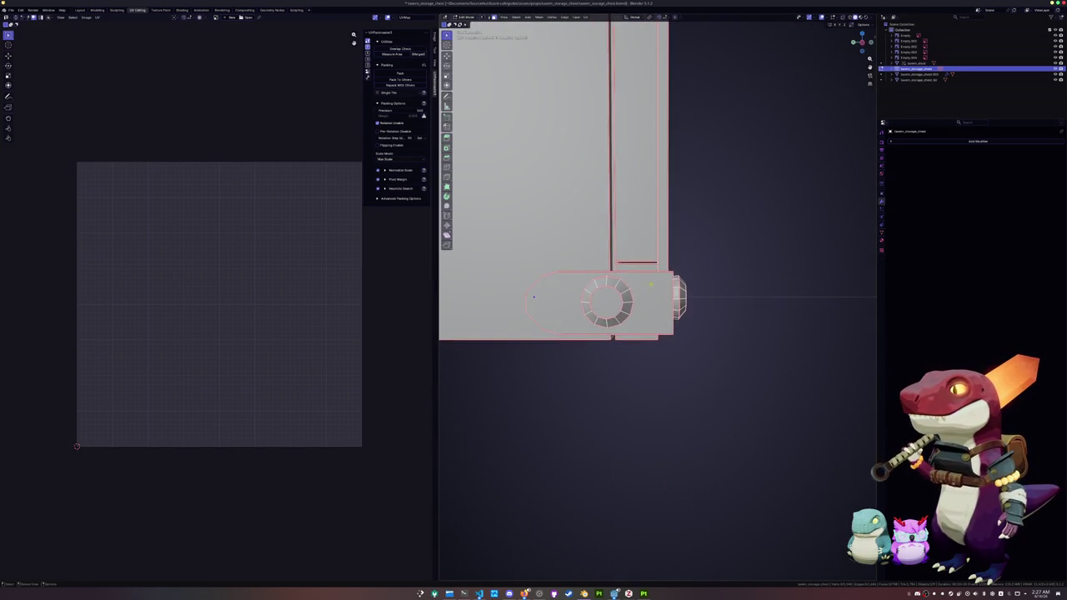
middle_drag(631, 280, 656, 328)
scroll(657, 329, up, 4)
click(654, 276)
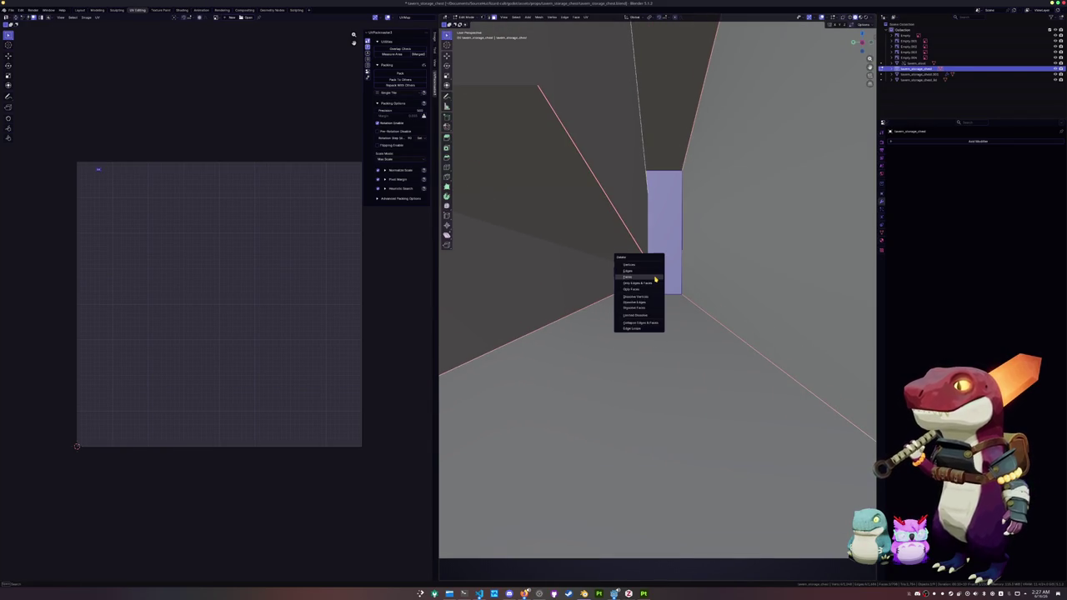
click(656, 279)
scroll(657, 279, down, 3)
Inspect the chest's bottom corner and inner edges from close side views.
key(KP_3)
scroll(770, 322, up, 2)
scroll(770, 322, up, 2)
mouse_move(770, 321)
middle_down()
mouse_move(634, 315)
mouse_move(651, 269)
mouse_move(613, 148)
mouse_move(724, 400)
mouse_move(651, 359)
middle_up()
scroll(724, 399, down, 3)
scroll(725, 400, up, 5)
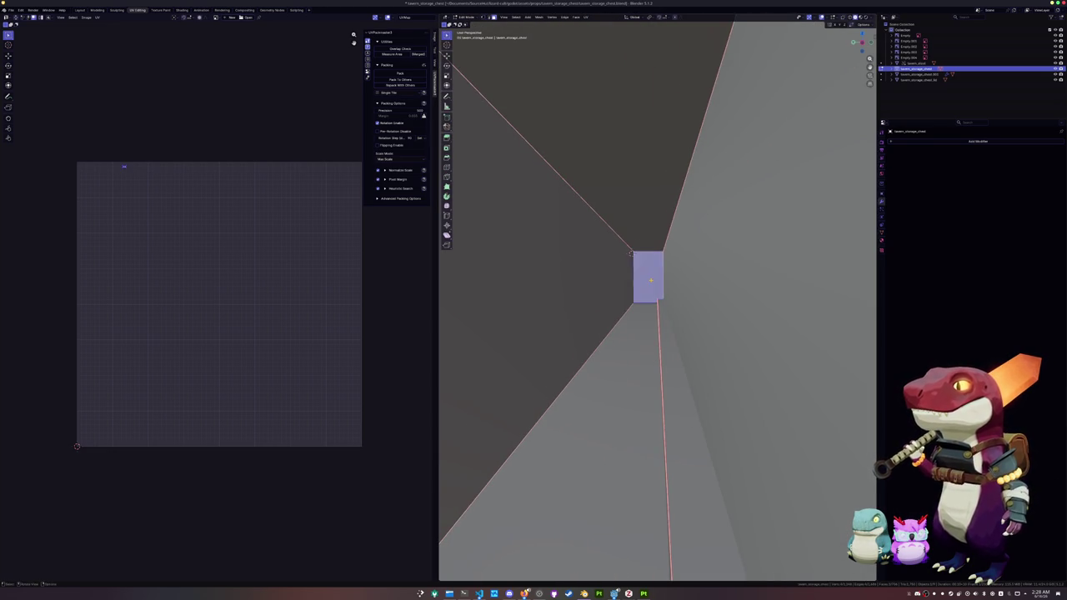
scroll(631, 254, down, 3)
mouse_move(631, 253)
middle_down()
mouse_move(672, 303)
mouse_move(652, 275)
mouse_move(657, 340)
middle_up()
scroll(650, 275, up, 4)
scroll(653, 272, down, 5)
scroll(653, 310, up, 3)
scroll(653, 310, up, 3)
Select the lid and move it down along Z onto the chest body.
key(Tab)
click(655, 319)
key(Tab)
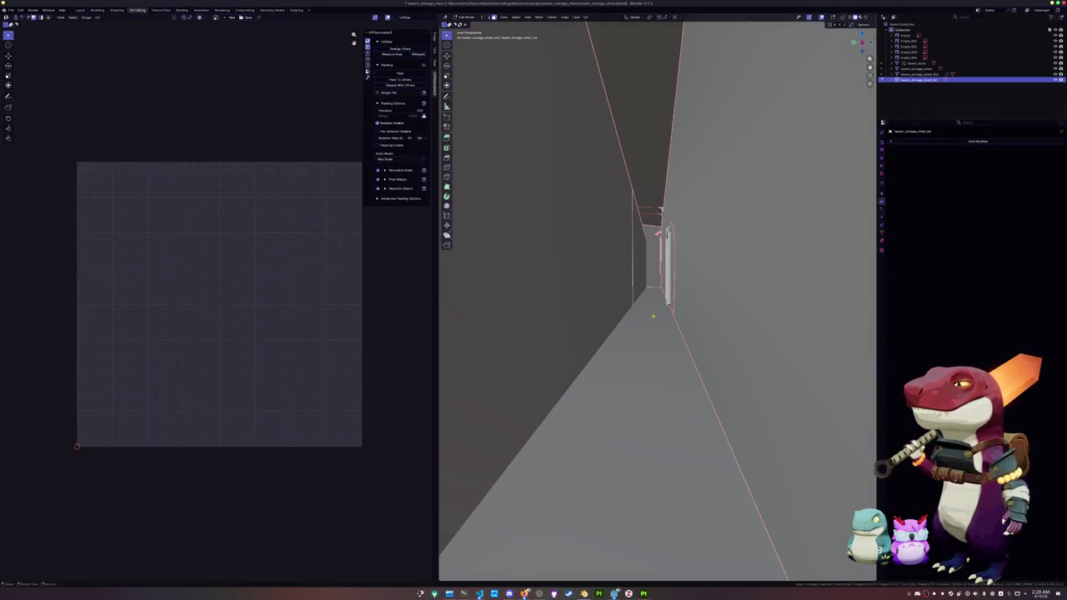
scroll(649, 268, down, 5)
mouse_move(649, 268)
middle_down()
mouse_move(557, 290)
mouse_move(634, 334)
middle_up()
scroll(557, 290, down, 2)
key(Tab)
key(g)
key(z)
click(644, 418)
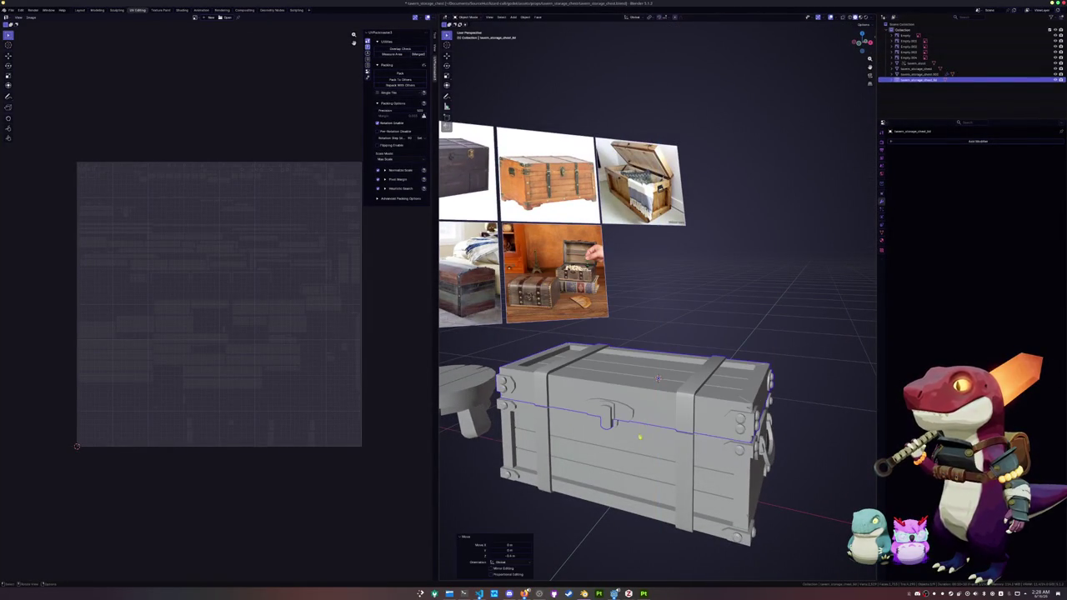
Apply the handle's mirror and join the handle into the chest body.
key(Tab)
mouse_move(645, 418)
middle_down()
mouse_move(667, 422)
mouse_move(439, 200)
middle_up()
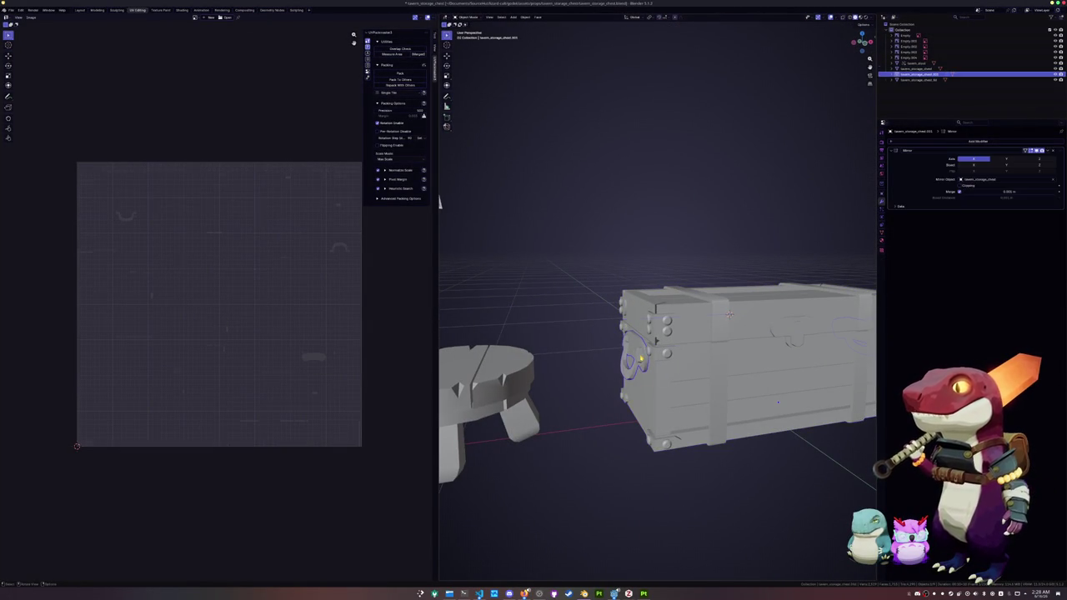
key(ctrl+a)
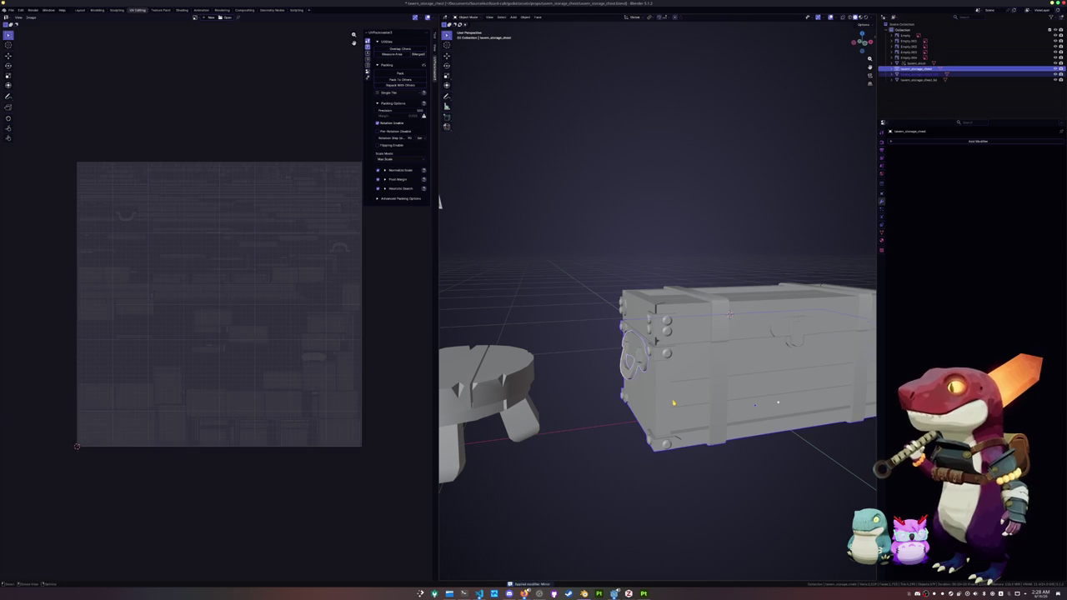
key(ctrl+j)
Re-unwrap the entire chest mesh and pack its UV islands tightly with UVPackmaster.
key(Tab)
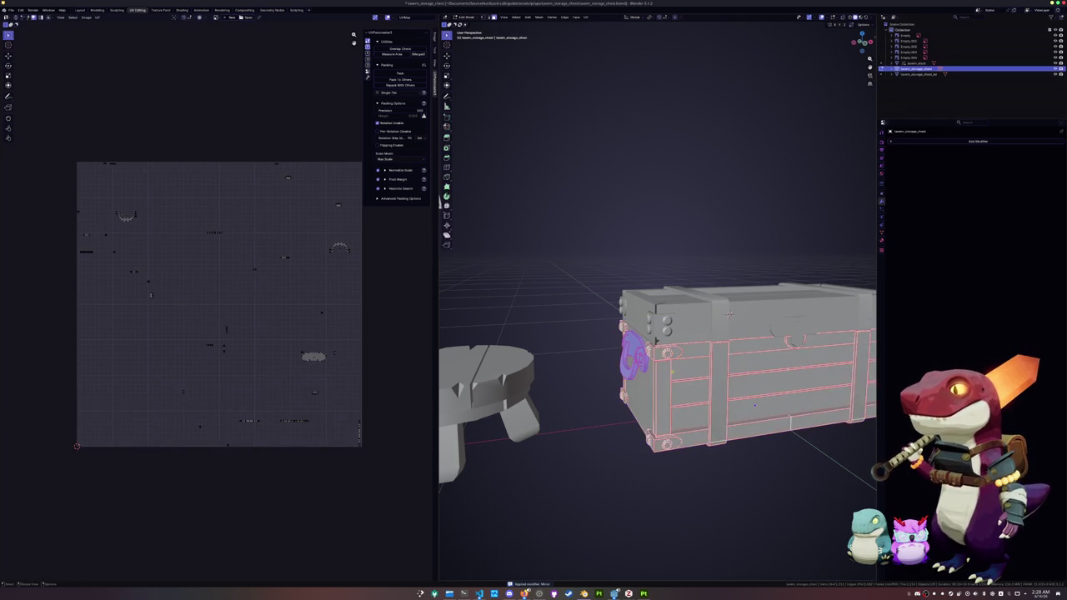
key(a)
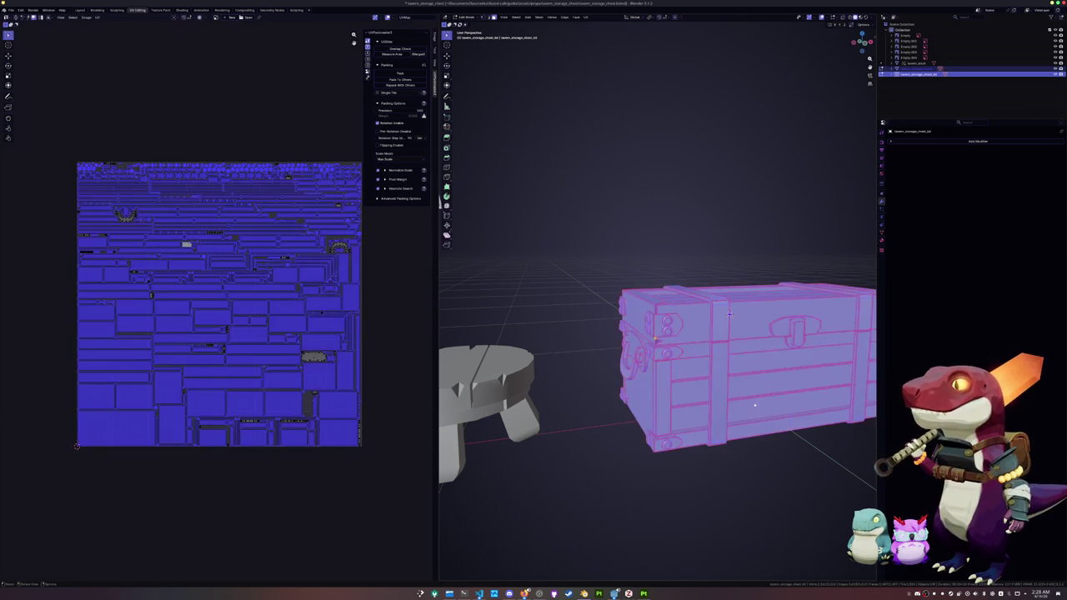
click(586, 18)
click(596, 25)
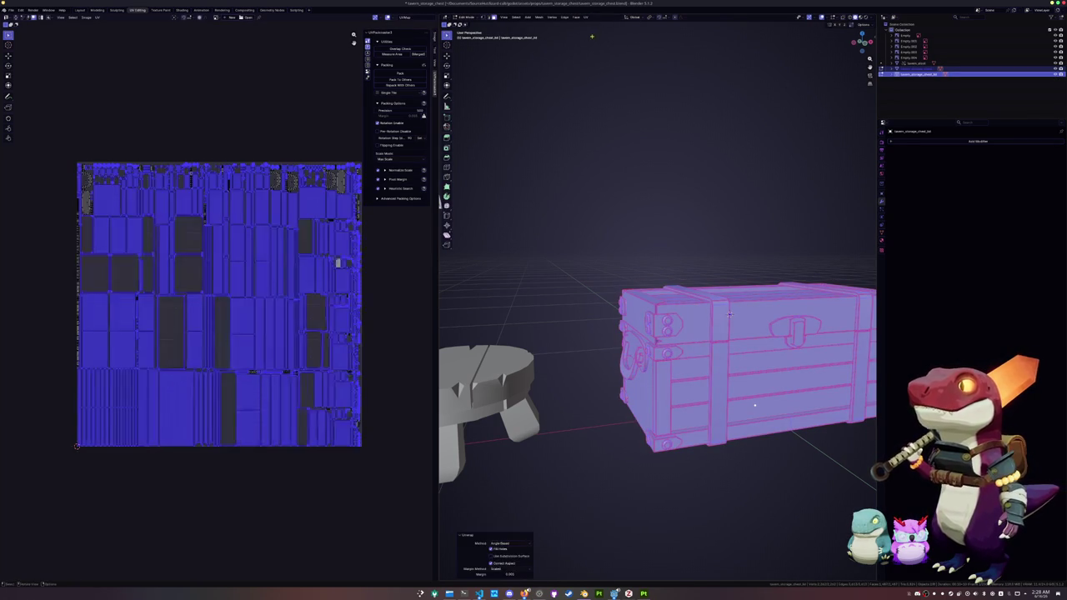
click(400, 74)
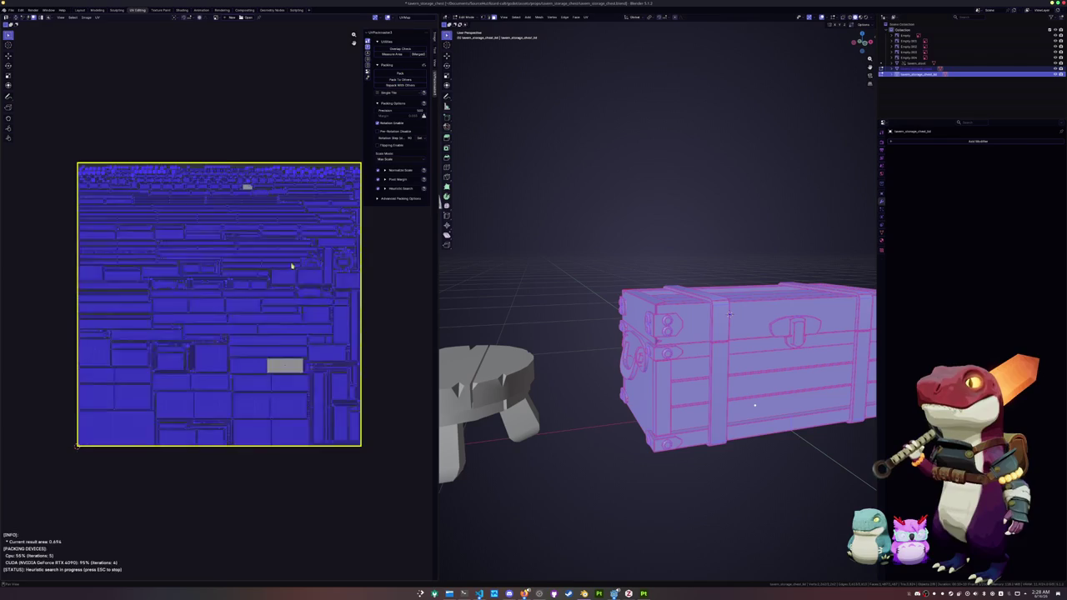
key(Escape)
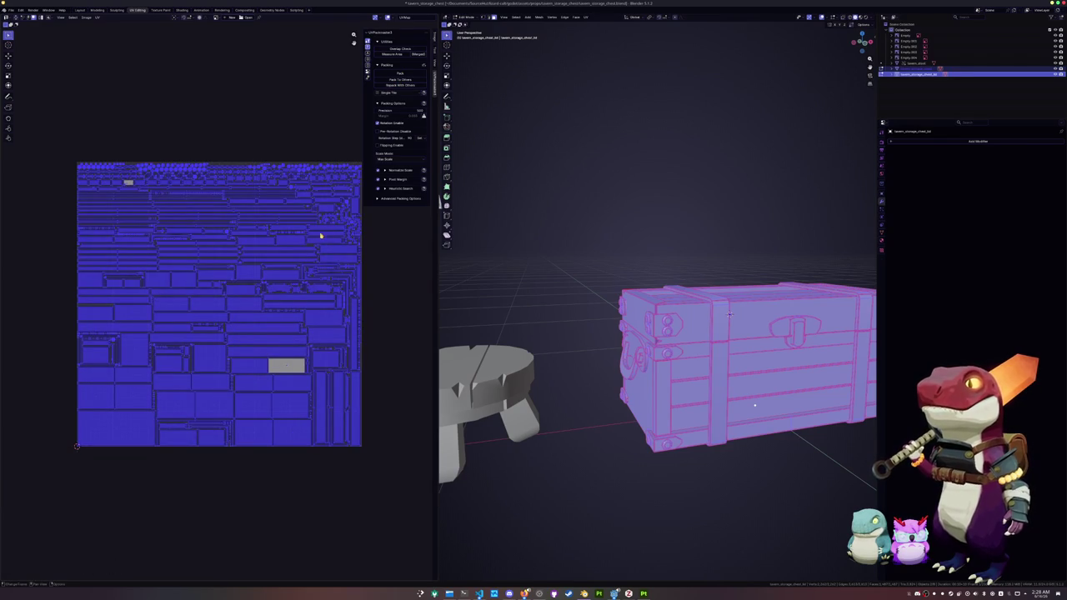
key(Tab)
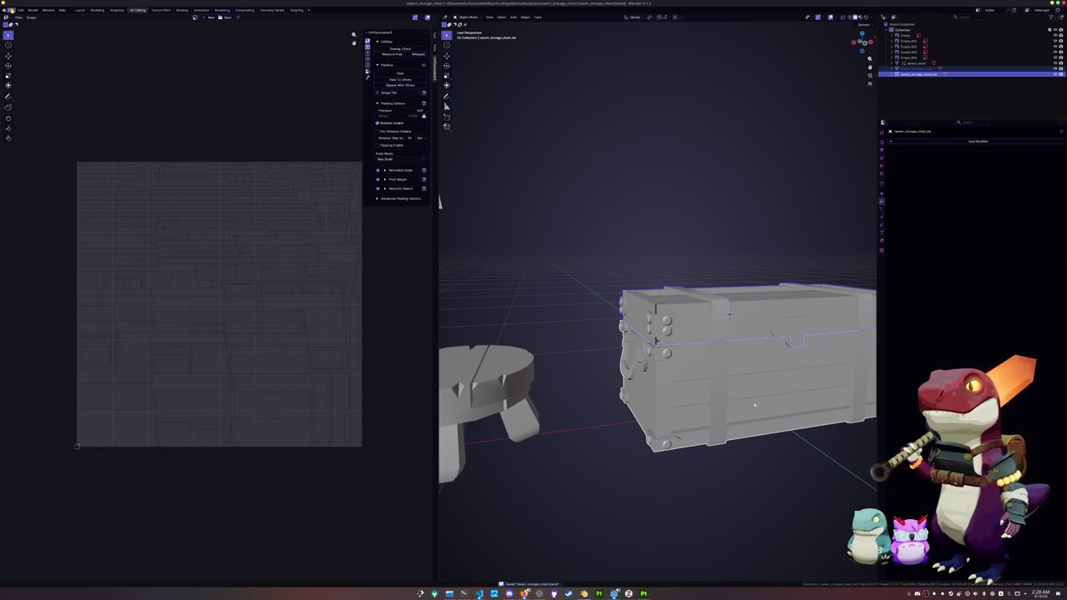
Export the chest as tavern_storage_chest.fbx, overwriting the existing file.
click(11, 10)
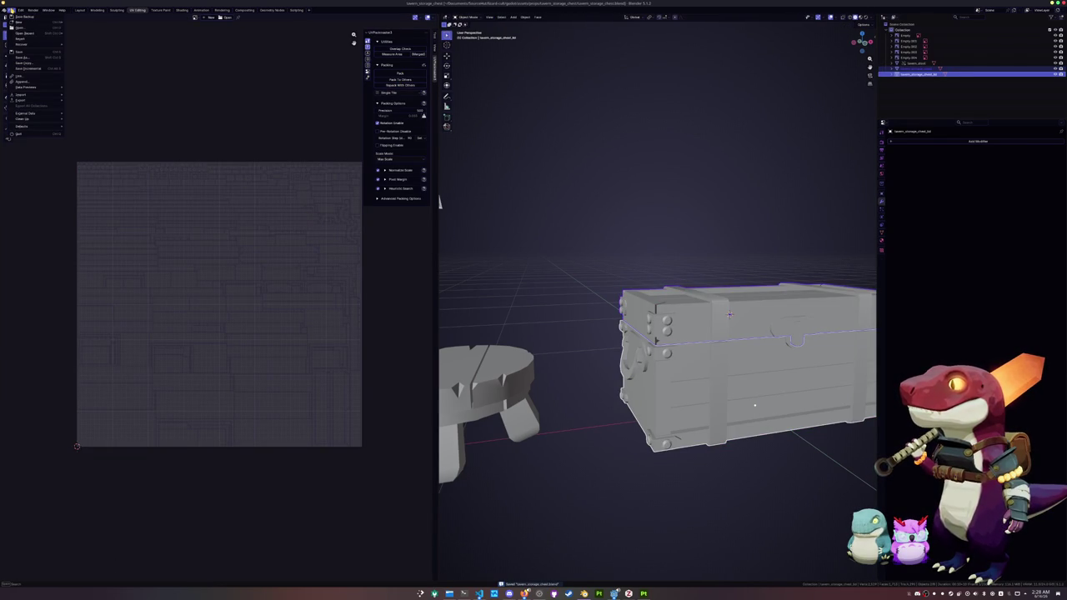
mouse_move(20, 100)
click(86, 145)
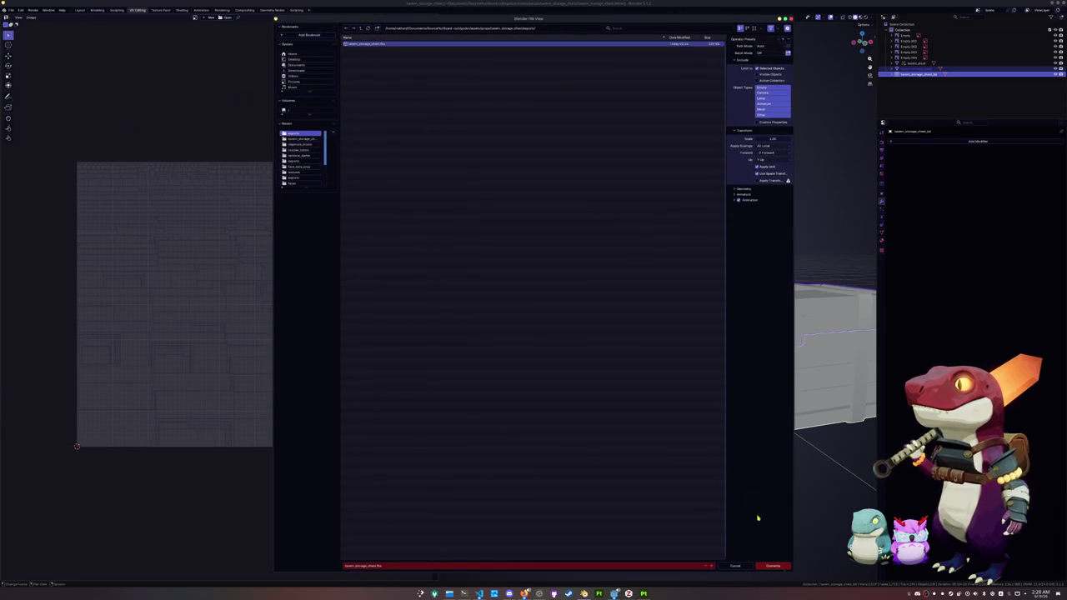
click(773, 566)
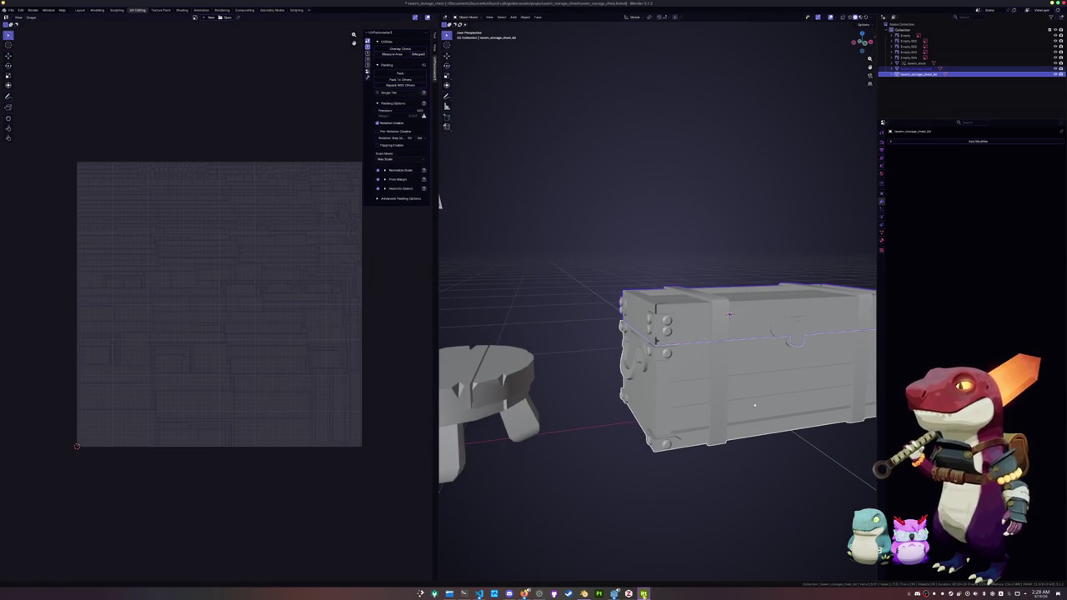
click(643, 594)
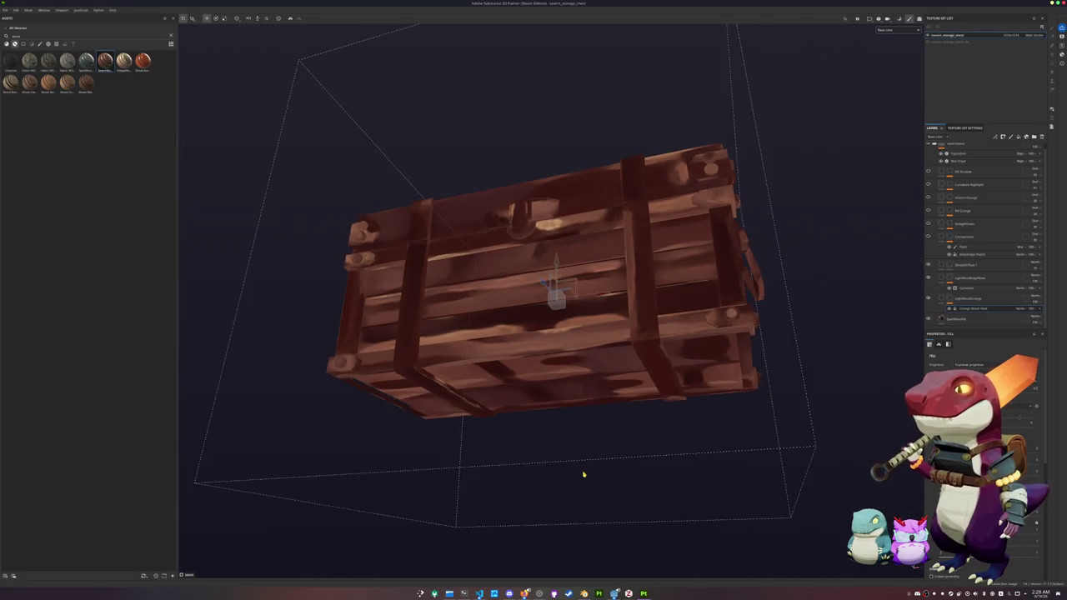
Reload the updated chest mesh and bake the selected mesh map textures.
key(ctrl+shift+b)
click(465, 565)
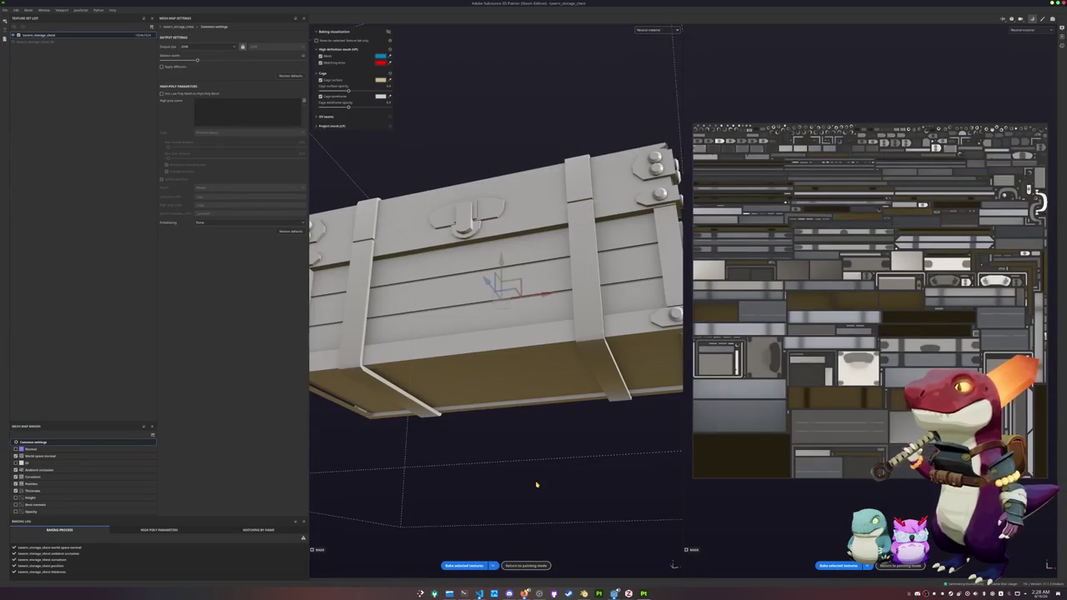
click(526, 565)
alt+drag(634, 250, 779, 126)
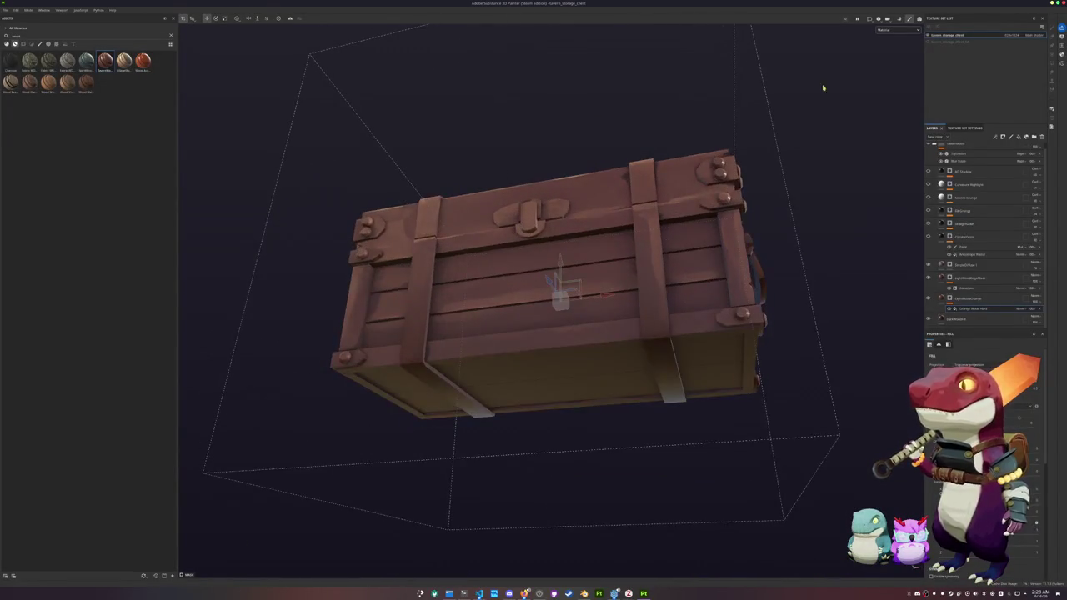
Set the viewport to Base color and toggle layer visibility to compare shading.
click(896, 31)
click(892, 44)
alt+drag(767, 172, 796, 287)
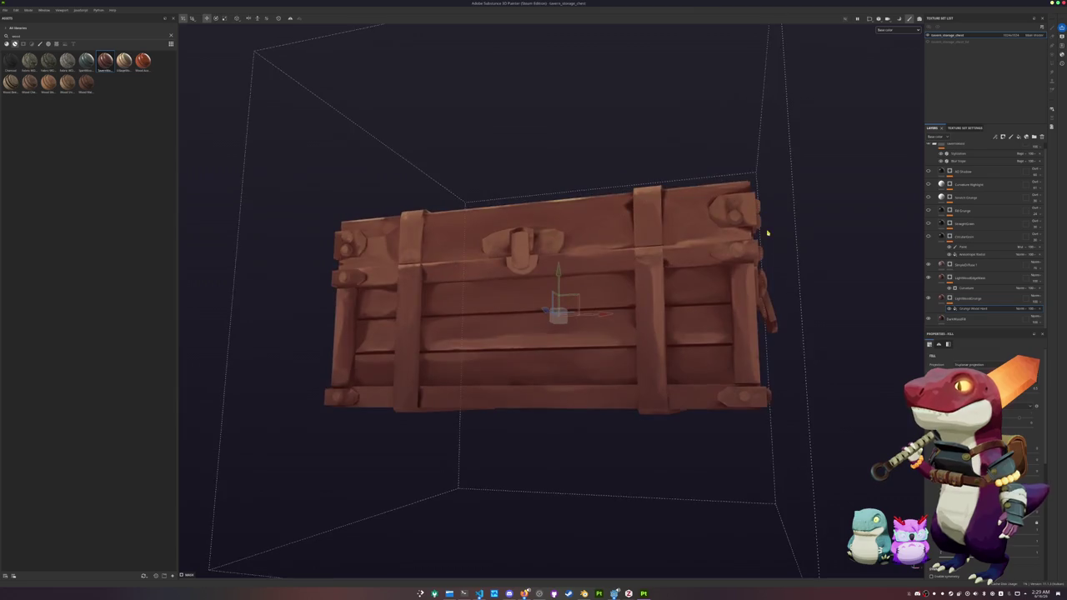
scroll(933, 285, up, 1)
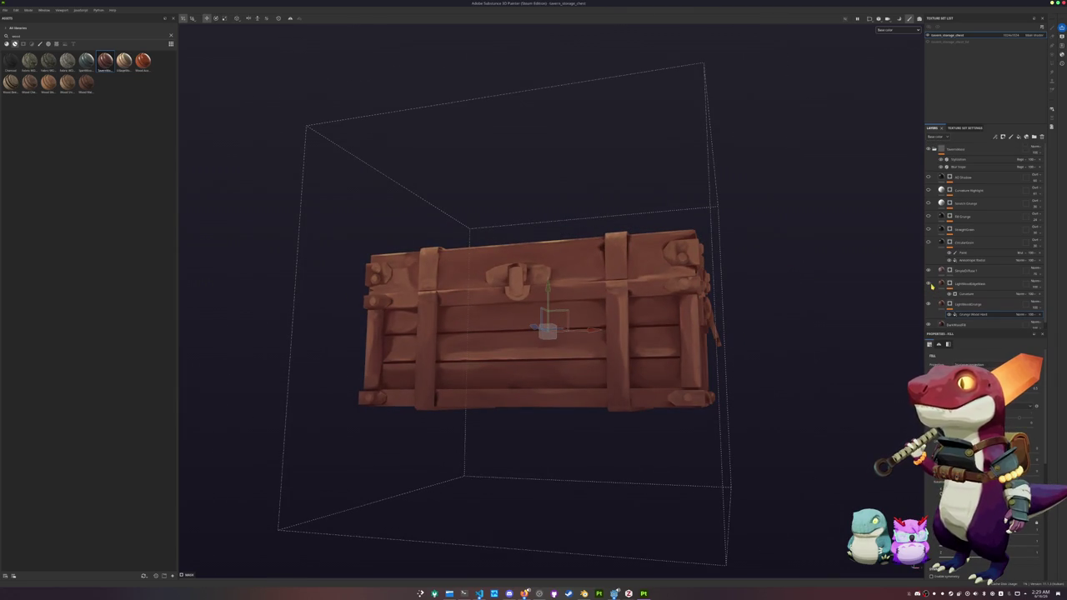
click(929, 243)
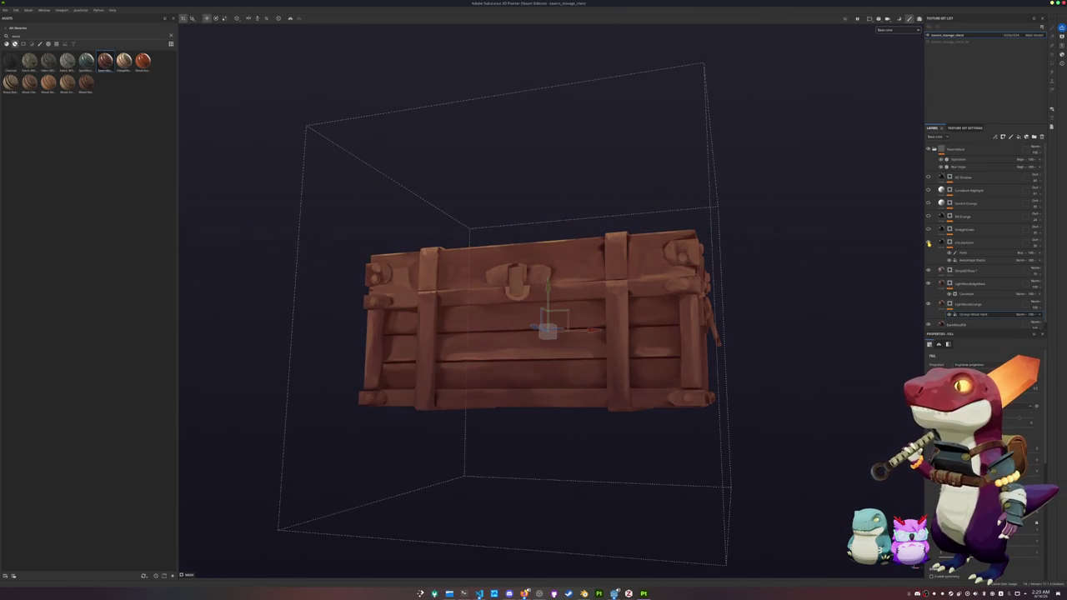
click(929, 230)
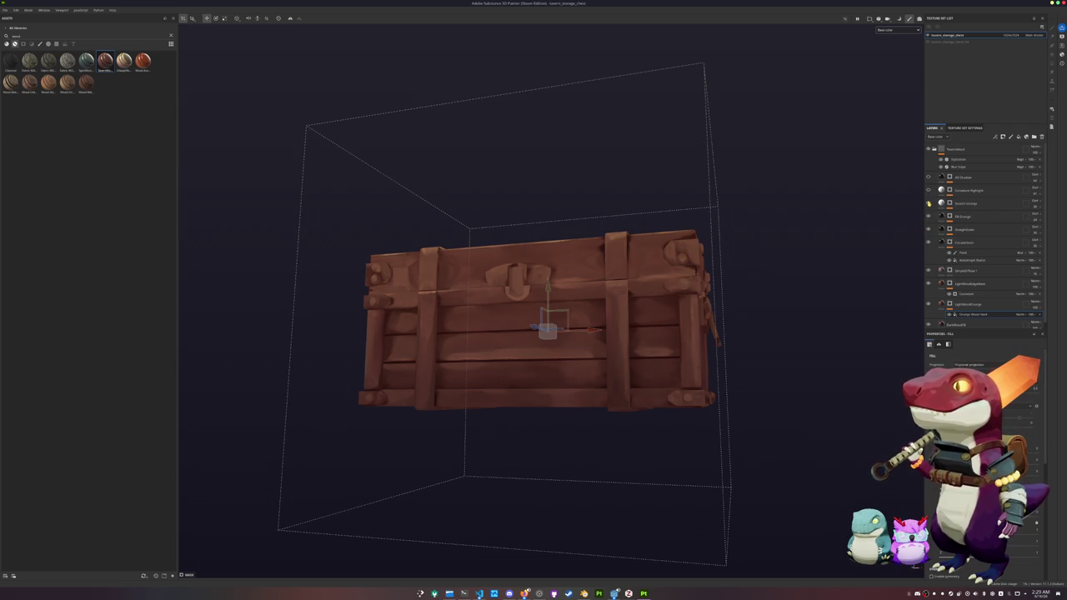
click(929, 190)
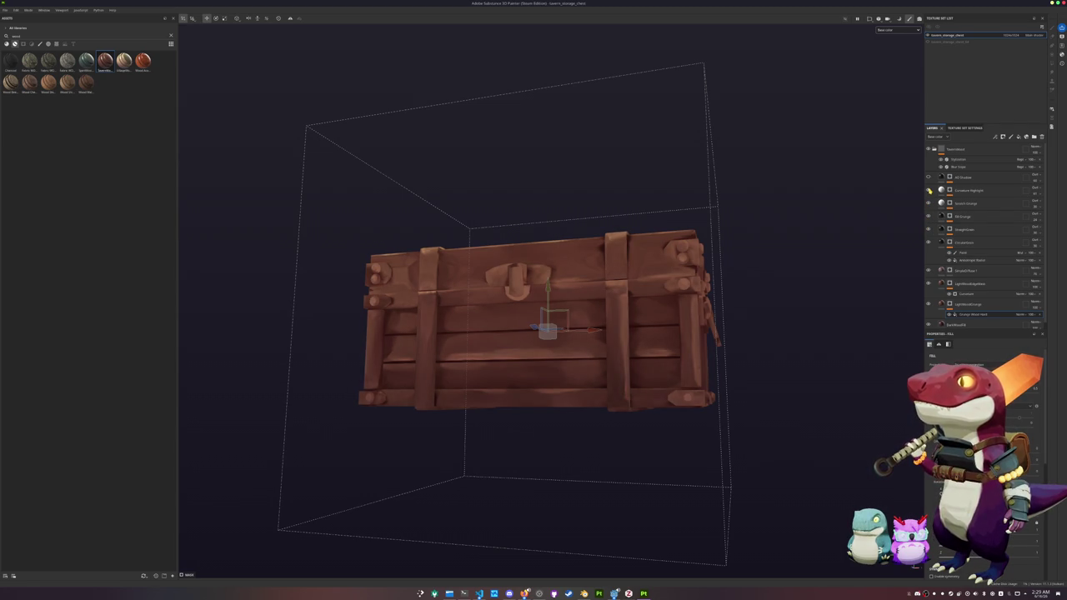
mouse_move(829, 258)
alt+mouse_down()
mouse_move(813, 284)
mouse_move(897, 230)
alt+mouse_up()
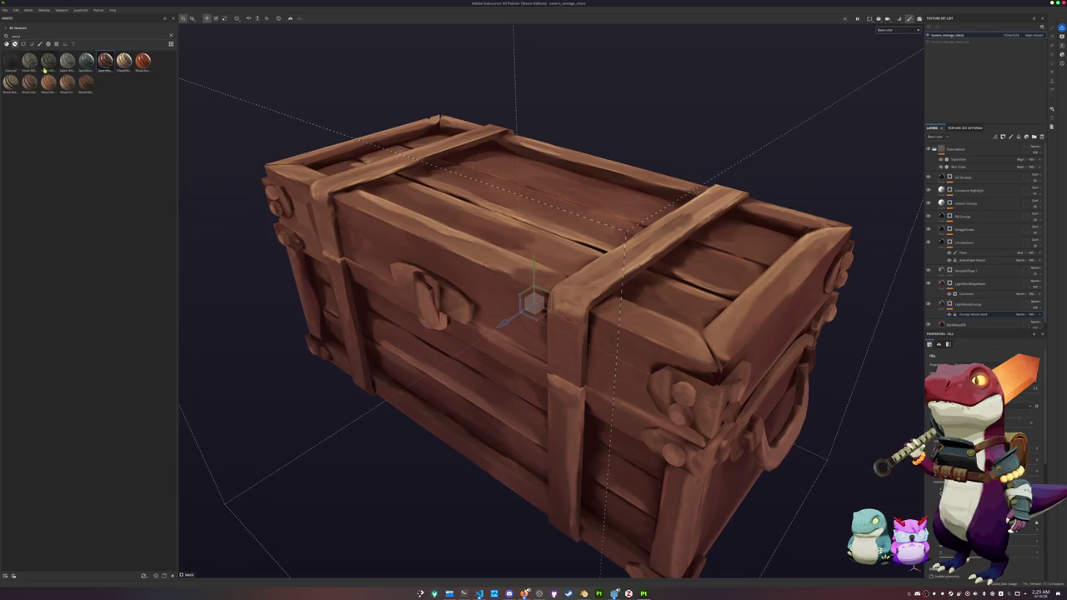
double_click(32, 37)
Search assets for 'rust', drop the rusty metal smart material on top, and add a black mask.
text(metal)
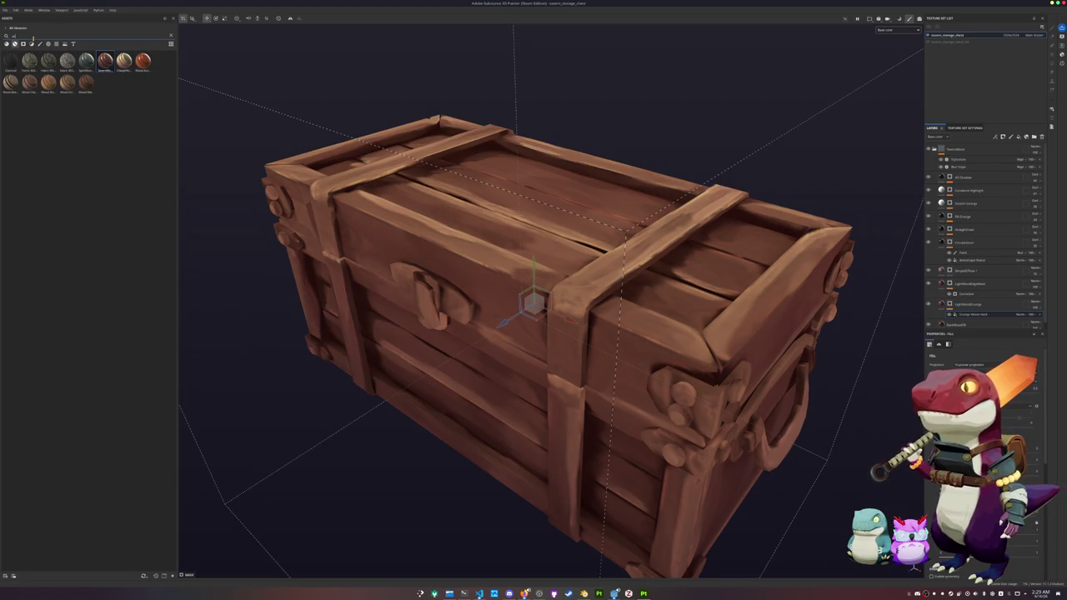
key(ctrl+a)
text(rust)
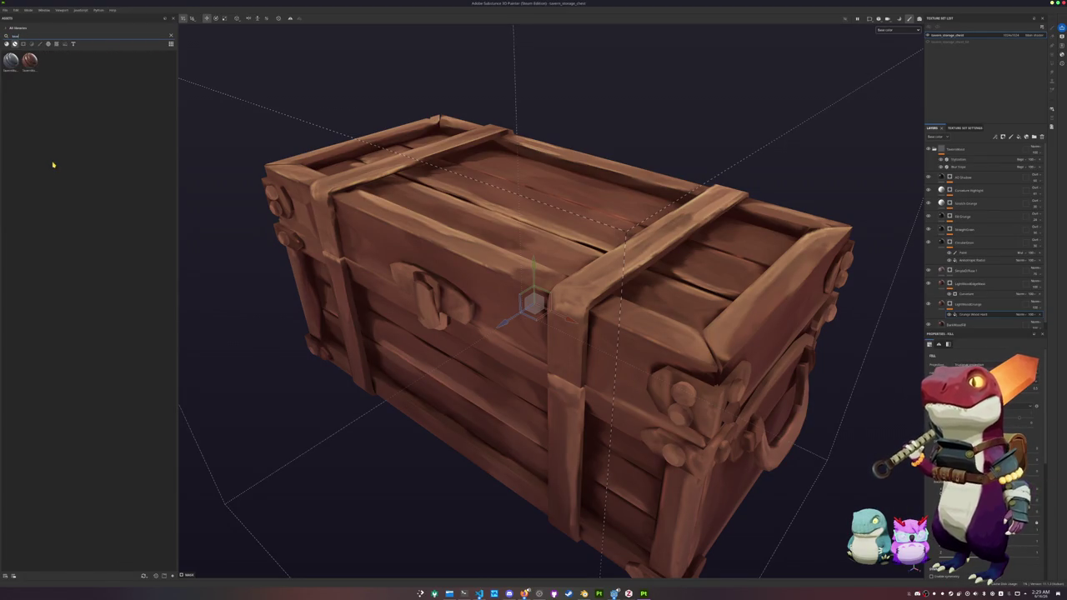
drag(10, 60, 963, 150)
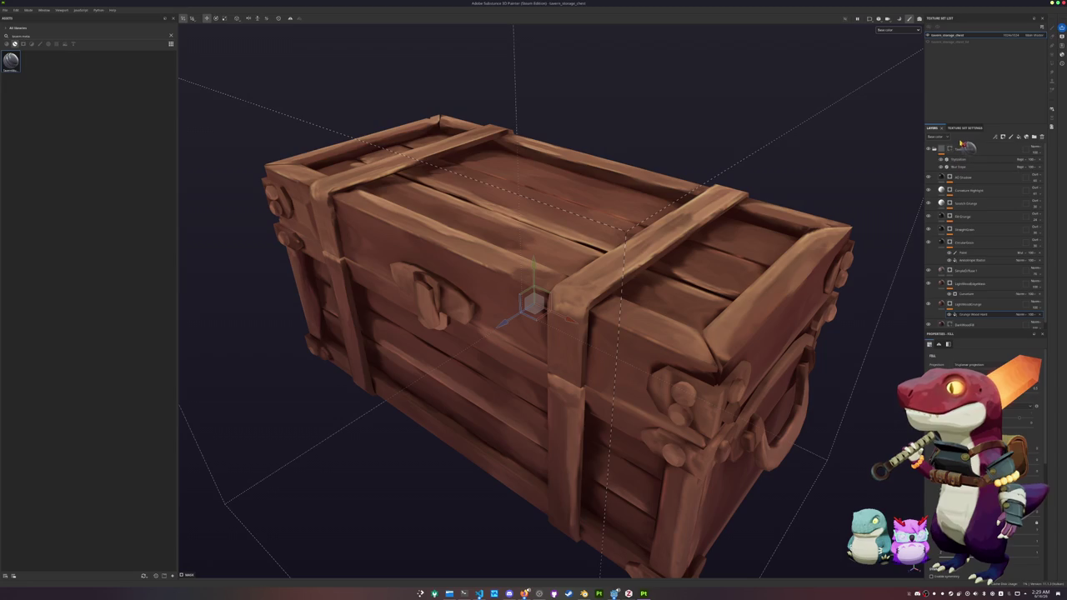
drag(963, 150, 959, 146)
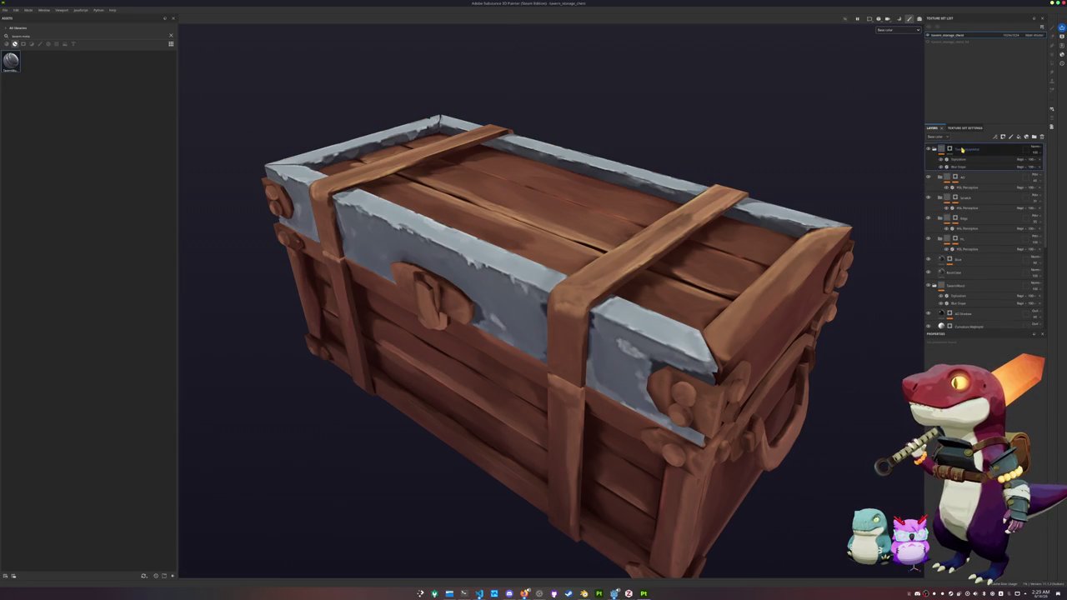
right_click(950, 149)
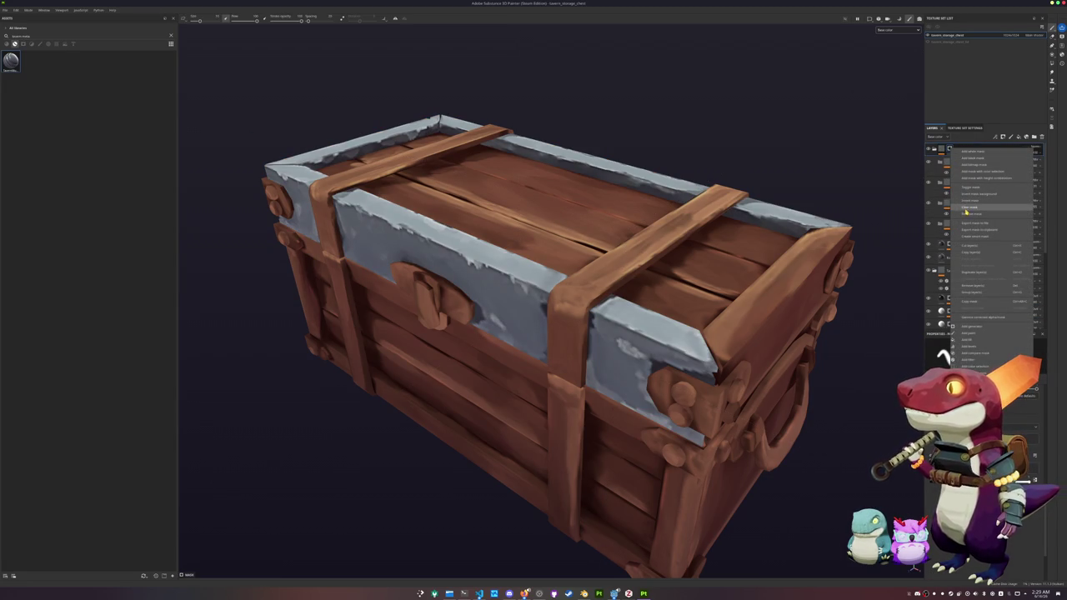
click(966, 208)
right_click(950, 149)
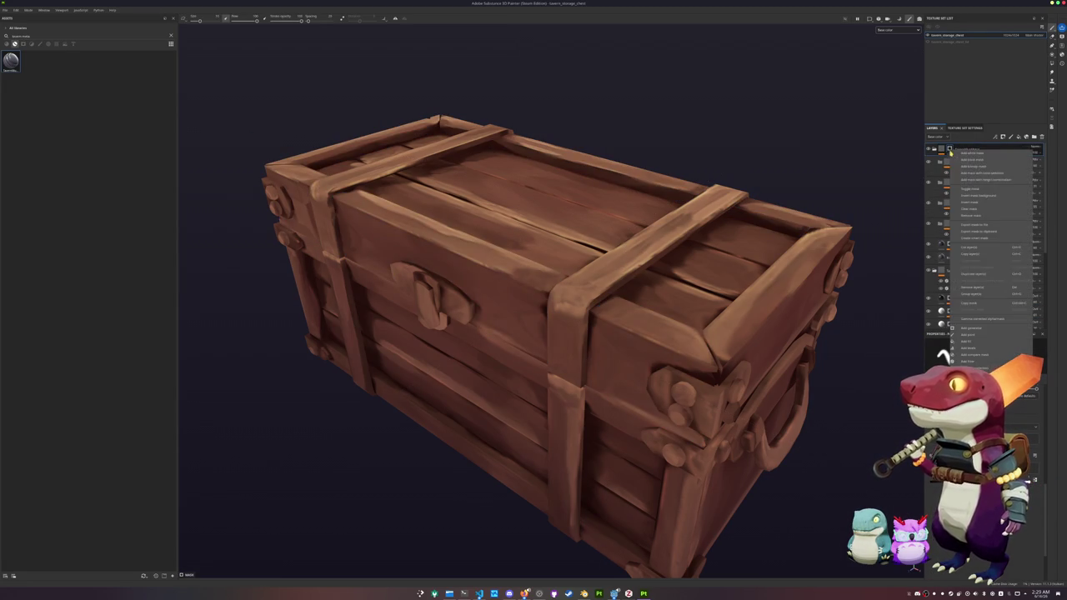
mouse_move(877, 299)
alt+mouse_down()
mouse_move(812, 306)
mouse_move(800, 317)
alt+mouse_up()
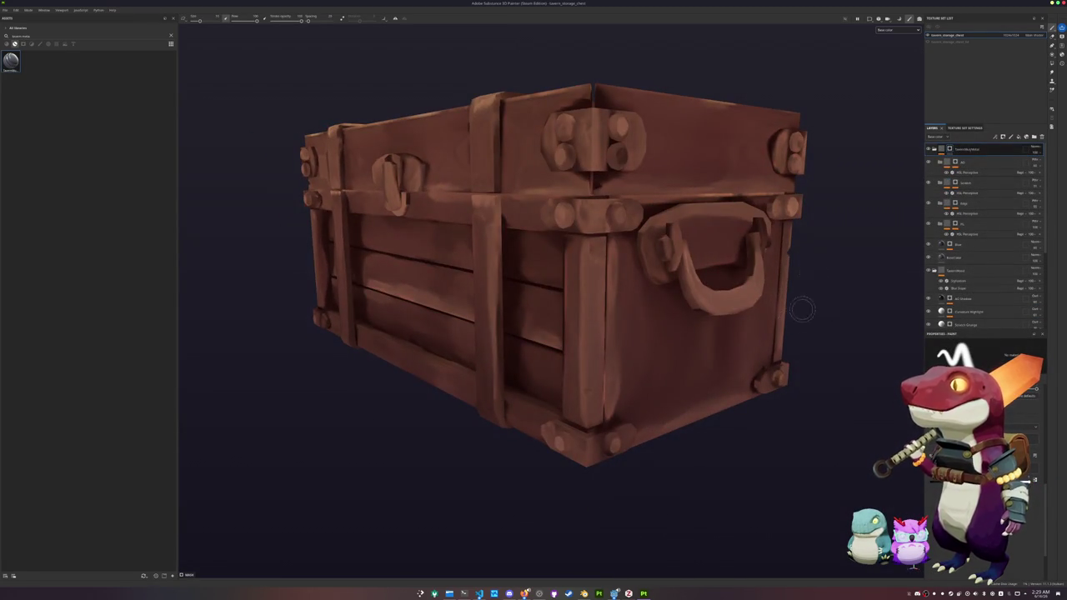
With Polygon Fill, add the side handle's left bracket, upper ring and right bracket to the metal mask.
click(1051, 63)
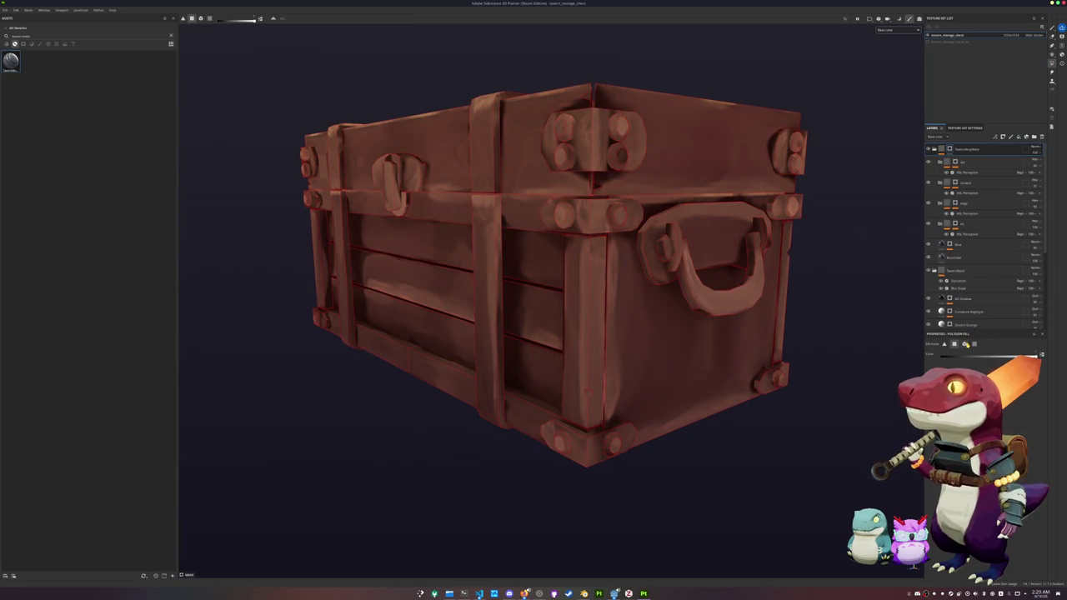
click(717, 308)
click(673, 247)
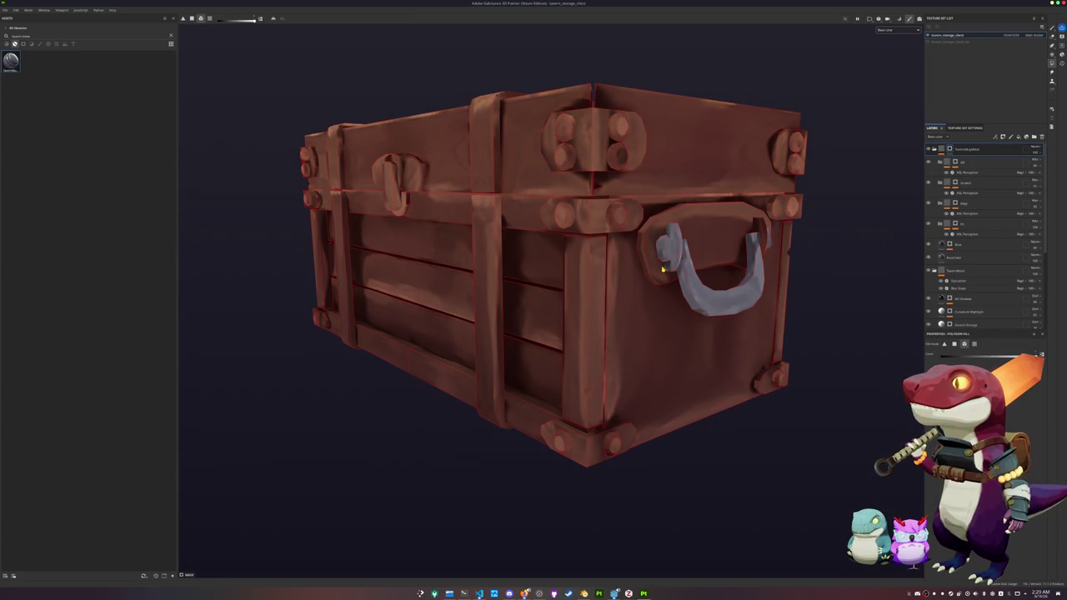
click(704, 219)
click(761, 233)
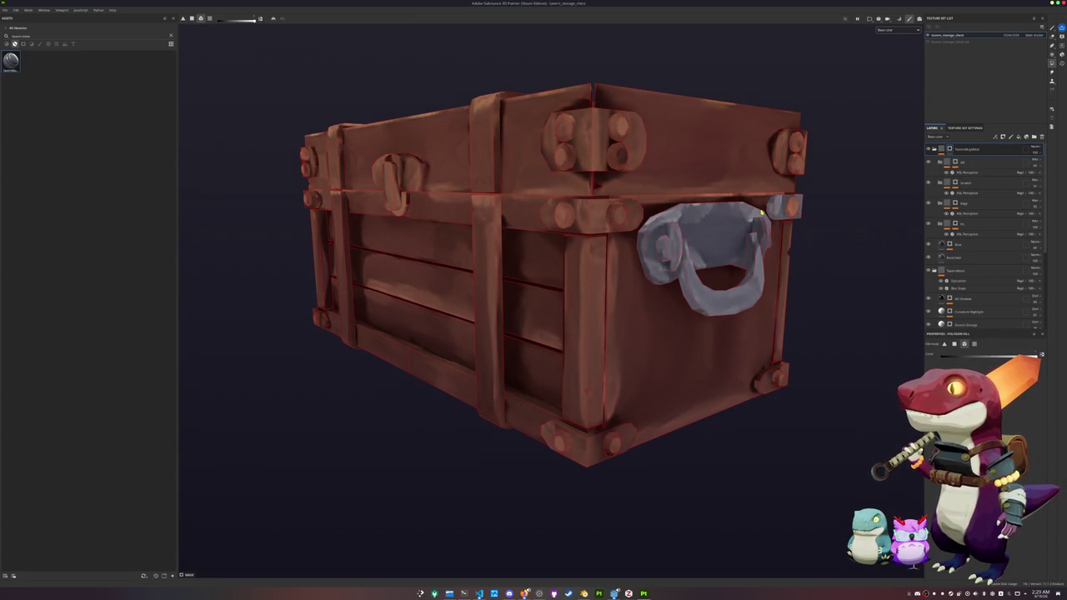
Make the front metal band, its bolts, the top plate's four bolts and the top plate grey metal.
click(599, 215)
click(614, 215)
click(565, 215)
click(565, 157)
click(565, 132)
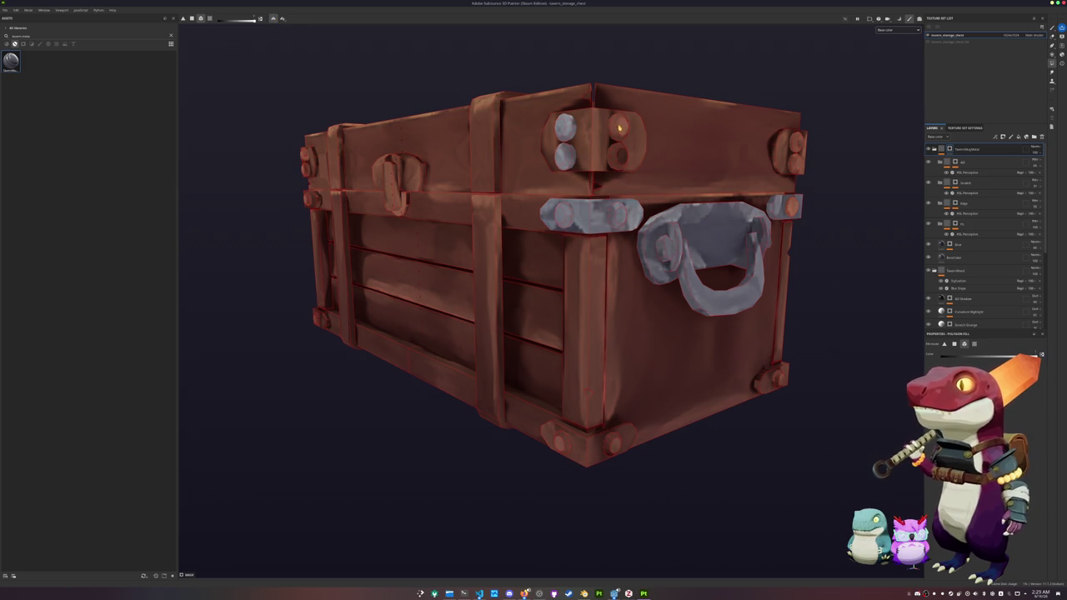
click(619, 126)
click(618, 156)
click(595, 146)
Add the left-side bolt, three right-side bolts, the bottom corner bolt pieces and an upper plate bolt to the metal.
alt+drag(701, 213, 571, 202)
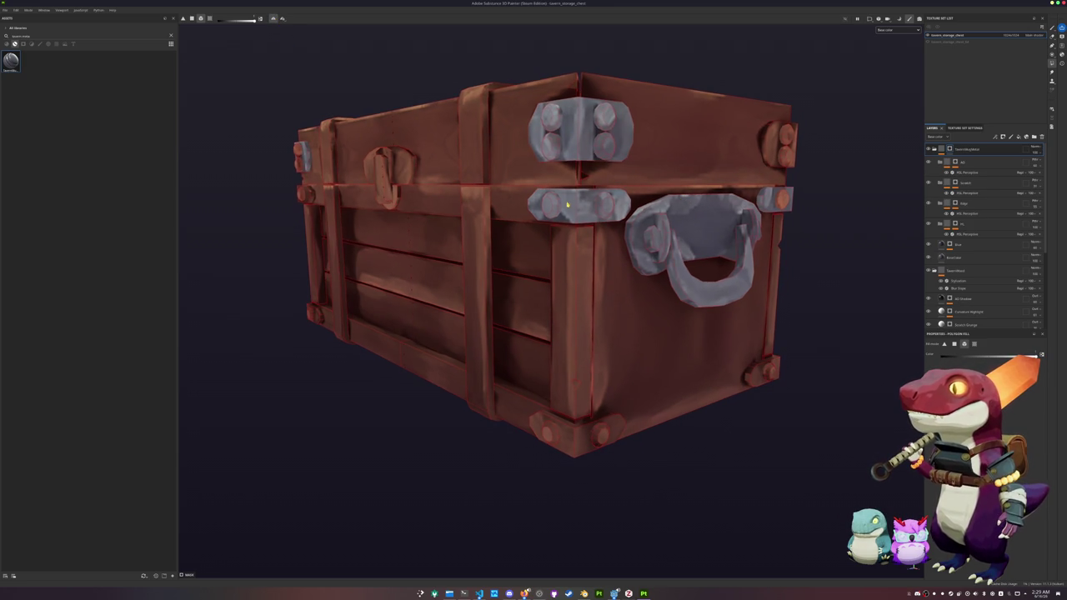
click(545, 206)
alt+drag(681, 182, 617, 180)
click(707, 139)
click(709, 160)
click(710, 201)
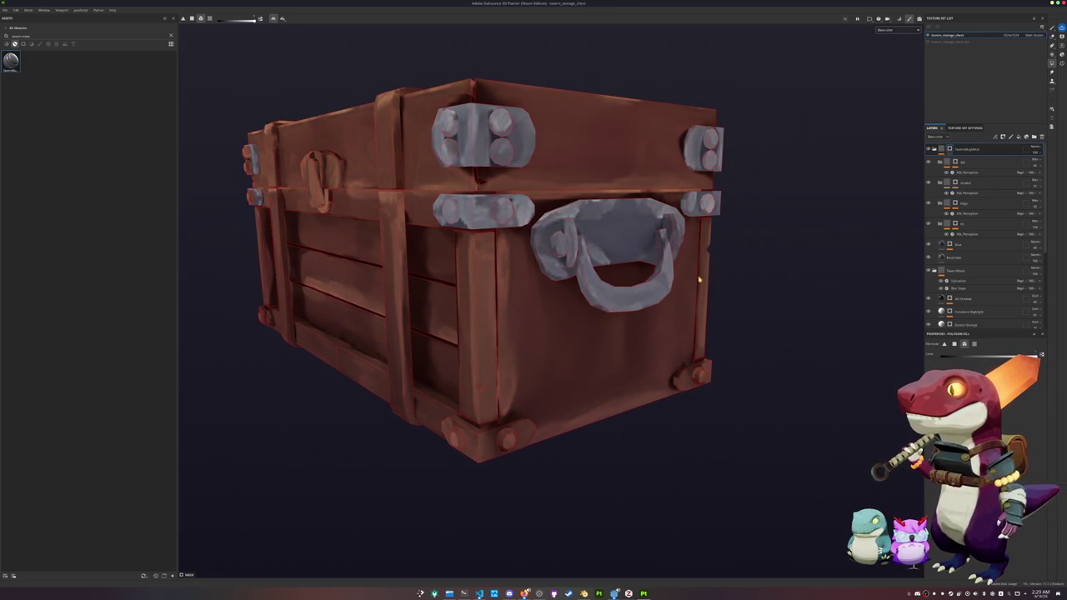
click(688, 381)
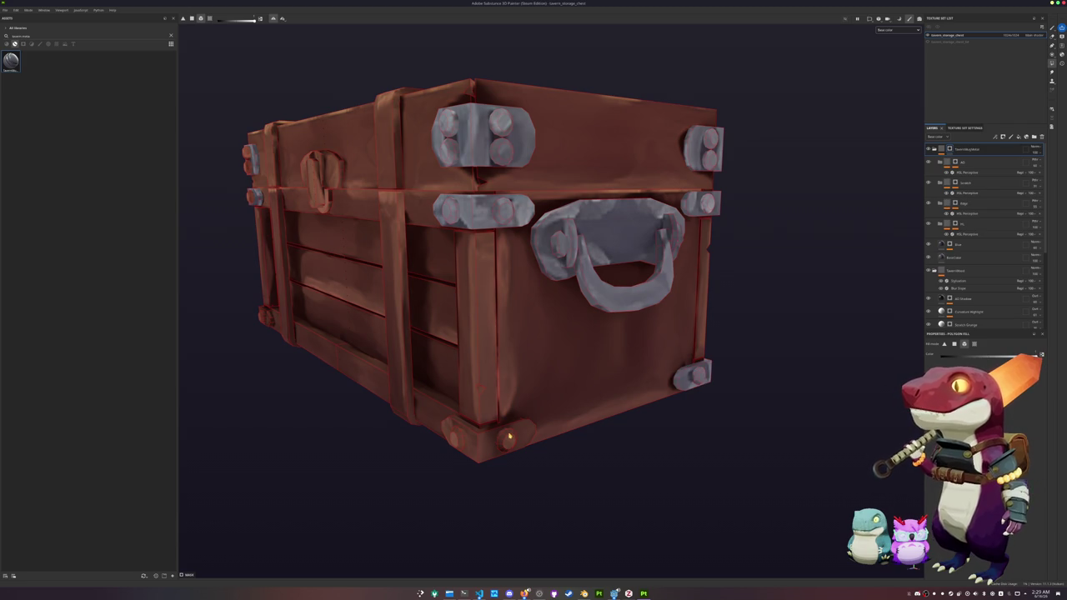
click(506, 435)
click(458, 438)
click(479, 433)
mouse_move(480, 434)
alt+mouse_down()
mouse_move(521, 405)
mouse_move(583, 401)
alt+mouse_up()
alt+right_drag(584, 400, 646, 227)
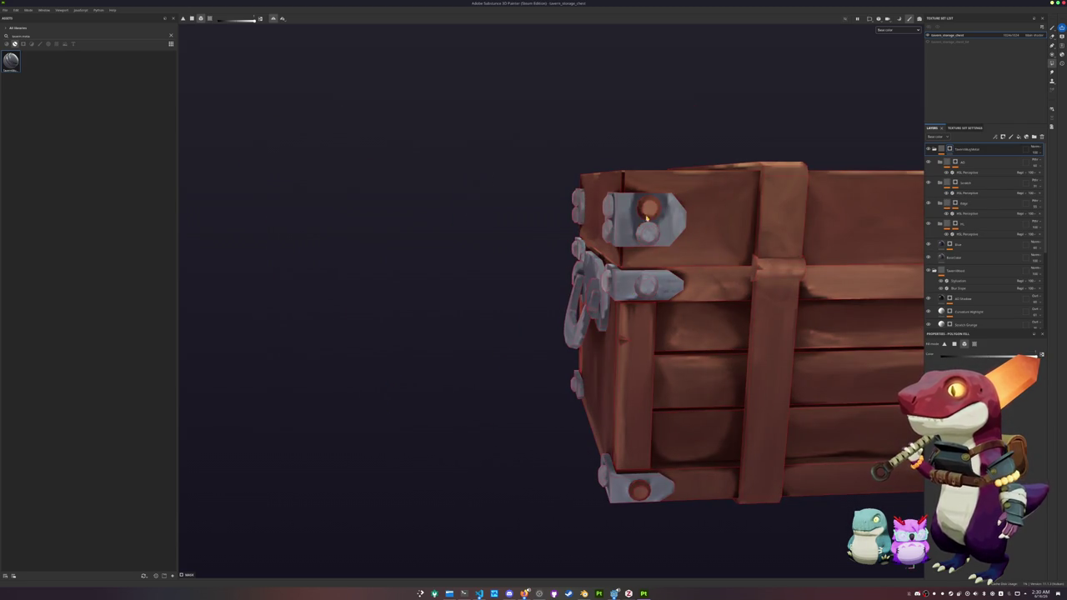
click(646, 224)
Remove the end's top plate and side face from the metal mask, returning them to brown wood.
alt+right_drag(638, 490, 792, 425)
alt+middle_drag(792, 425, 519, 388)
mouse_move(519, 389)
alt+mouse_down()
mouse_move(587, 371)
mouse_move(469, 348)
alt+mouse_up()
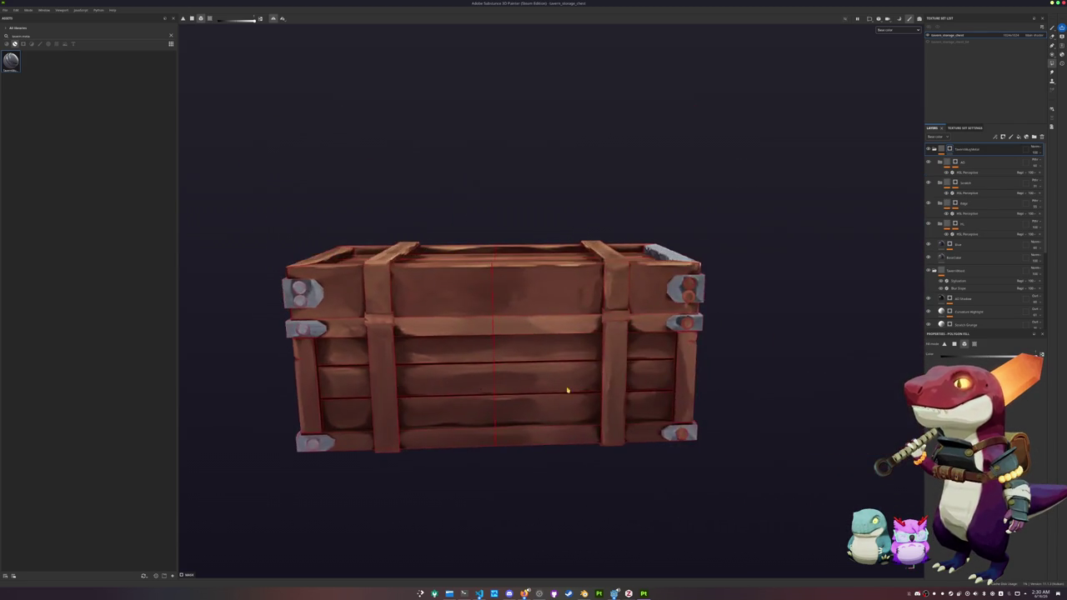
alt+right_drag(469, 349, 639, 303)
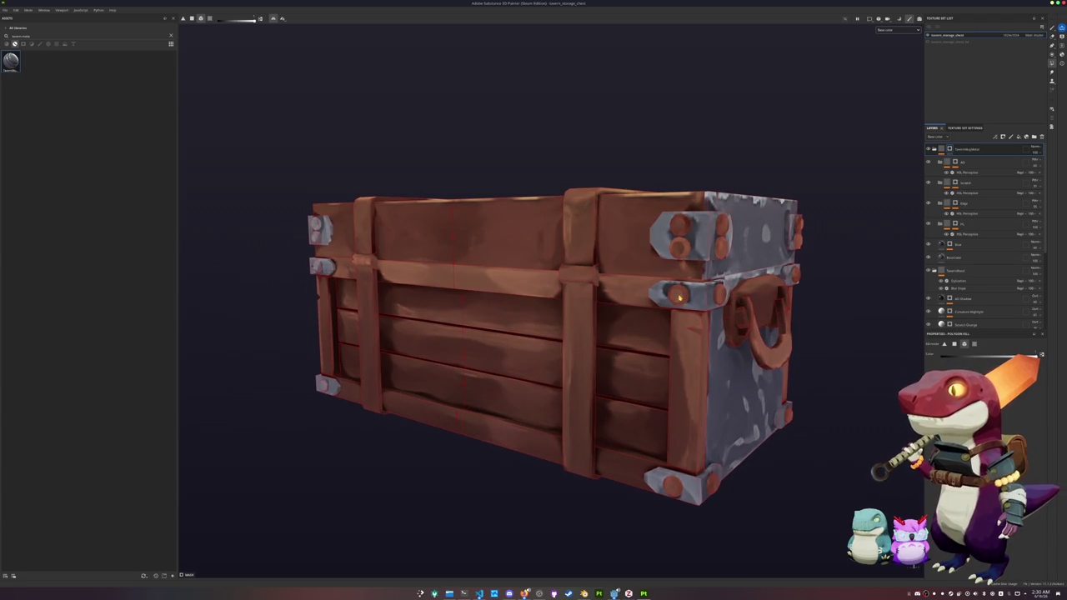
alt+drag(679, 297, 785, 360)
click(627, 284)
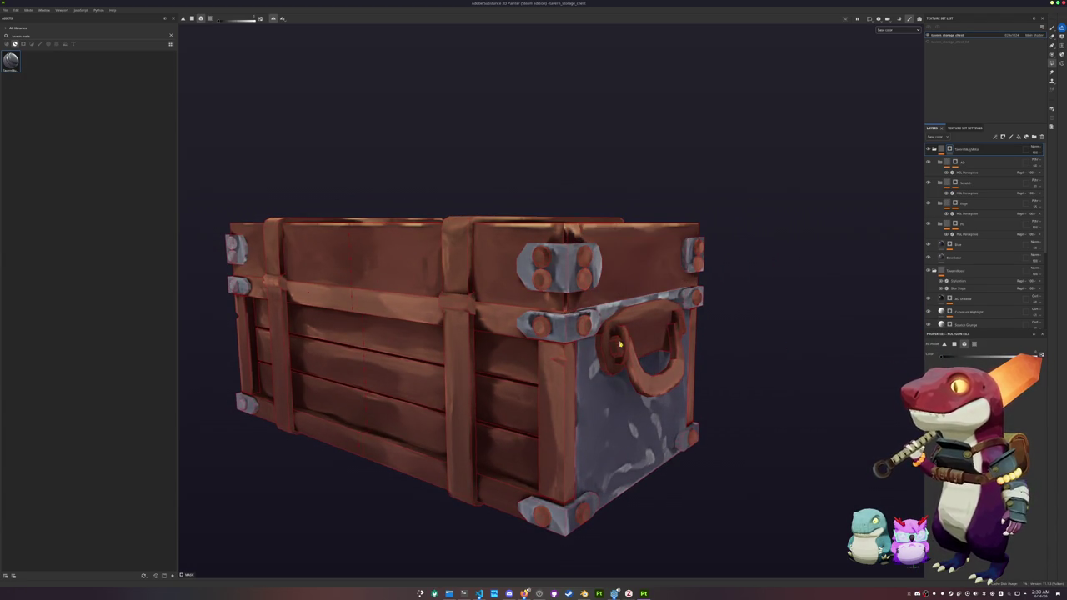
click(643, 409)
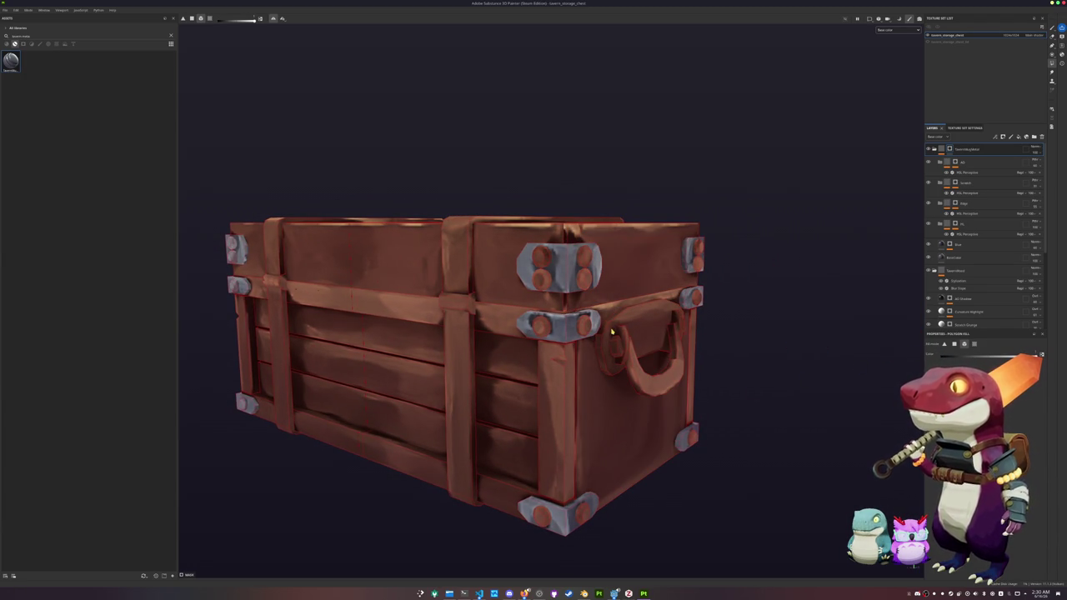
Make the side handle plate, its ring and three middle plate bolts grey metal.
click(611, 332)
click(618, 350)
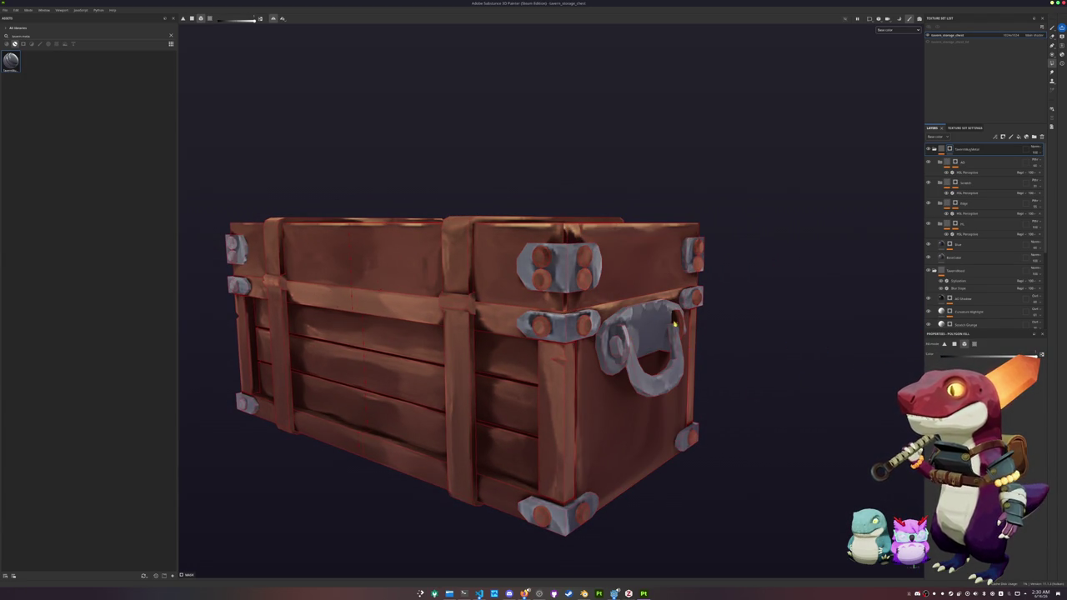
alt+drag(674, 327, 594, 495)
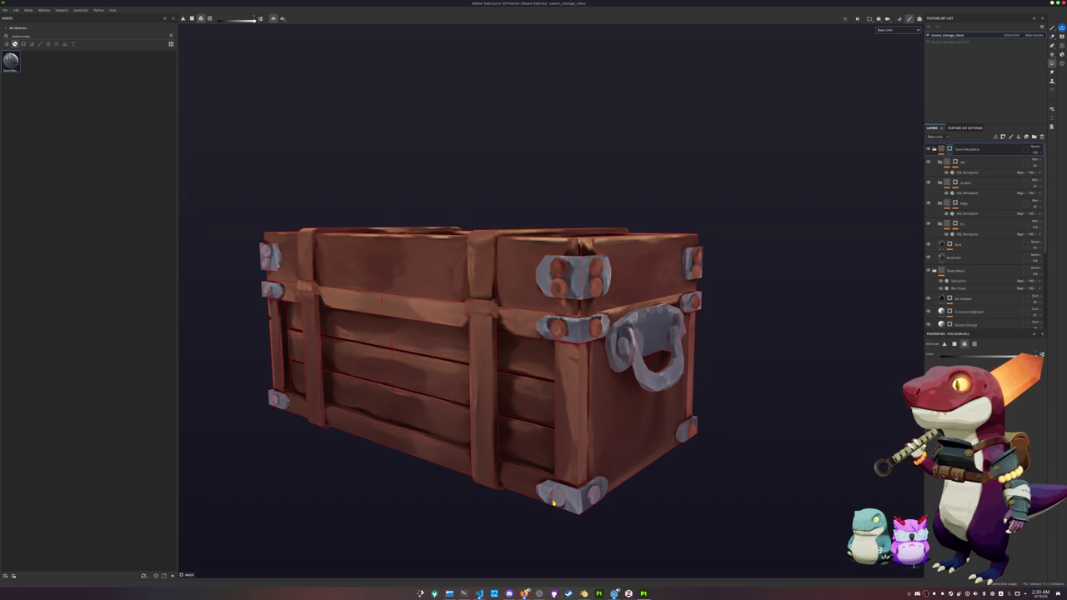
click(559, 329)
click(596, 328)
click(597, 287)
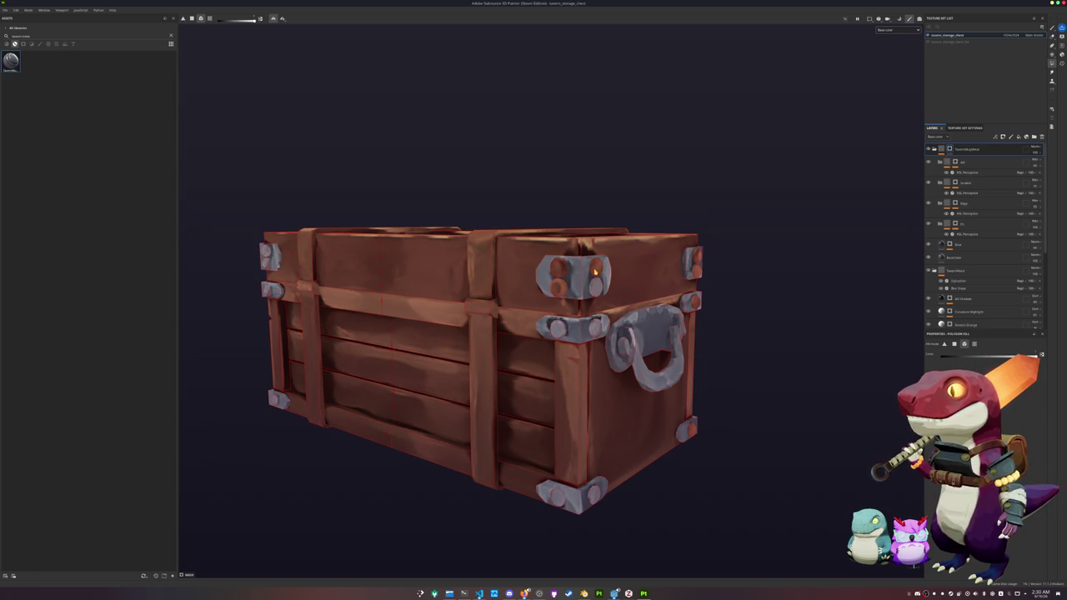
Turn the six remaining orange bolts on the upper plate grey metal.
mouse_move(553, 271)
alt+mouse_down()
mouse_move(398, 326)
mouse_move(494, 293)
alt+mouse_up()
click(702, 274)
click(703, 296)
click(748, 272)
click(748, 299)
click(747, 348)
click(703, 343)
alt+drag(703, 343, 596, 371)
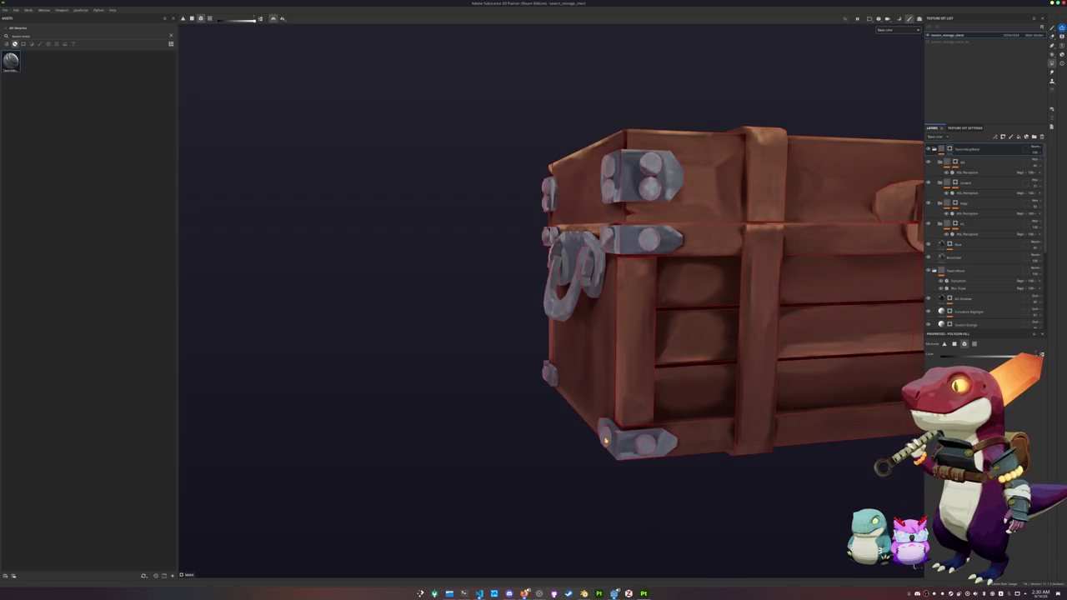
Add the front latch's body, top and bottom plus a small strap piece to the grey metal mask.
scroll(606, 441, down, 3)
mouse_move(606, 441)
alt+mouse_down()
mouse_move(678, 425)
mouse_move(452, 413)
alt+mouse_up()
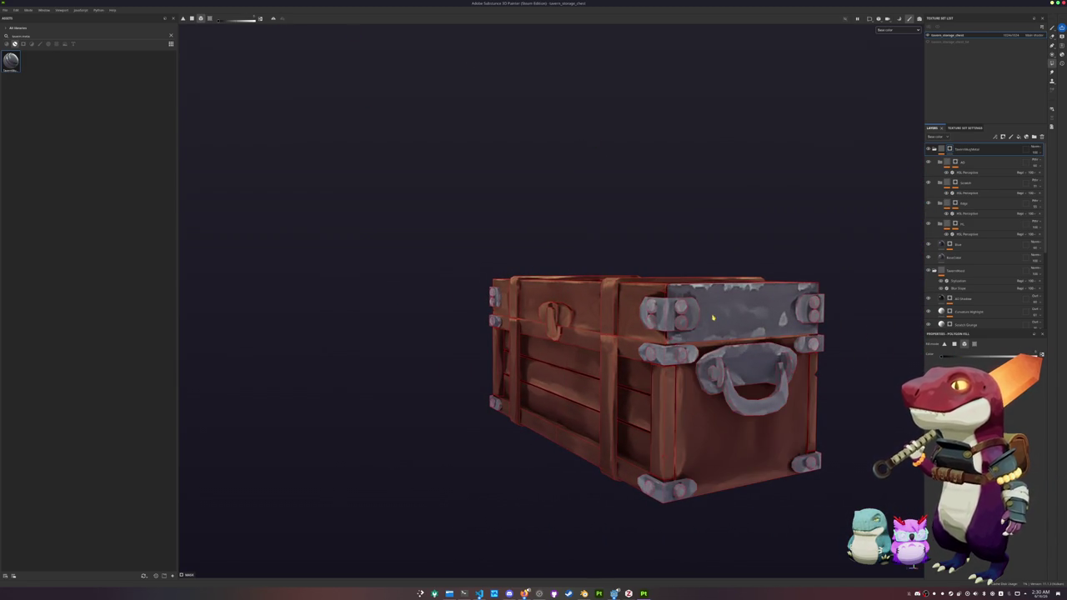
alt+drag(669, 411, 959, 358)
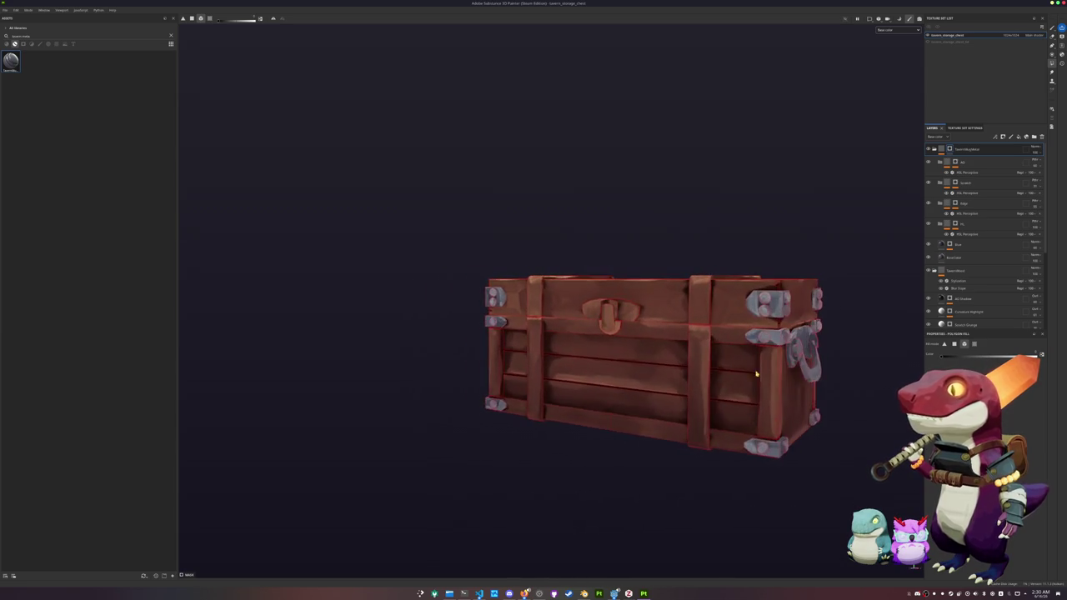
click(540, 300)
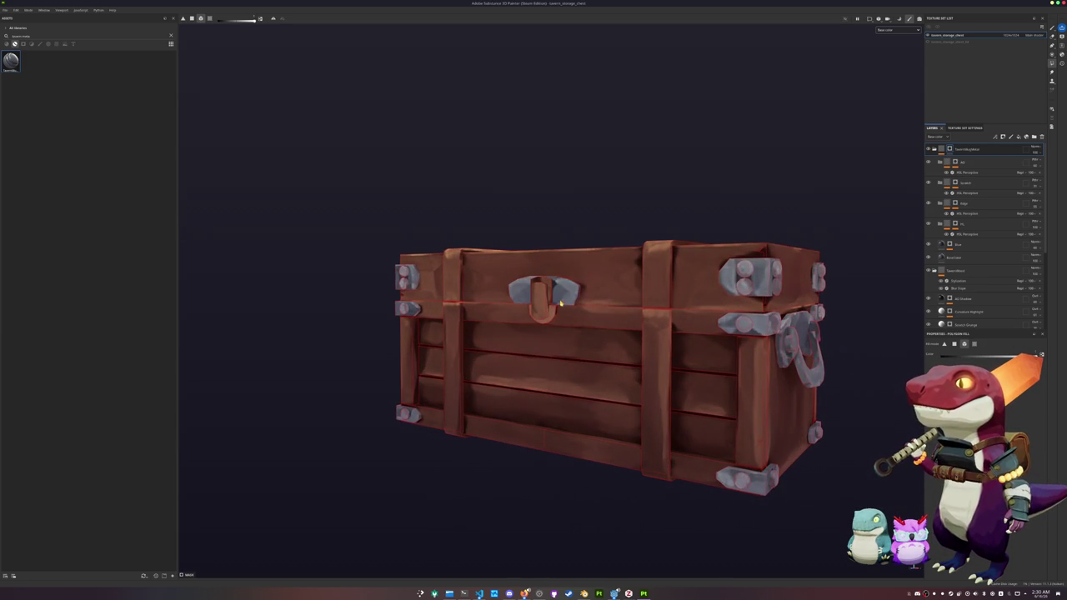
click(549, 297)
click(543, 310)
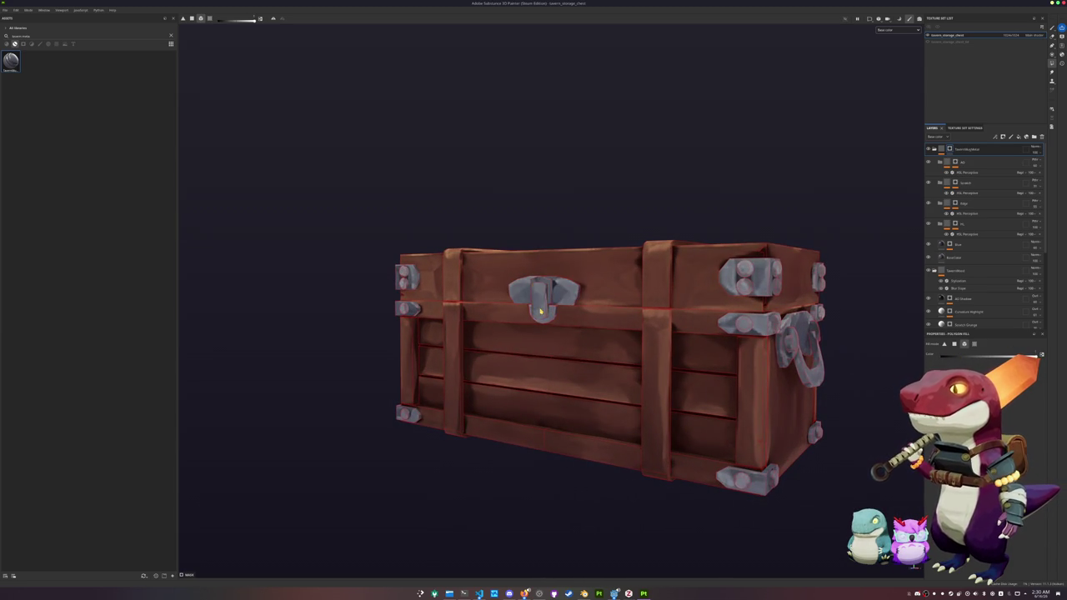
alt+right_drag(550, 314, 500, 350)
mouse_move(500, 350)
alt+mouse_down()
mouse_move(374, 422)
mouse_move(605, 403)
mouse_move(617, 333)
alt+mouse_up()
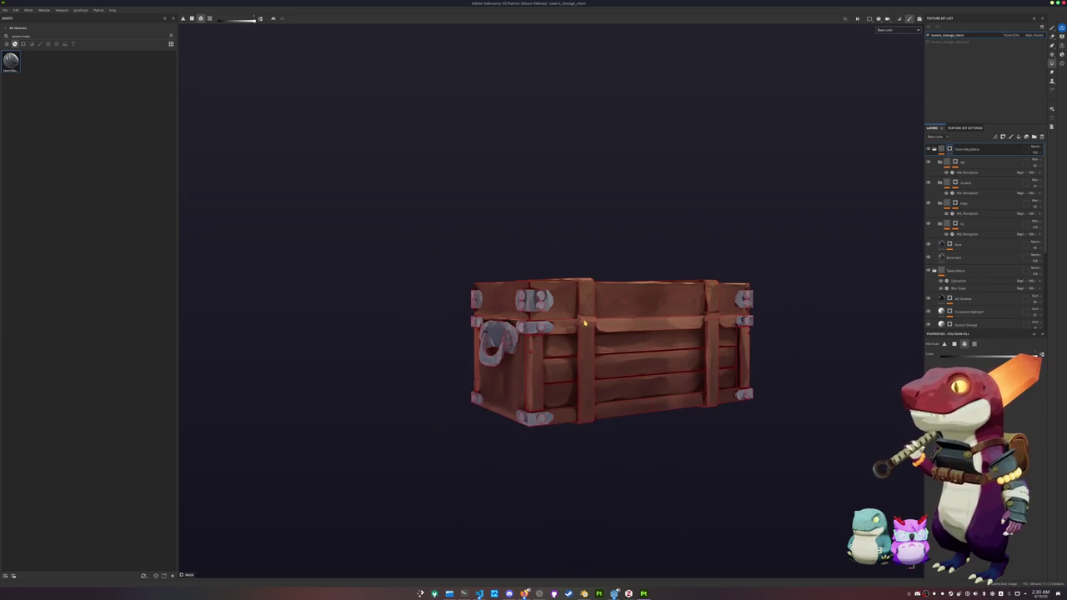
click(587, 320)
mouse_move(417, 262)
alt+mouse_down()
mouse_move(745, 288)
mouse_move(798, 281)
mouse_move(806, 235)
alt+mouse_up()
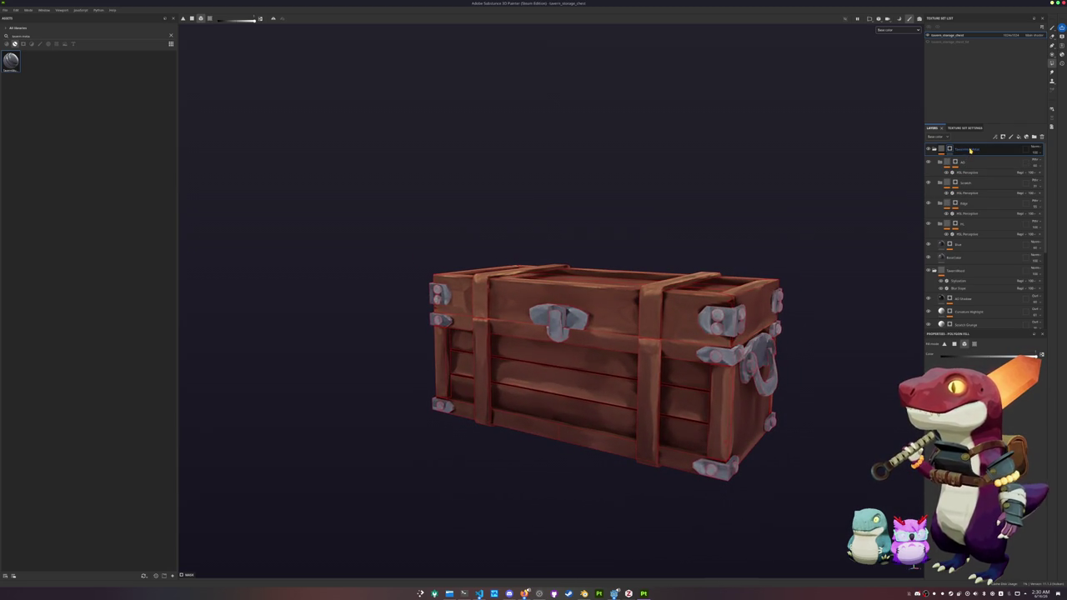
Move the lower fill layer to the top of the layer stack and rename the top folder.
scroll(988, 184, down, 3)
scroll(982, 234, down, 2)
scroll(974, 272, down, 1)
click(974, 271)
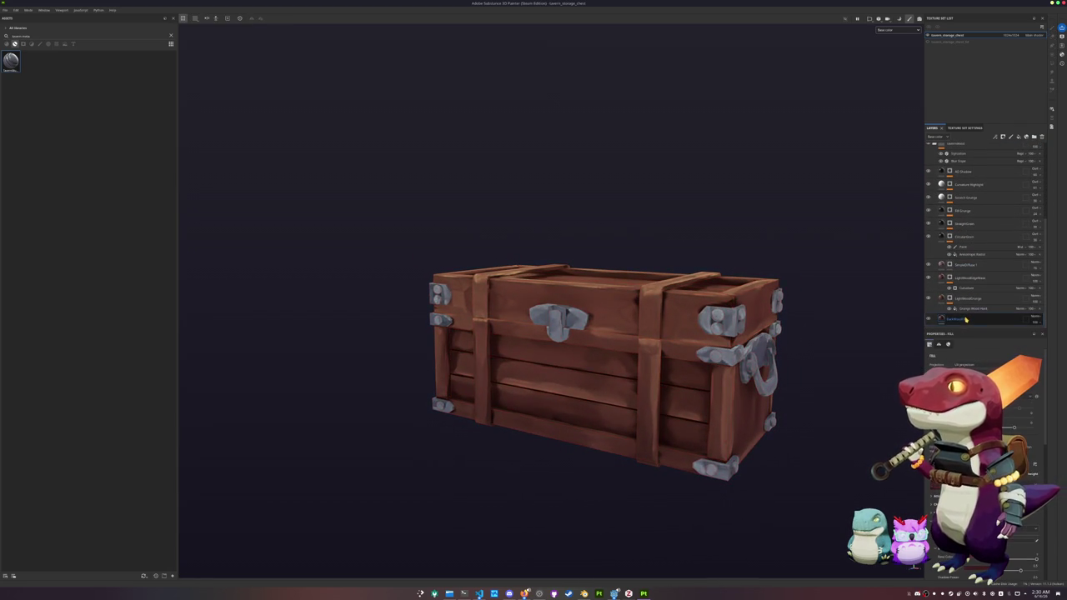
drag(973, 271, 956, 149)
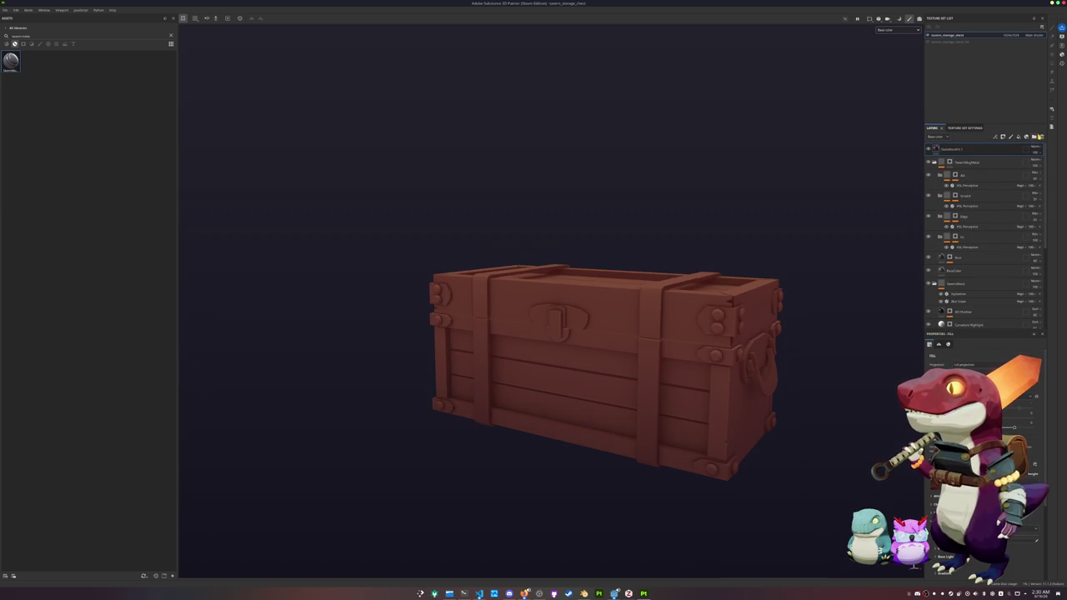
double_click(954, 149)
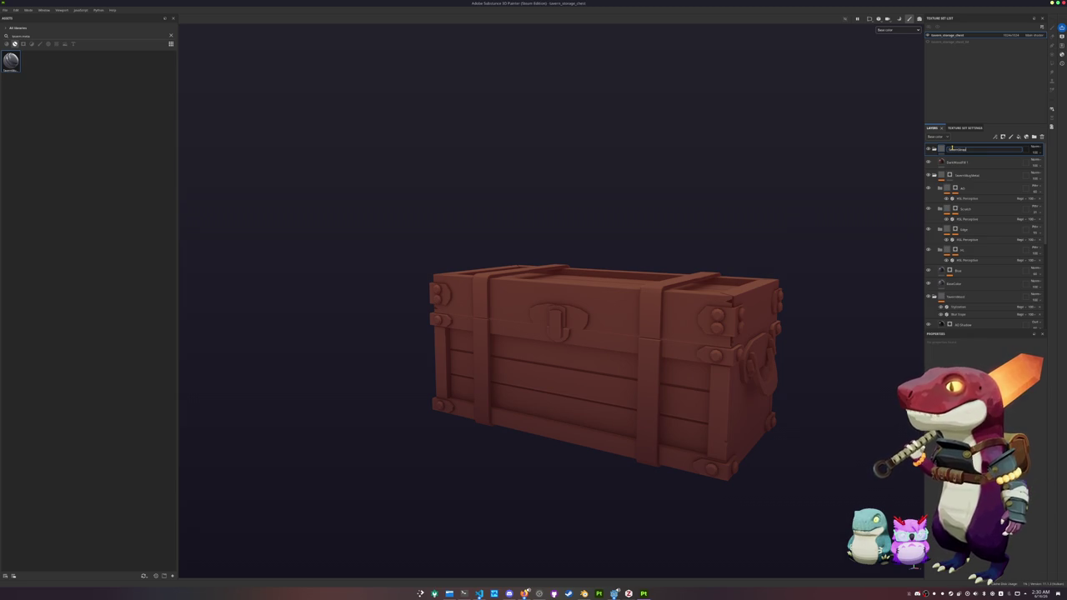
key(Return)
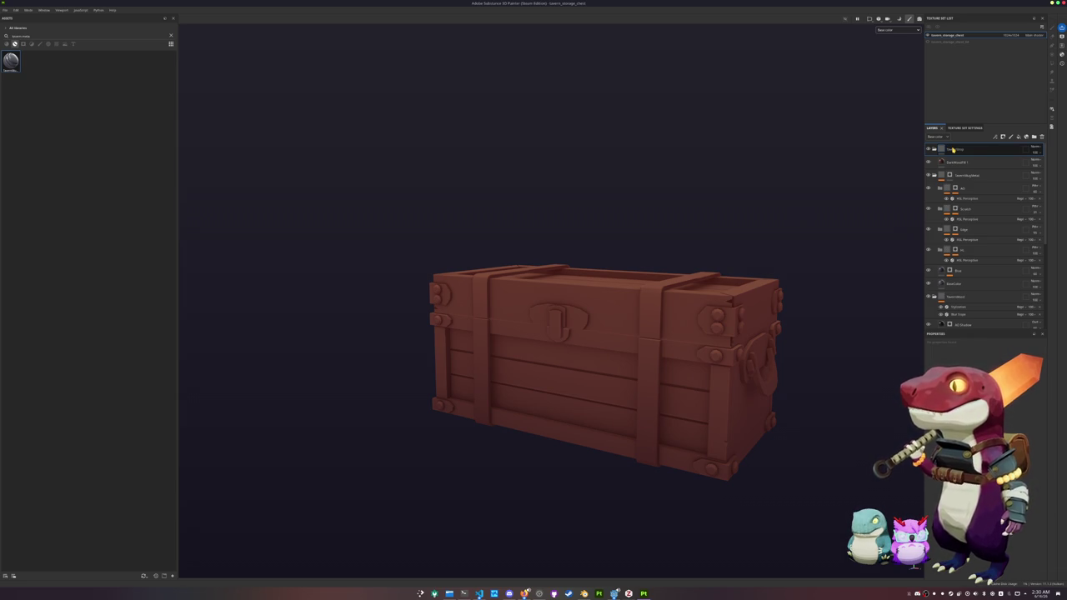
Give the top folder a black mask, then add fill and paint effects to that mask.
right_click(960, 152)
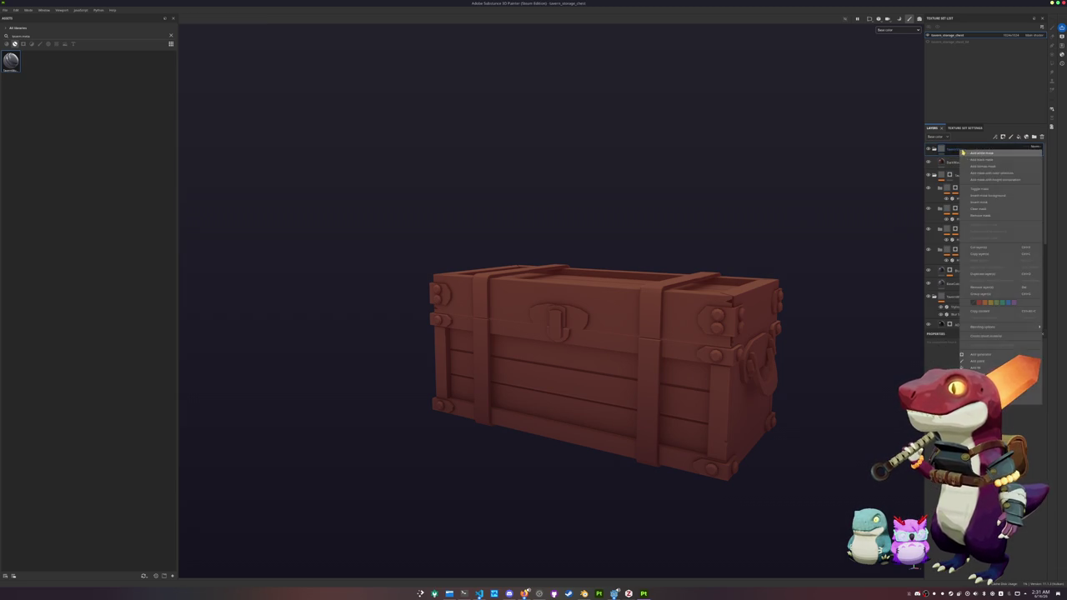
click(975, 159)
right_click(959, 150)
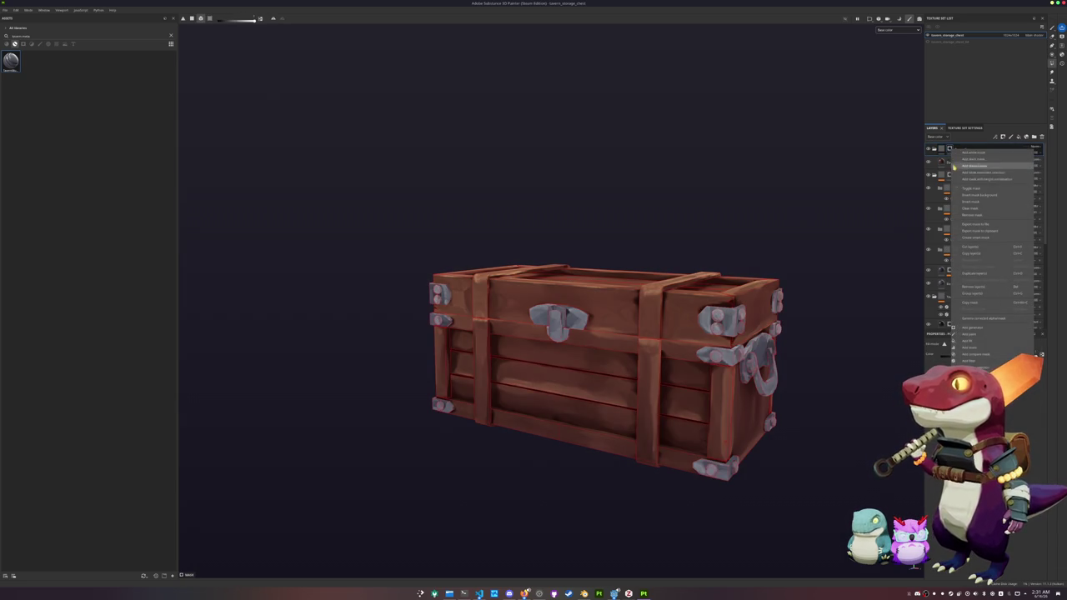
click(970, 341)
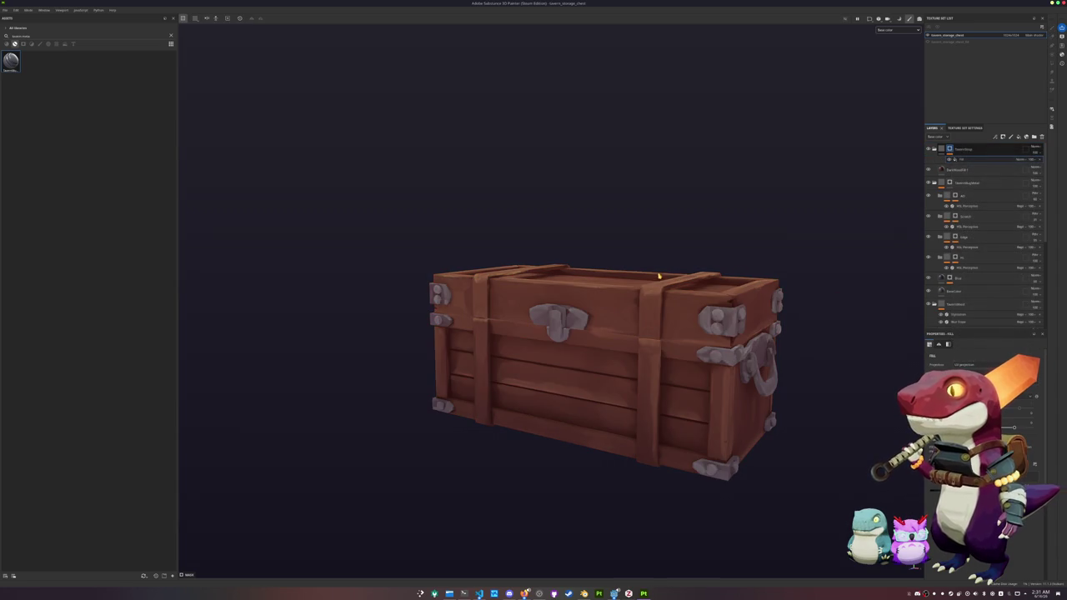
alt+drag(738, 252, 814, 227)
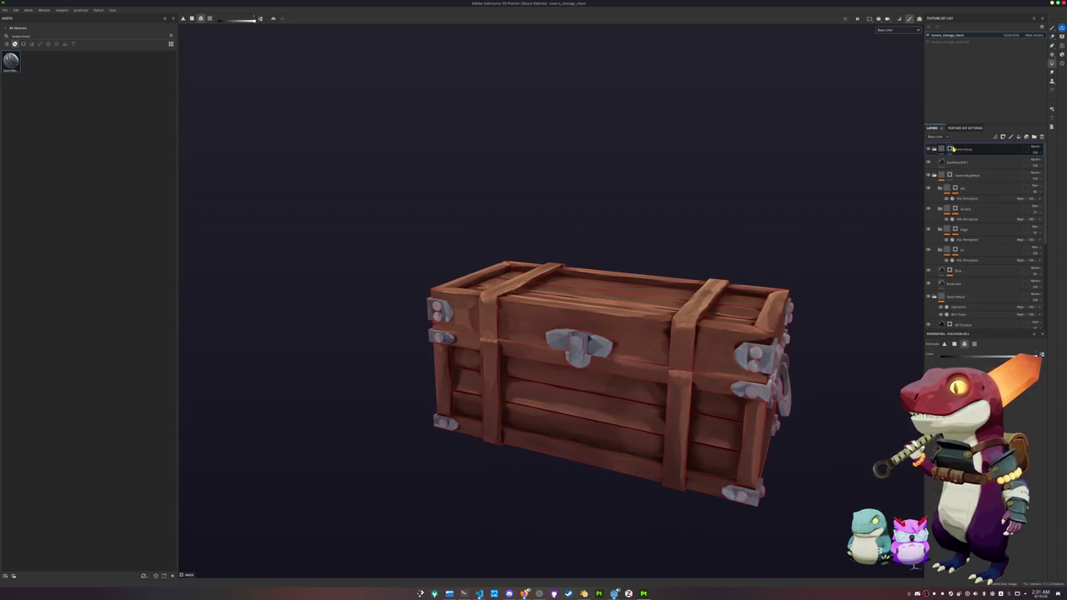
right_click(950, 149)
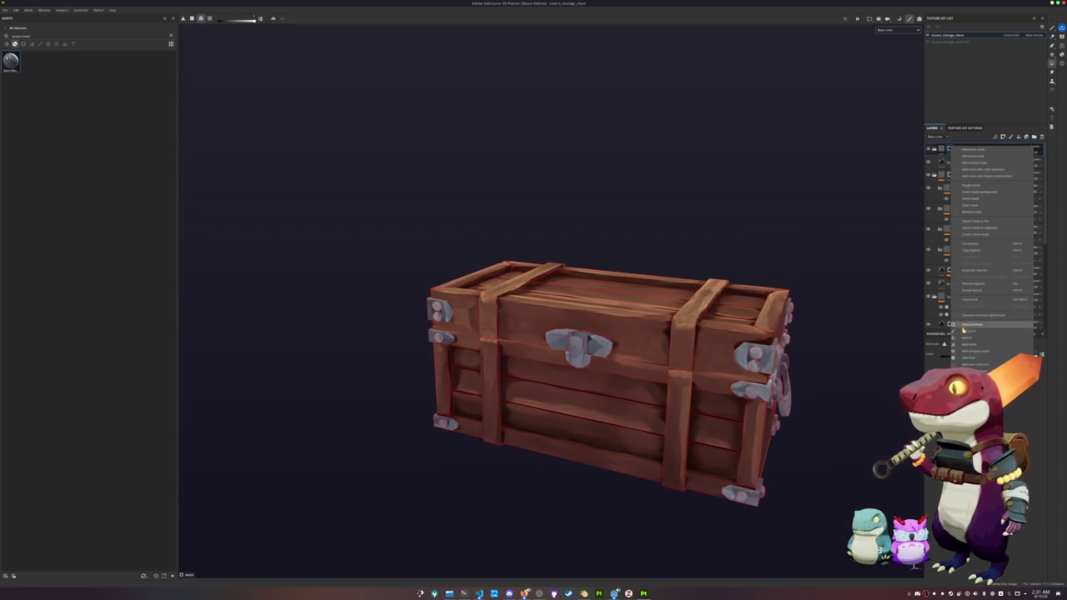
click(967, 329)
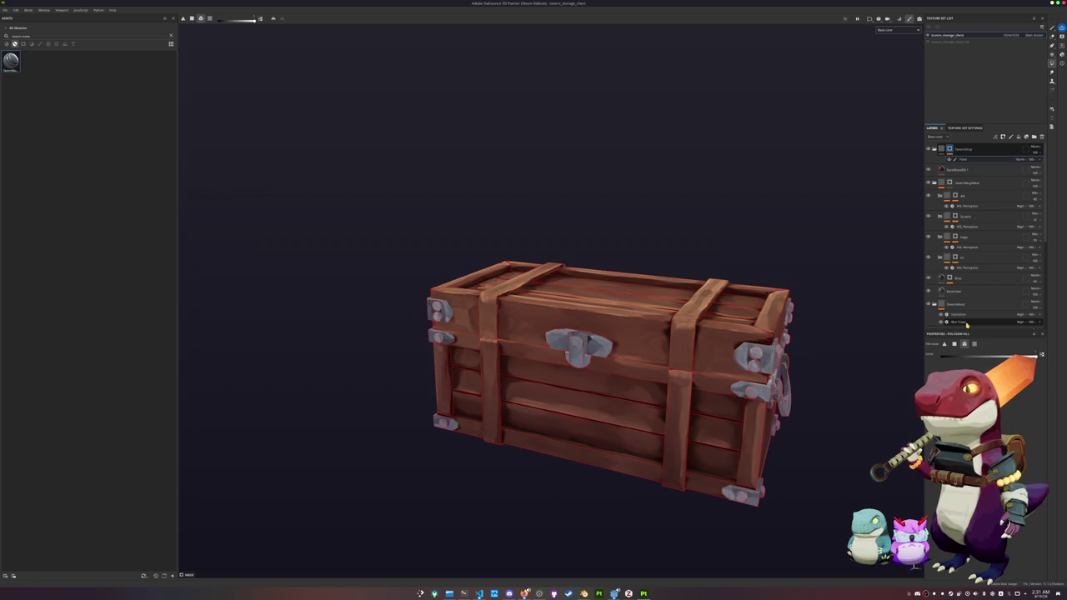
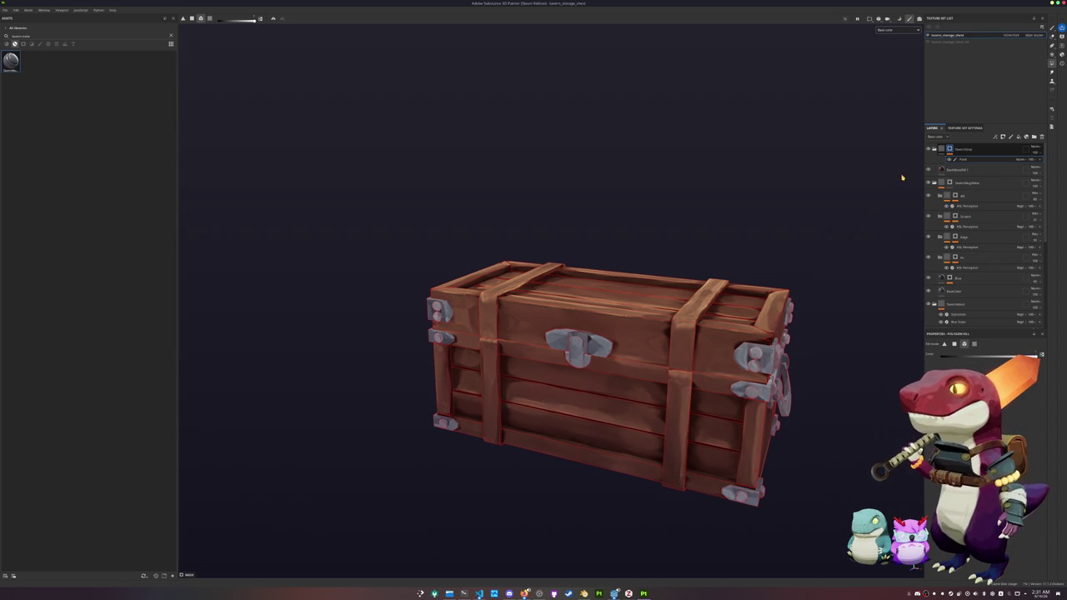
Polygon-fill the four chest straps into the DarkMetal fill layer's mask.
click(945, 167)
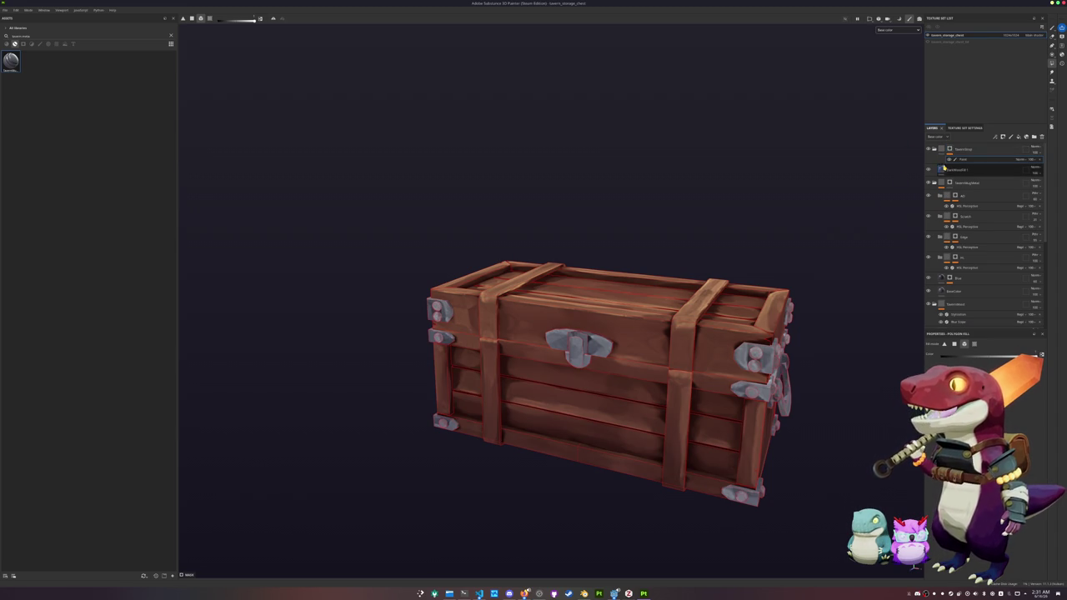
click(690, 356)
click(677, 408)
click(489, 371)
click(492, 325)
alt+drag(797, 260, 820, 230)
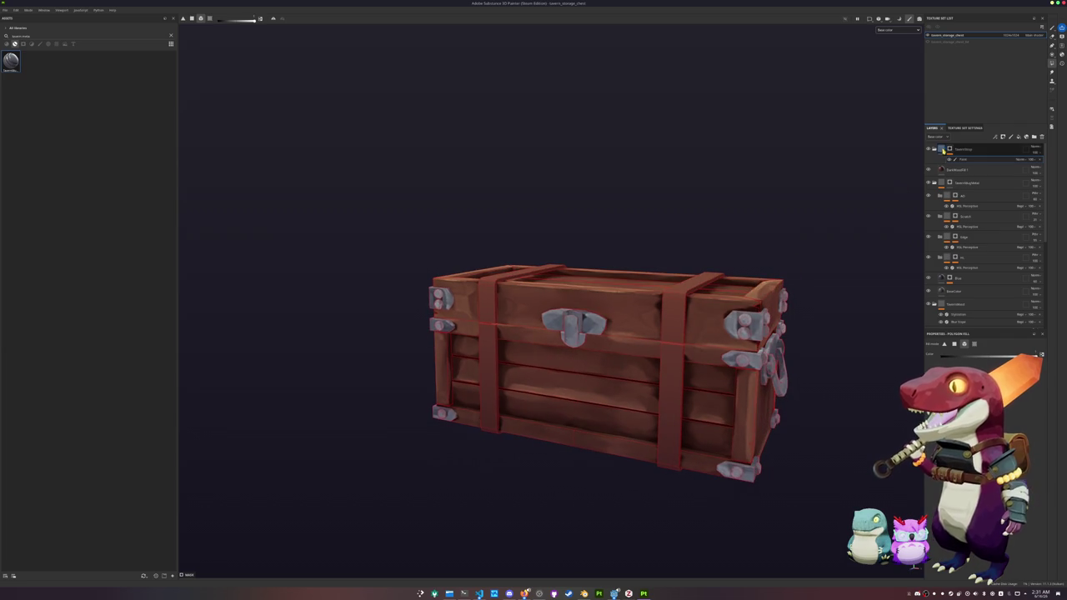
Set the strap fill layer's Base Color to a dark navy.
click(955, 169)
scroll(984, 417, down, 2)
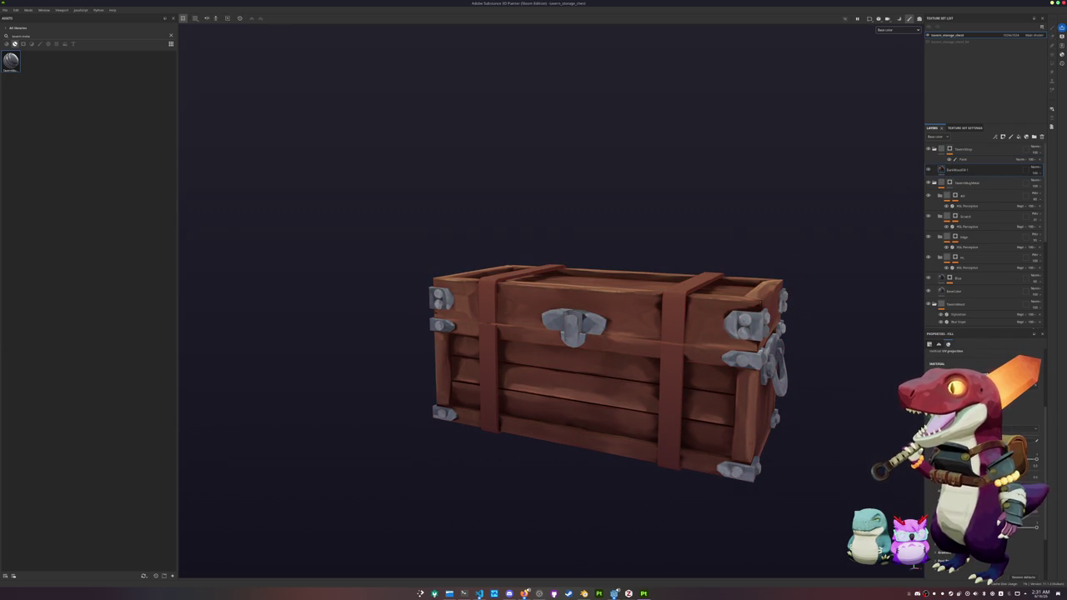
click(1035, 457)
click(1039, 473)
mouse_move(1042, 466)
mouse_down()
mouse_move(1042, 437)
mouse_move(1044, 472)
mouse_up()
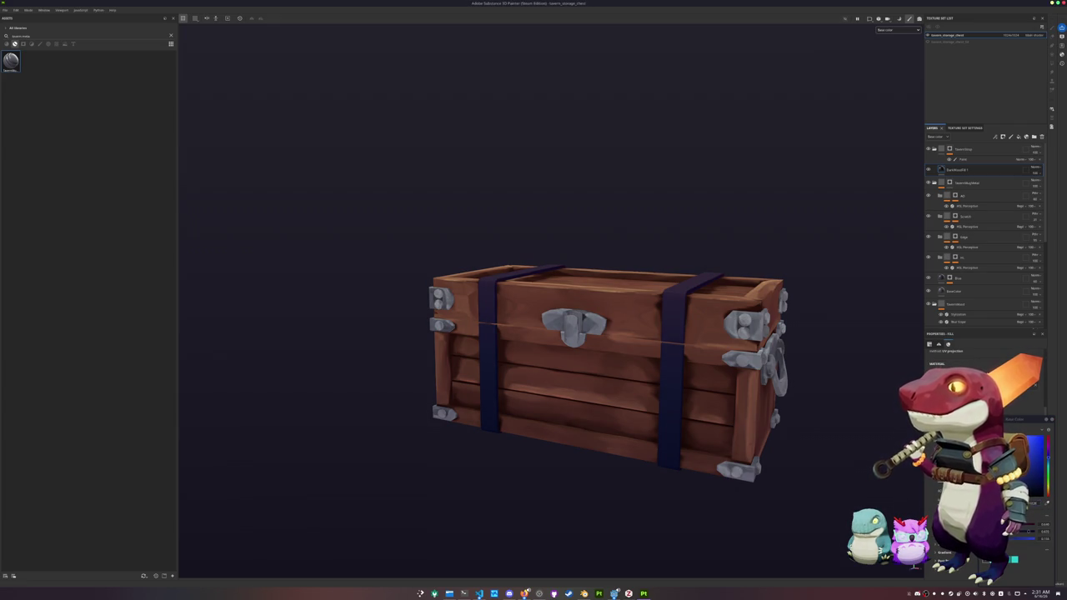
click(1032, 491)
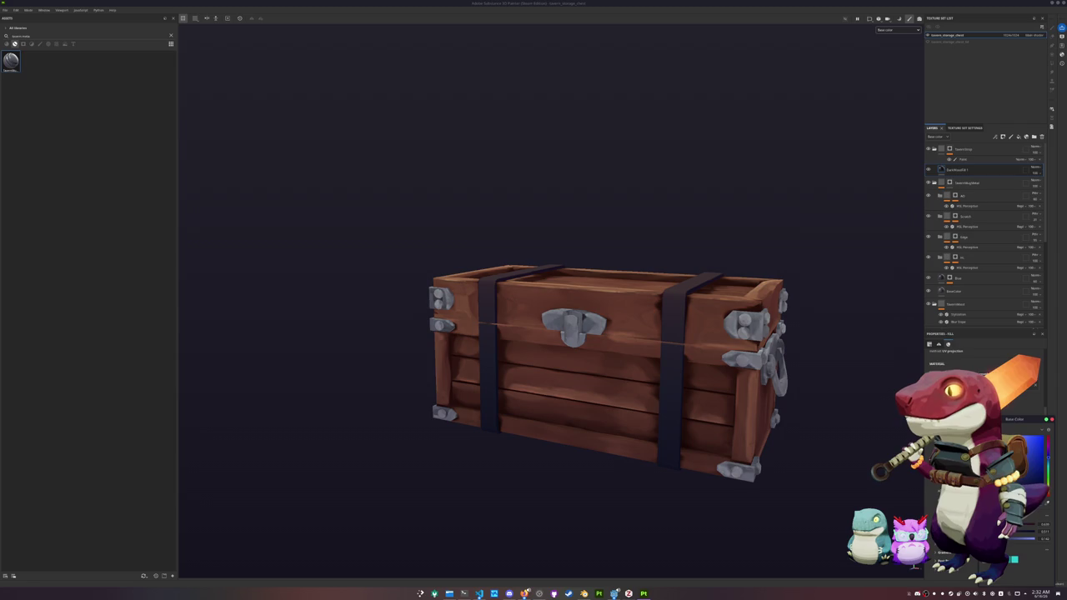
Duplicate the strap fill layer with Ctrl+D and rename the copy.
click(959, 170)
key(ctrl+d)
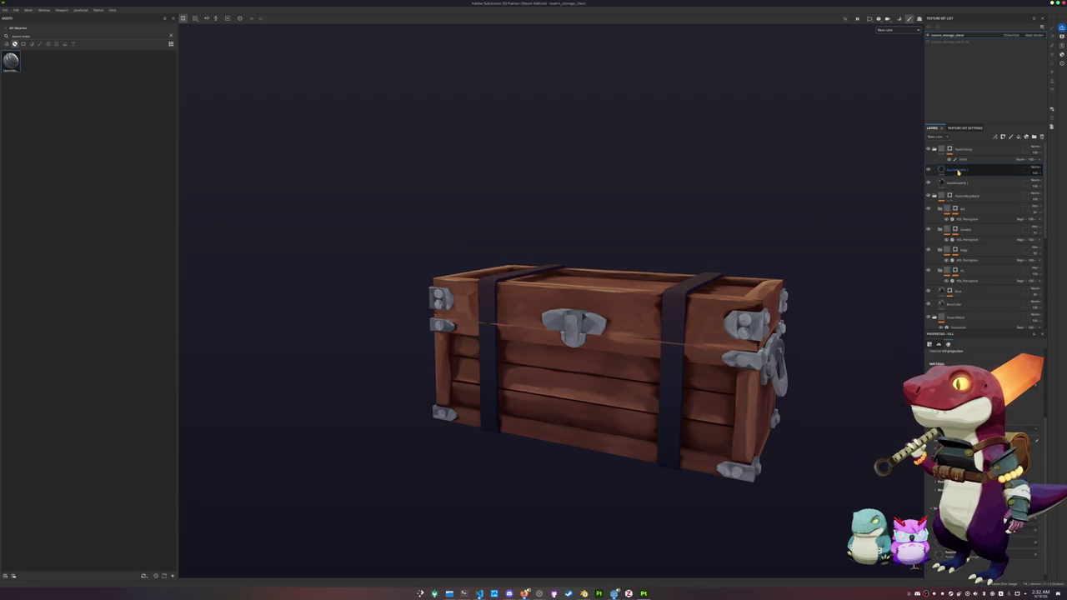
double_click(956, 171)
scroll(983, 459, down, 3)
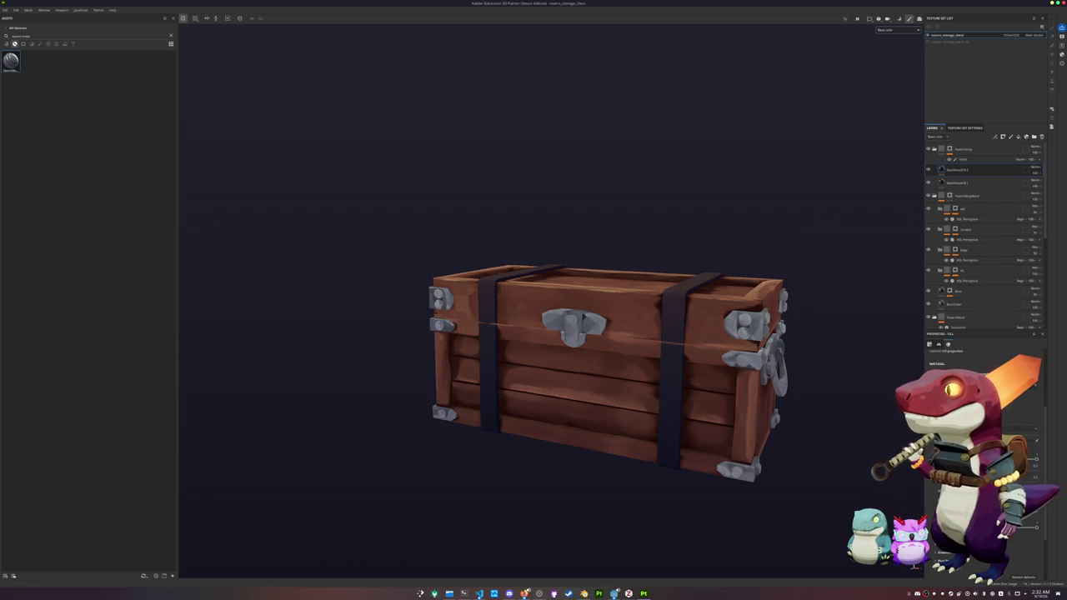
click(1001, 421)
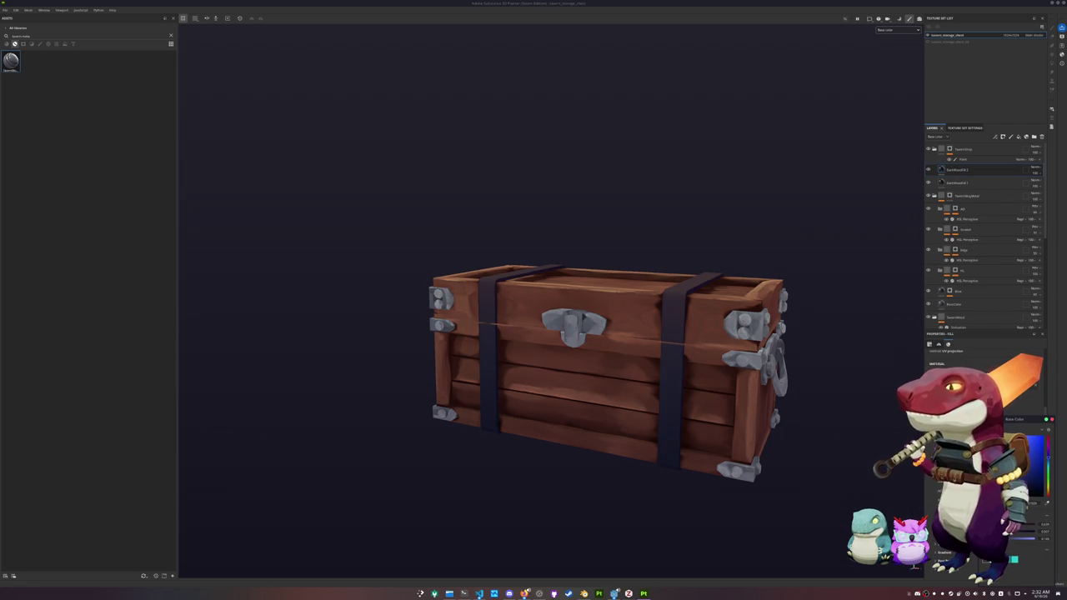
Give the duplicated strap layer a generator mask using the Curvature generator.
click(1003, 136)
click(1001, 276)
click(1003, 135)
click(976, 191)
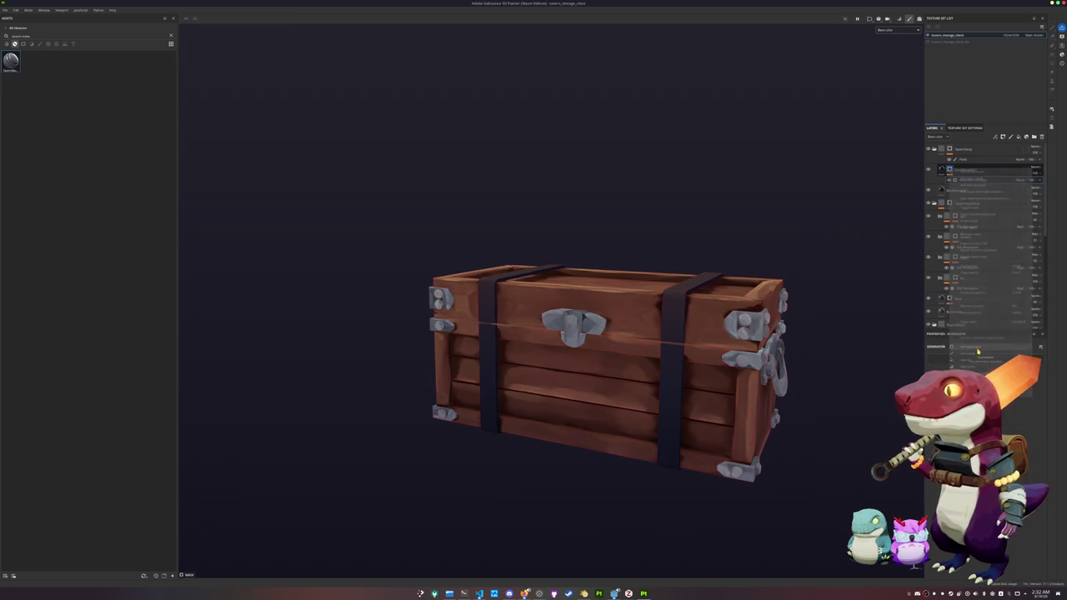
click(984, 358)
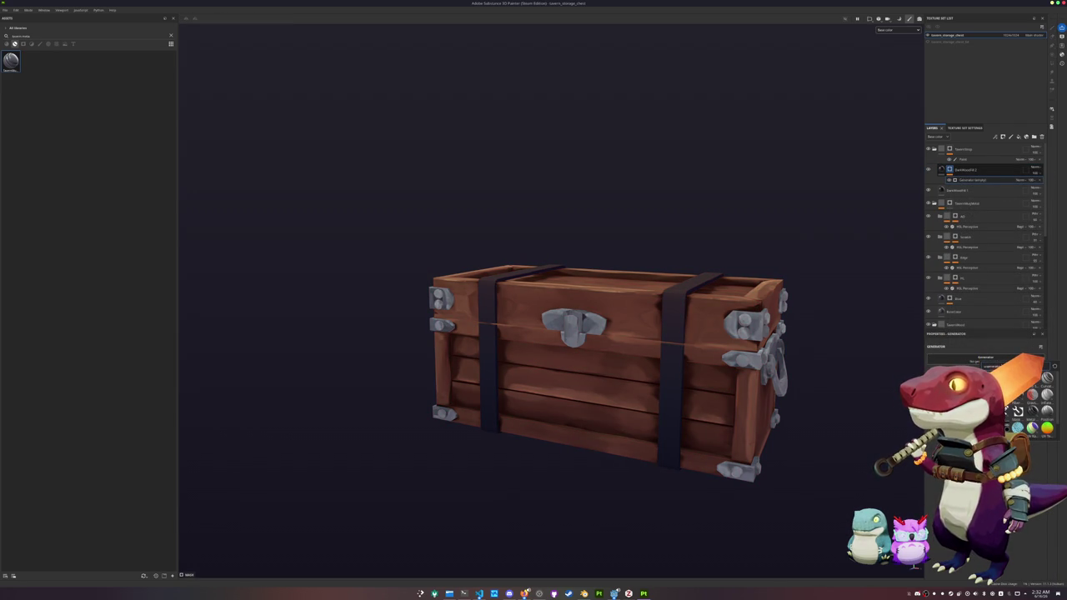
click(1047, 393)
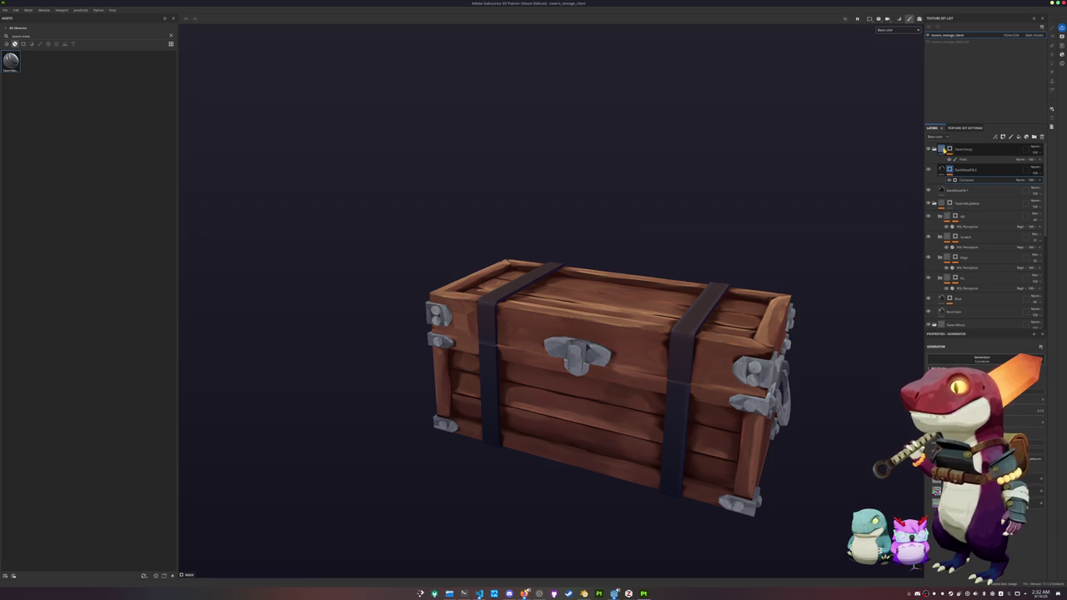
click(944, 148)
click(950, 196)
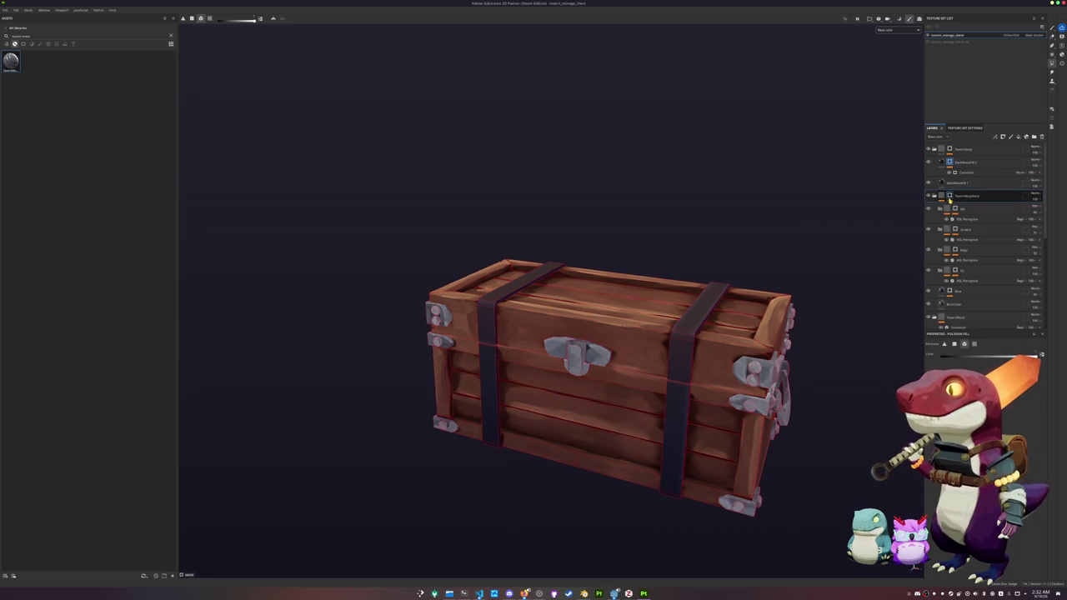
Copy the TavernWoodMetal folder's mask effects and paste them onto the top folder.
click(942, 197)
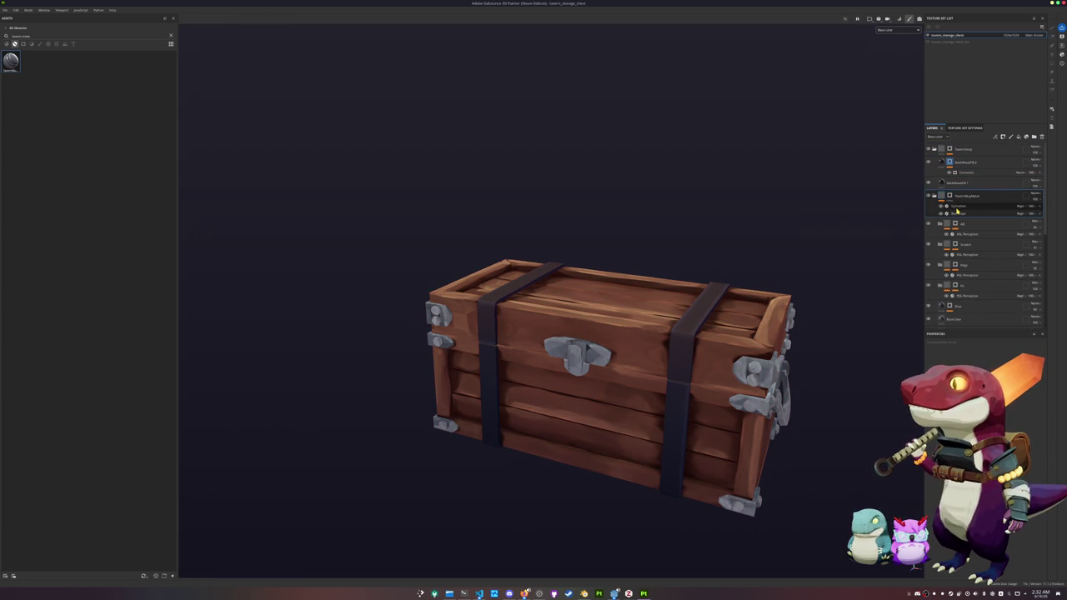
click(957, 214)
right_click(959, 211)
click(973, 218)
click(944, 150)
right_click(942, 150)
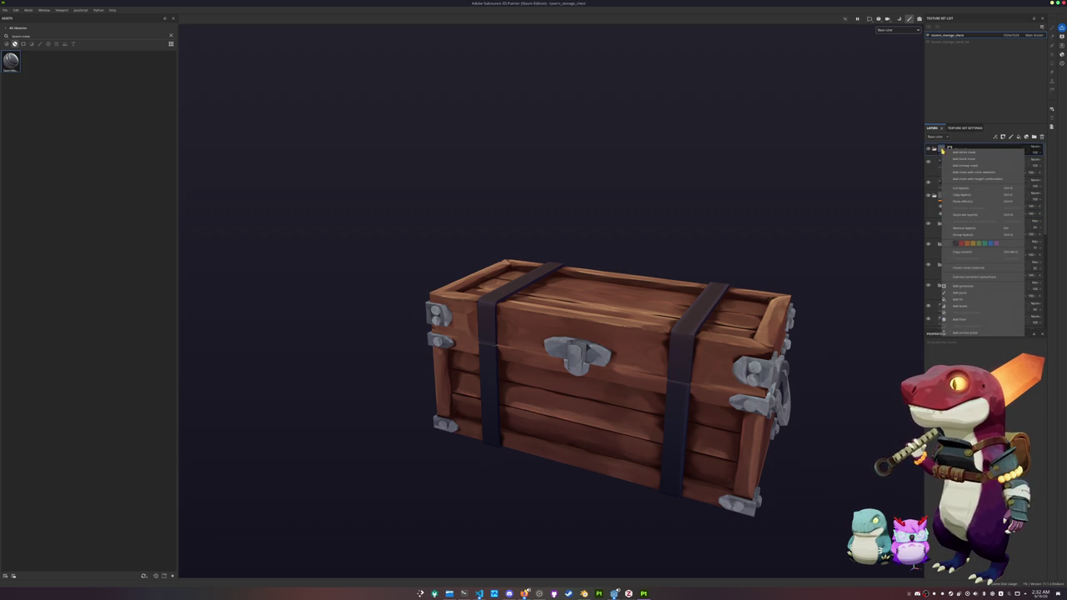
click(962, 202)
Zoom inside the chest mesh and polygon-fill the hidden interior face in the top folder's mask.
scroll(804, 277, down, 2)
mouse_move(804, 276)
alt+mouse_down()
mouse_move(798, 350)
mouse_move(798, 258)
mouse_move(770, 284)
alt+mouse_up()
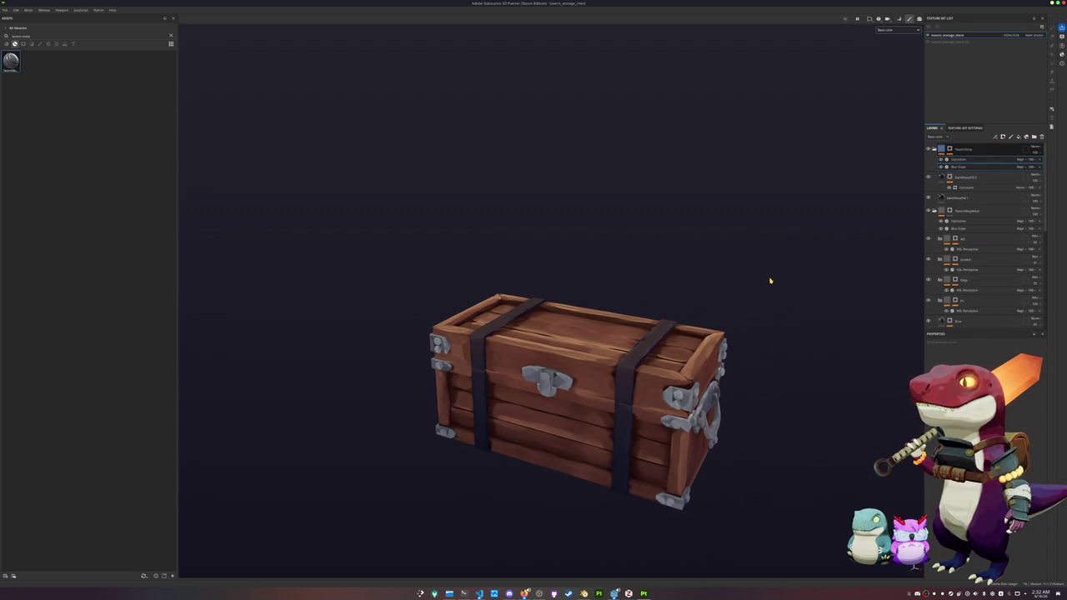
key(ctrl+shift)
scroll(771, 281, up, 3)
scroll(737, 331, up, 4)
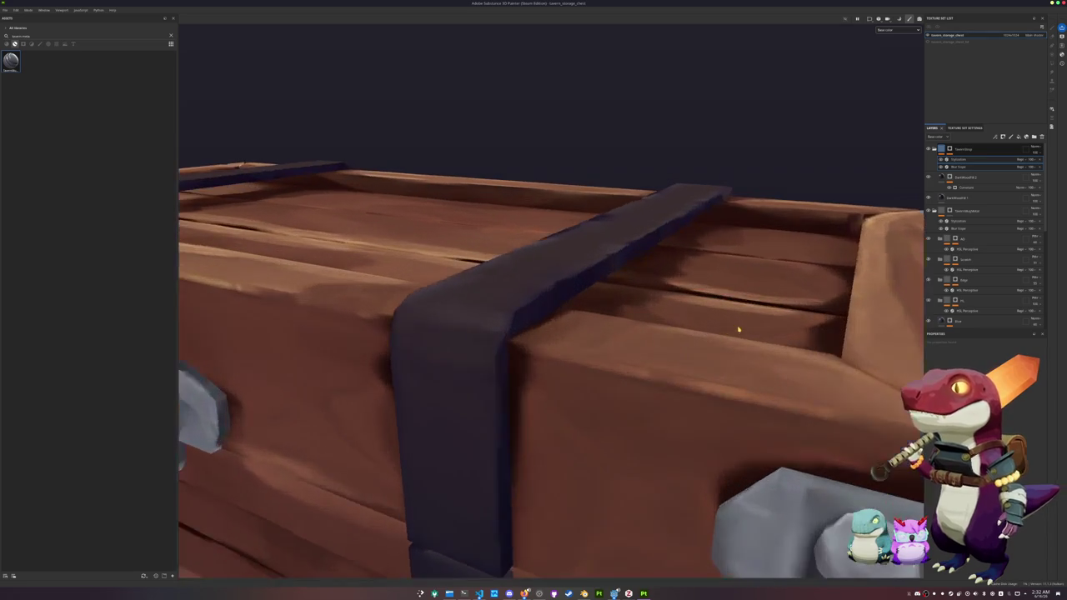
click(950, 150)
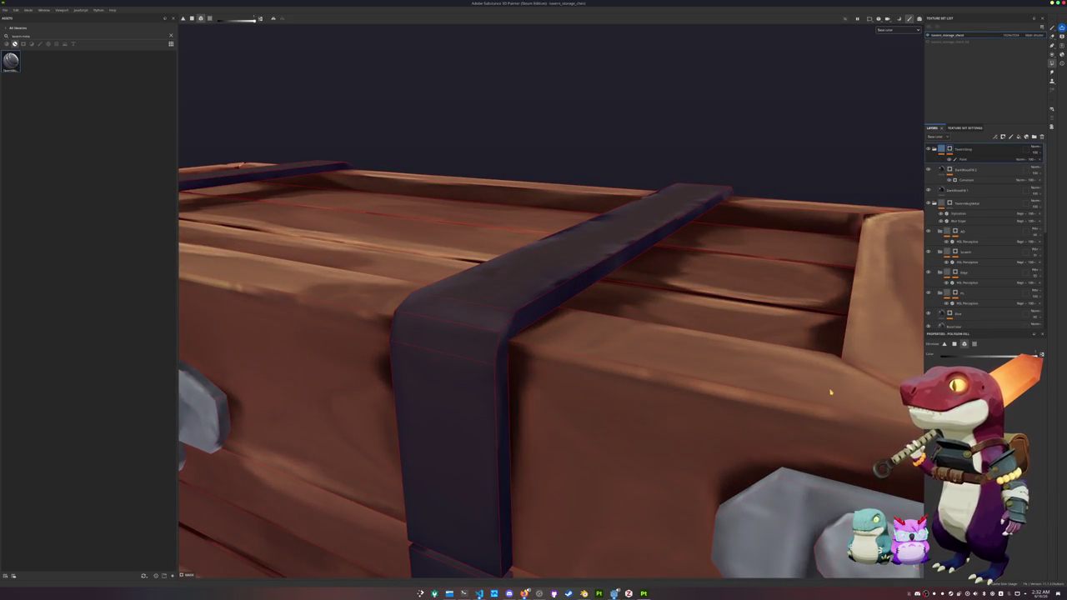
scroll(829, 392, up, 3)
scroll(786, 386, up, 2)
scroll(746, 411, up, 2)
scroll(655, 397, up, 2)
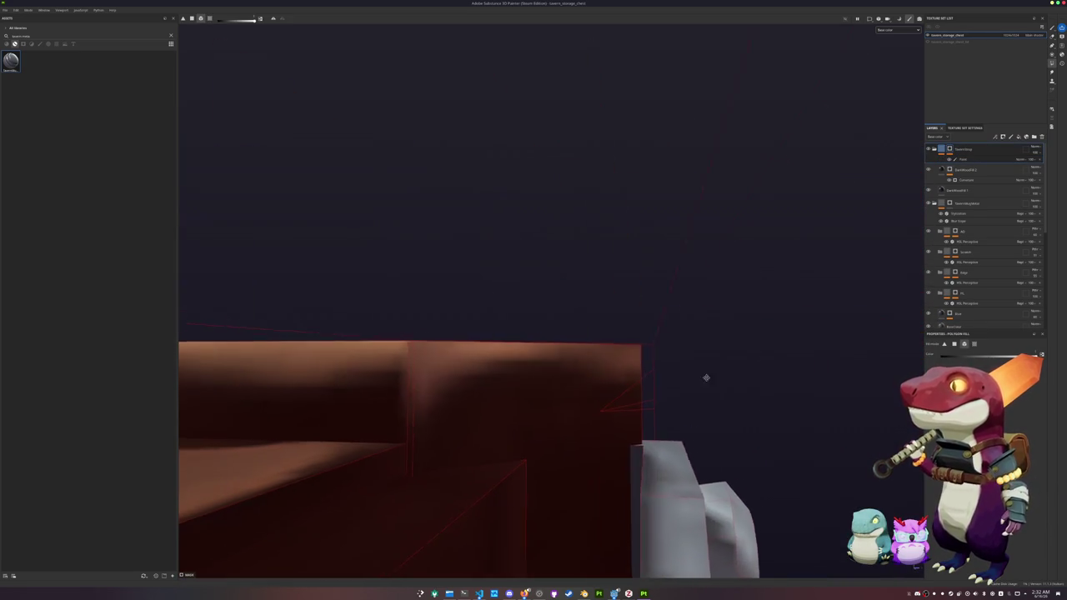
scroll(674, 303, up, 2)
scroll(676, 317, up, 2)
scroll(706, 255, up, 1)
scroll(690, 251, up, 1)
mouse_move(691, 251)
alt+mouse_down()
mouse_move(579, 426)
mouse_move(624, 266)
mouse_move(563, 357)
alt+mouse_up()
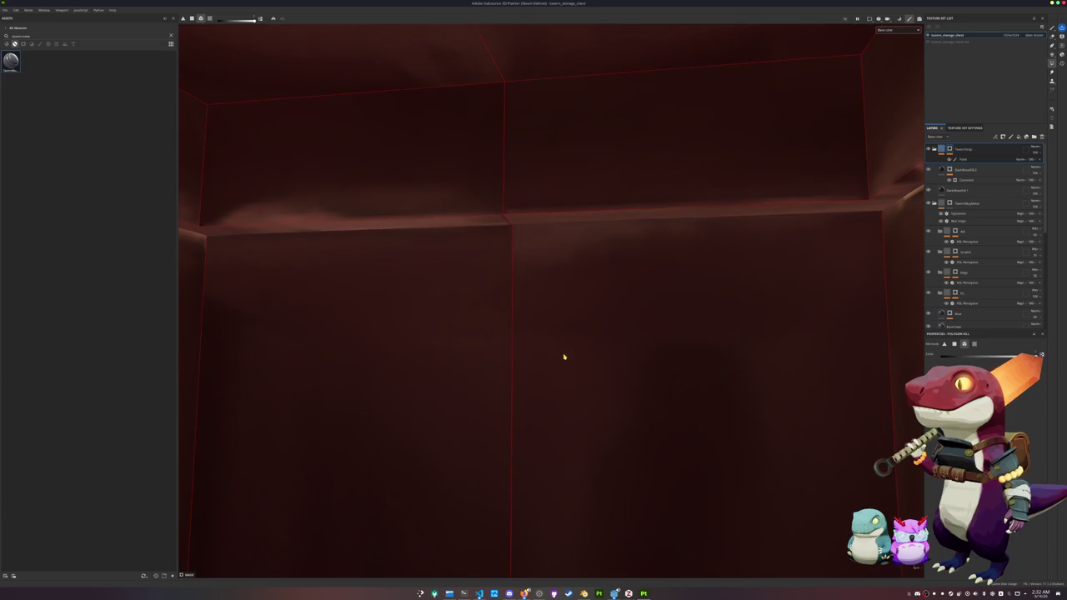
click(564, 357)
scroll(617, 250, down, 2)
scroll(634, 330, down, 2)
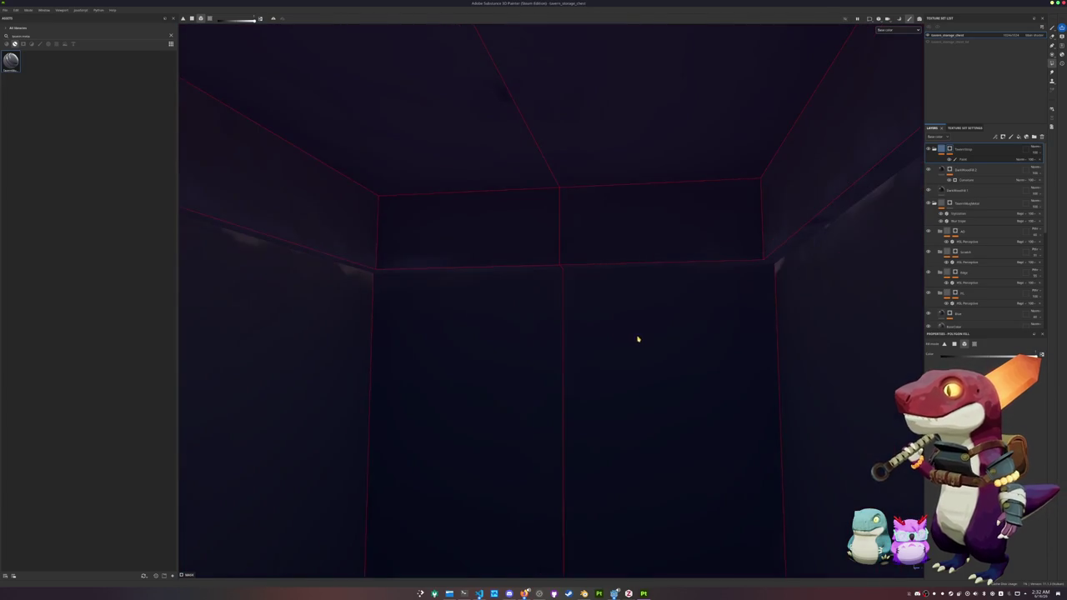
scroll(639, 344, down, 2)
scroll(566, 359, down, 2)
scroll(490, 369, down, 3)
scroll(555, 369, down, 3)
mouse_move(555, 370)
alt+mouse_down()
mouse_move(426, 365)
mouse_move(485, 364)
alt+mouse_up()
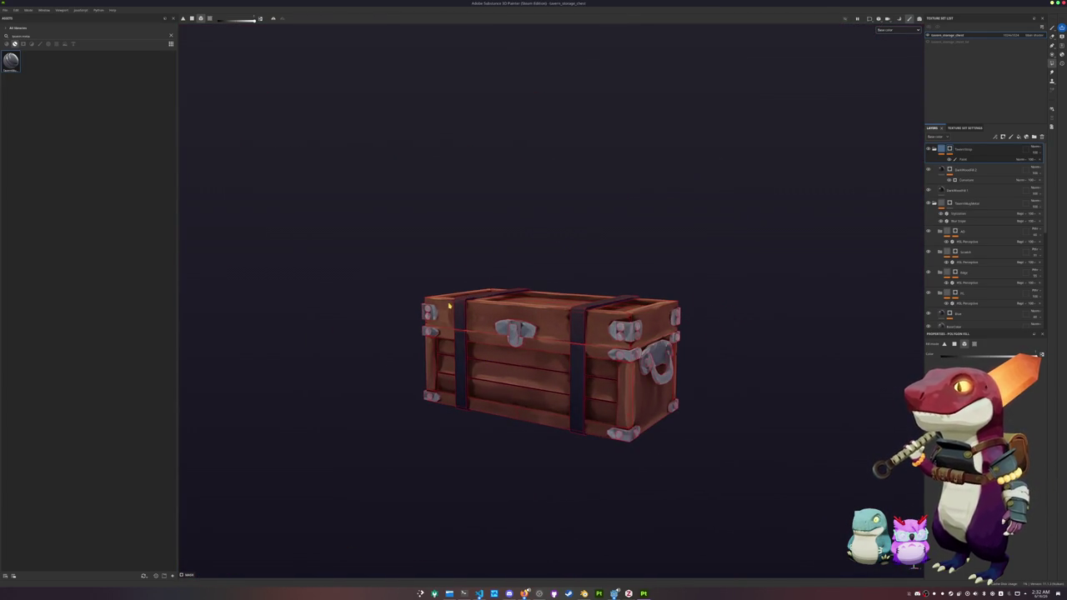
alt+drag(446, 306, 500, 283)
Export the chest textures into a new 'textures' folder inside the storage chest project folder.
key(ctrl+shift+e)
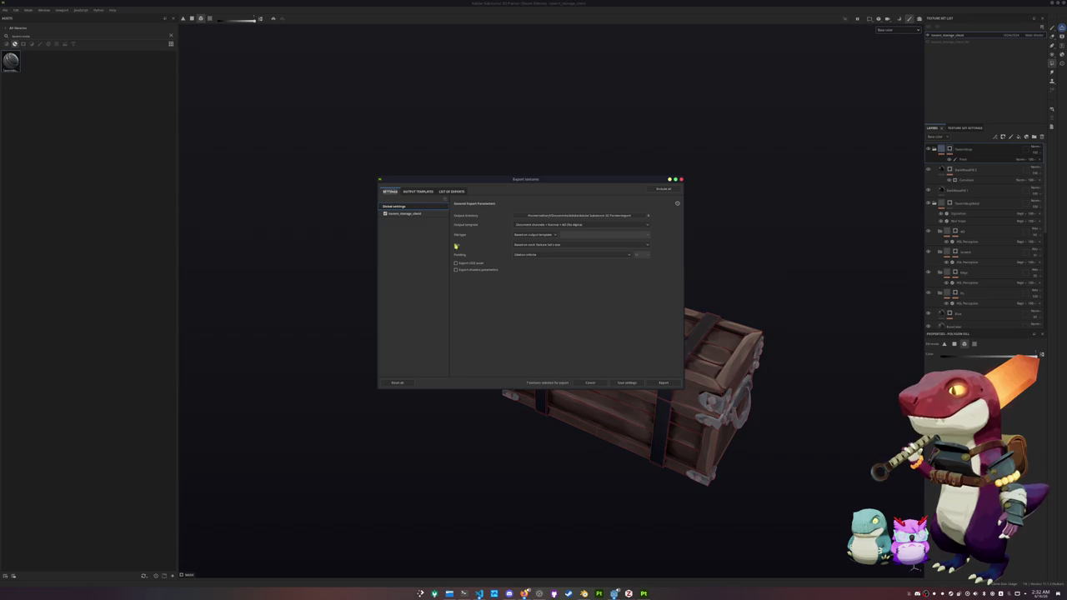
click(555, 215)
click(525, 241)
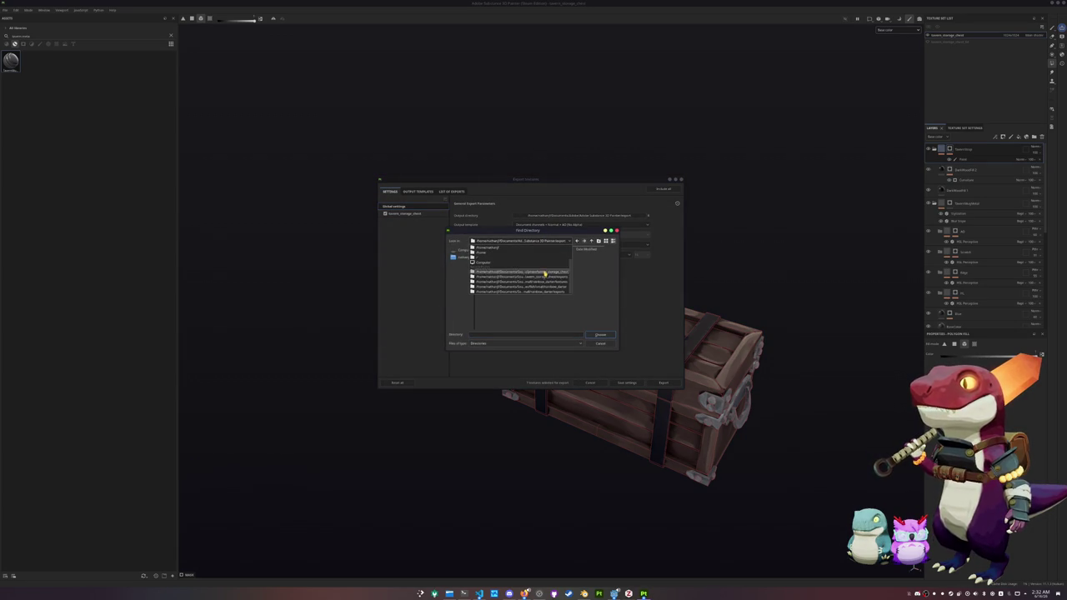
click(544, 272)
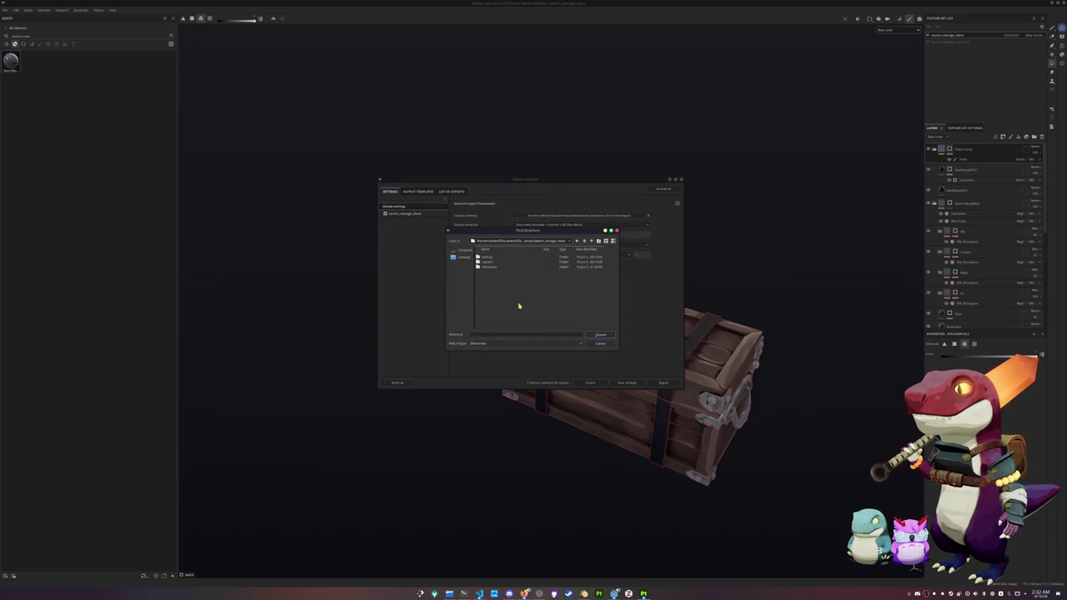
click(488, 262)
click(488, 267)
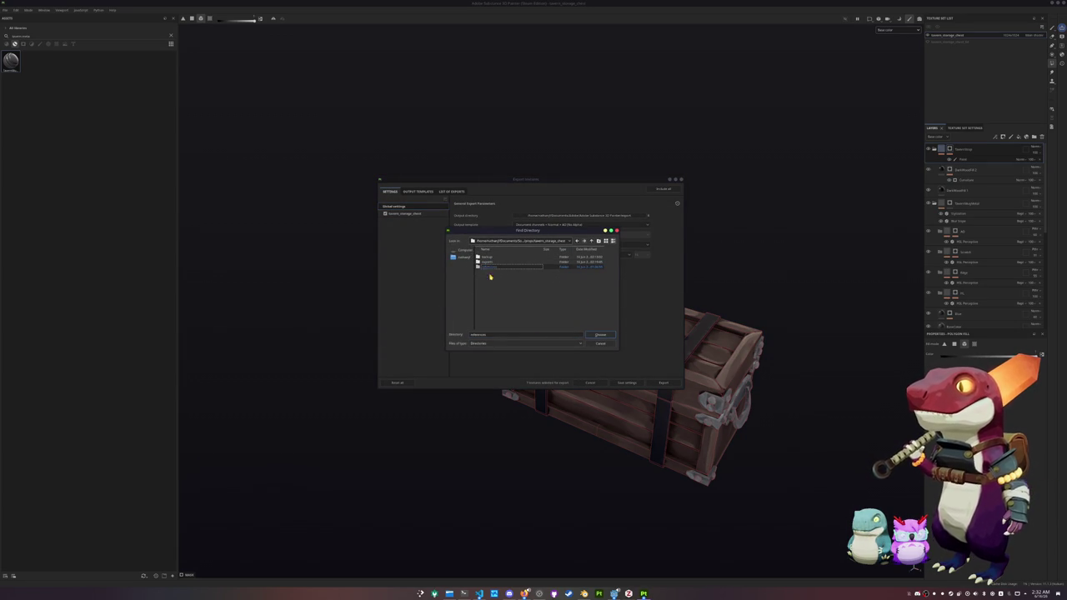
click(600, 241)
key(Return)
double_click(538, 273)
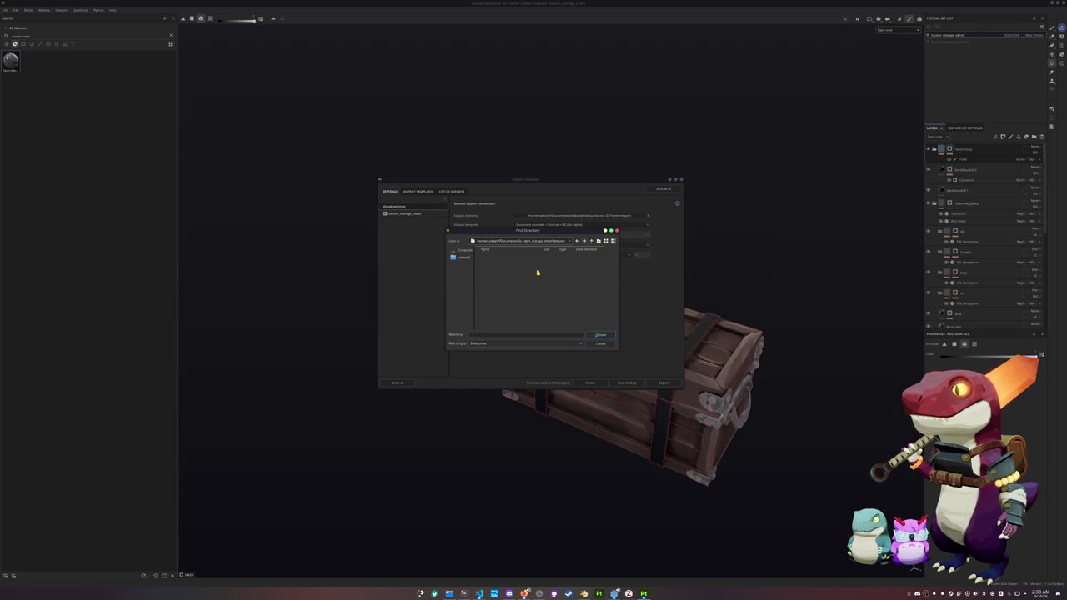
click(605, 333)
click(426, 216)
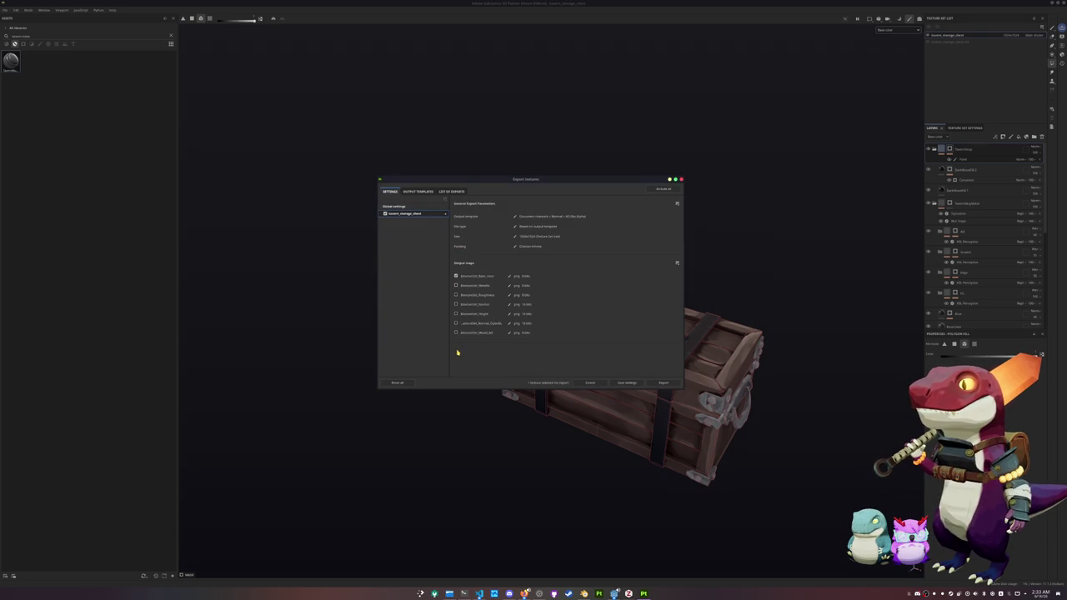
click(655, 381)
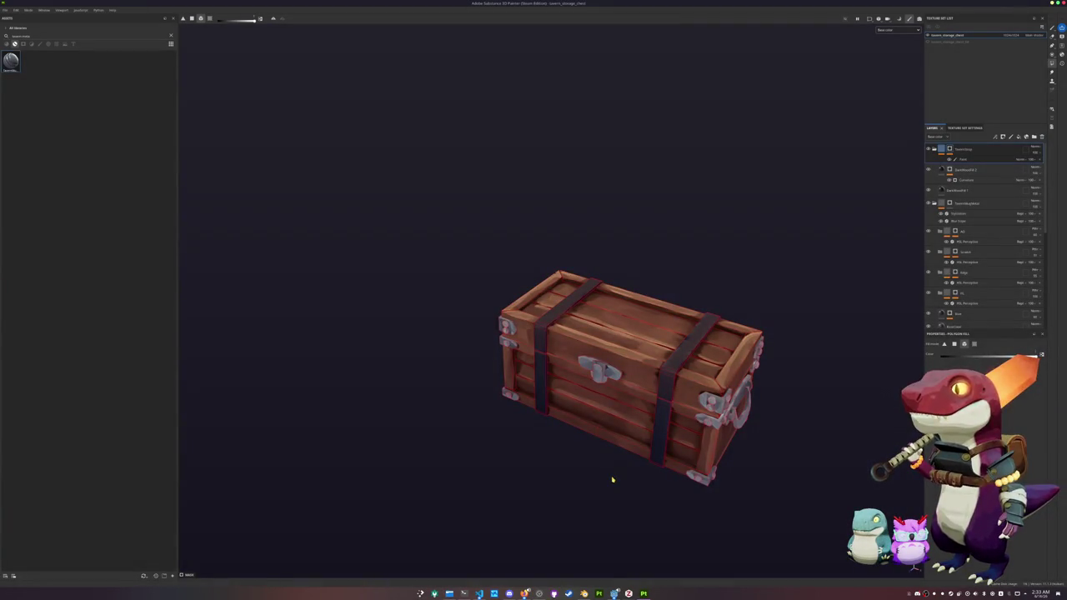
Replace the Principled BSDF with an Image Texture node loading the exported base colour PNG.
key(alt+Tab)
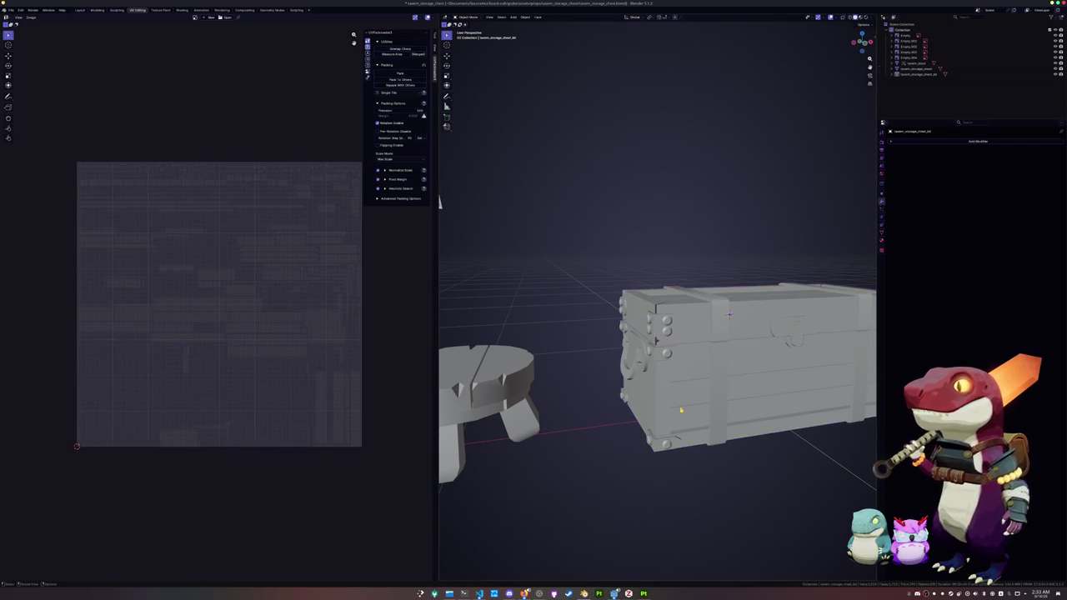
click(182, 10)
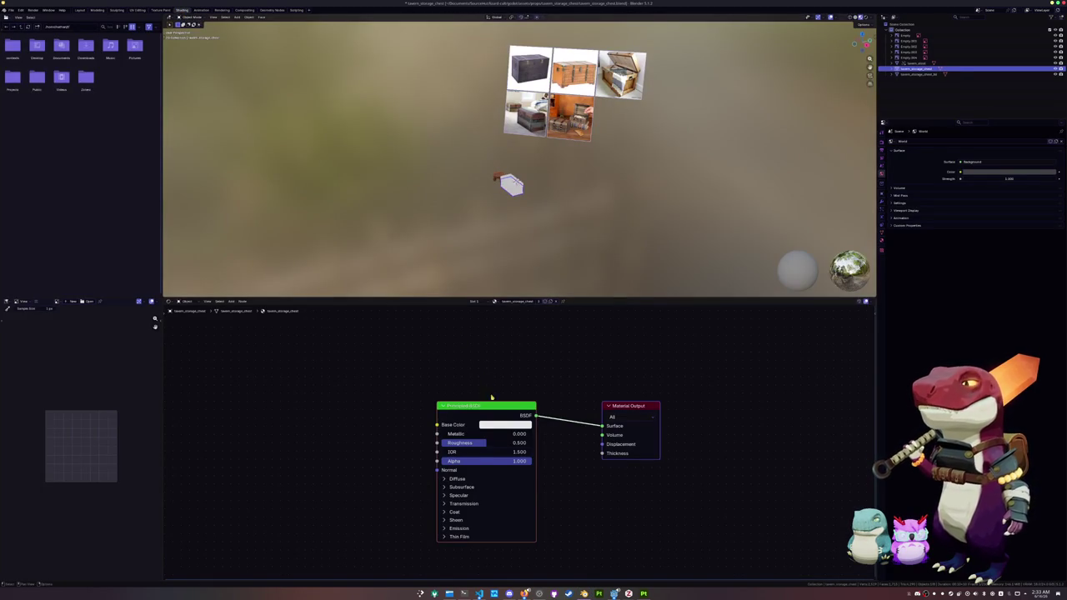
key(x)
click(617, 409)
key(ctrl+t)
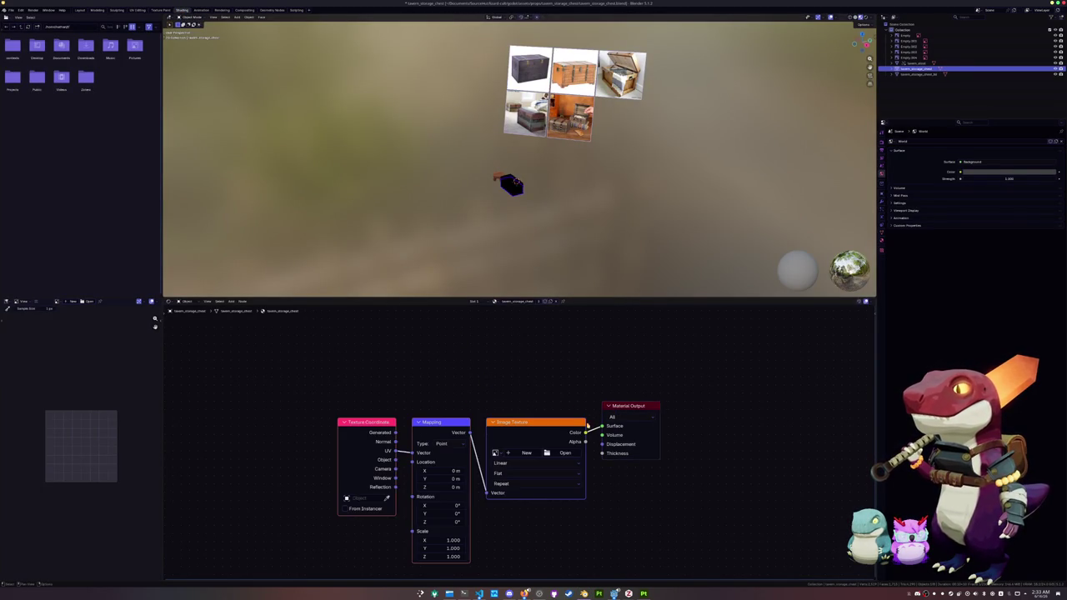
click(566, 453)
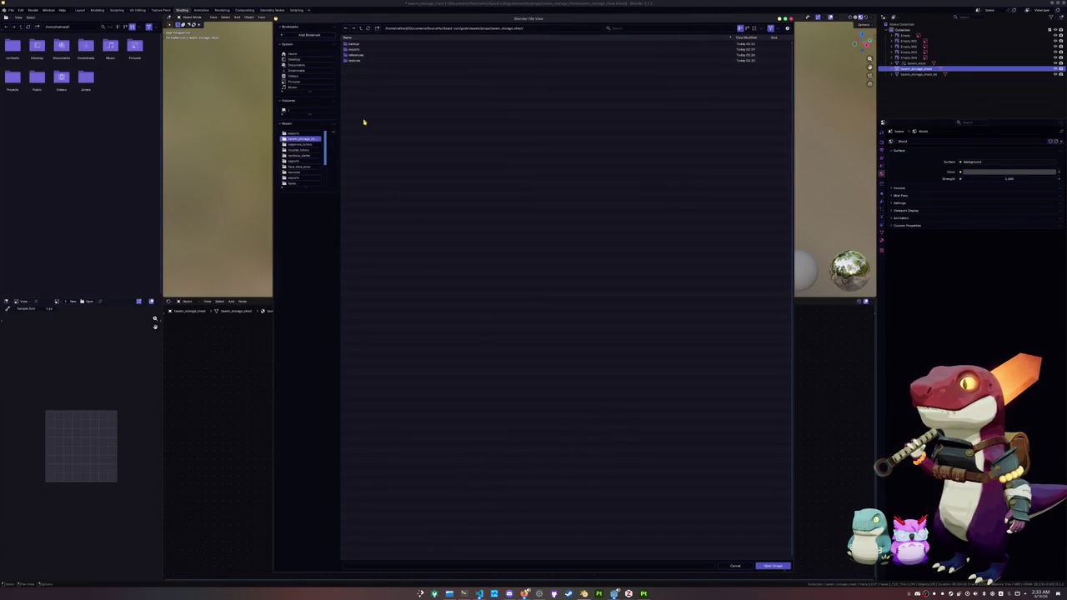
double_click(357, 60)
click(368, 45)
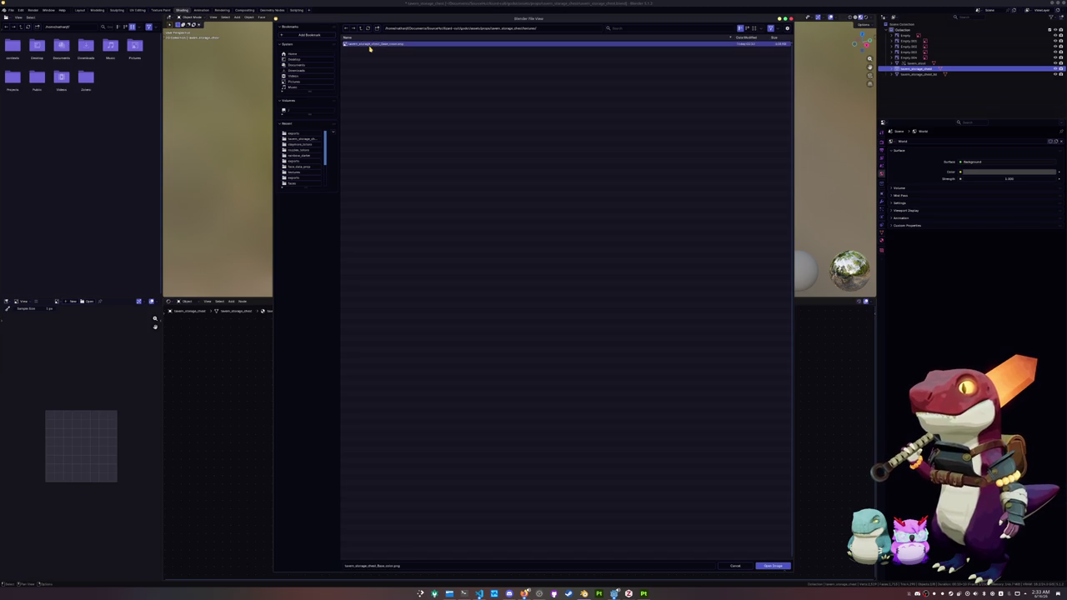
double_click(370, 46)
Inspect the textured chest from several angles, trying a lid rotation and cancelling it.
middle_drag(433, 142, 567, 135)
click(554, 158)
scroll(584, 167, up, 4)
key(r)
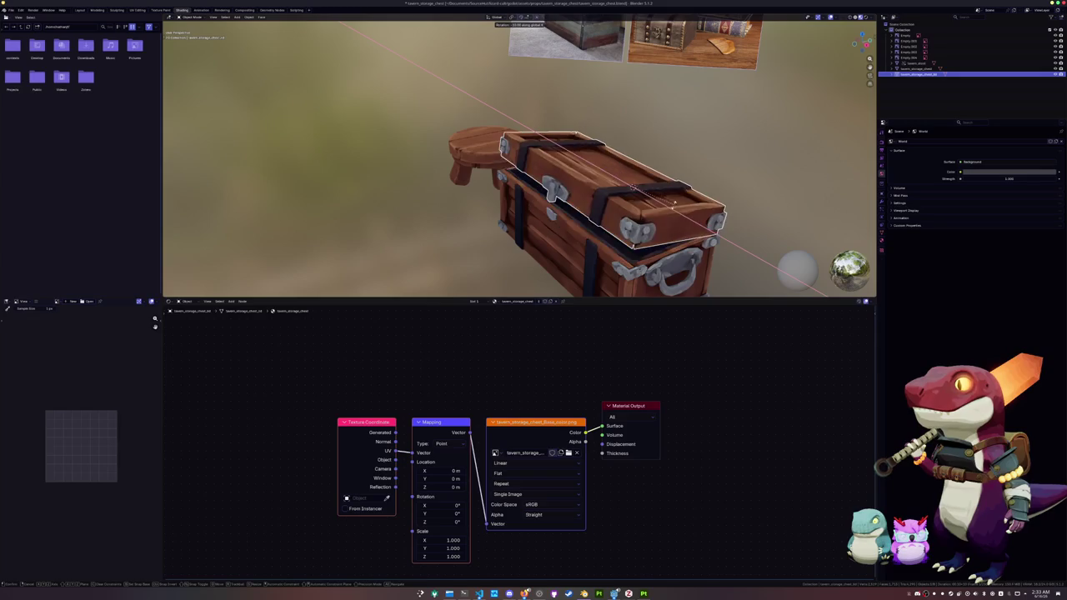
click(674, 203)
middle_drag(667, 200, 648, 198)
click(583, 225)
key(KP_2)
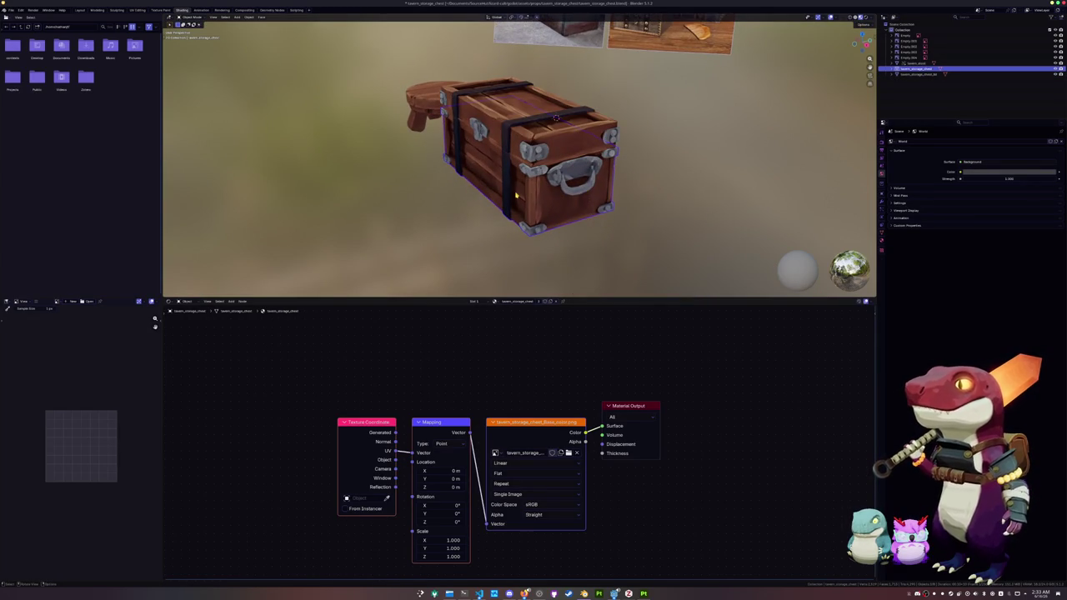
key(KP_1)
Delete the stool and box-select the reference images and empties.
click(361, 142)
key(x)
click(361, 141)
scroll(361, 141, down, 3)
scroll(400, 150, down, 3)
drag(517, 141, 385, 45)
Delete the reference images and save the blend file.
key(x)
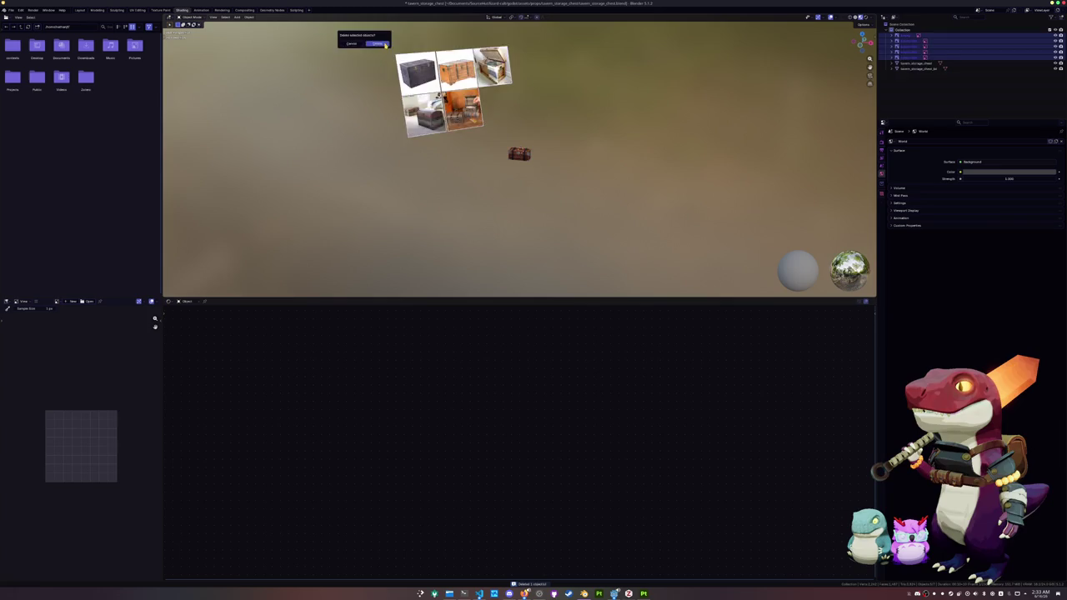
click(386, 45)
scroll(476, 136, up, 10)
key(ctrl+s)
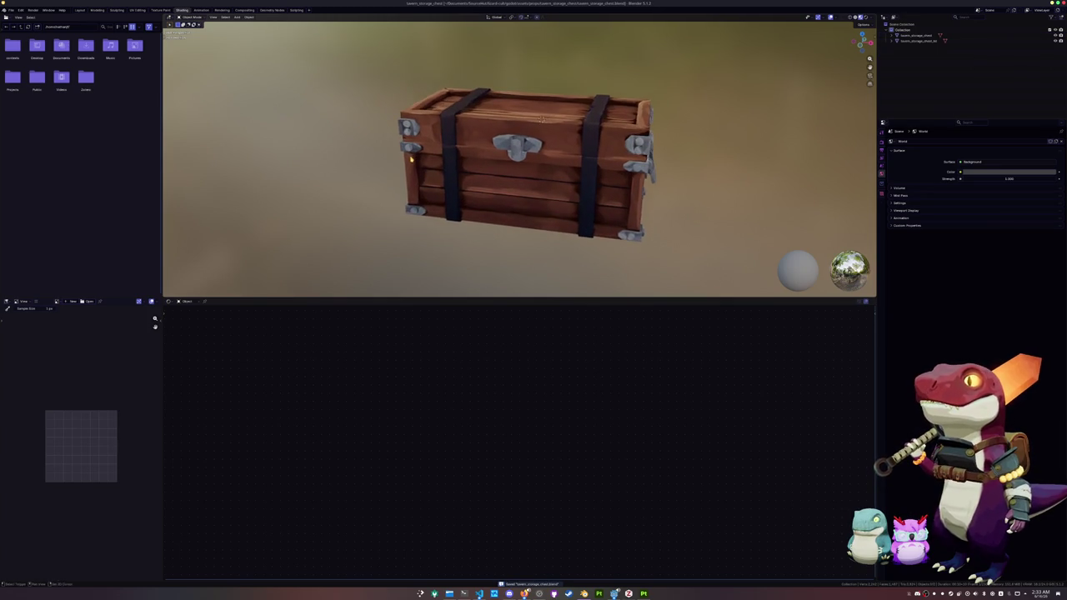
In Layout with material preview, set Color Management's View Transform to Standard.
click(79, 10)
mouse_move(308, 206)
middle_down()
mouse_move(287, 194)
mouse_move(532, 126)
middle_up()
scroll(298, 205, down, 2)
click(865, 17)
middle_drag(640, 147, 634, 141)
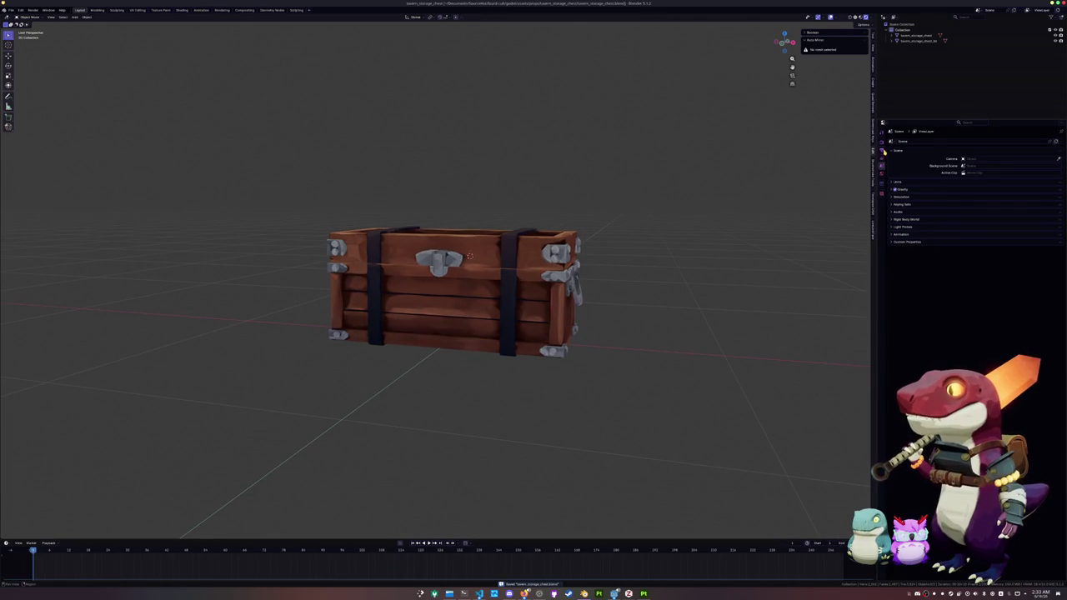
click(882, 144)
click(902, 300)
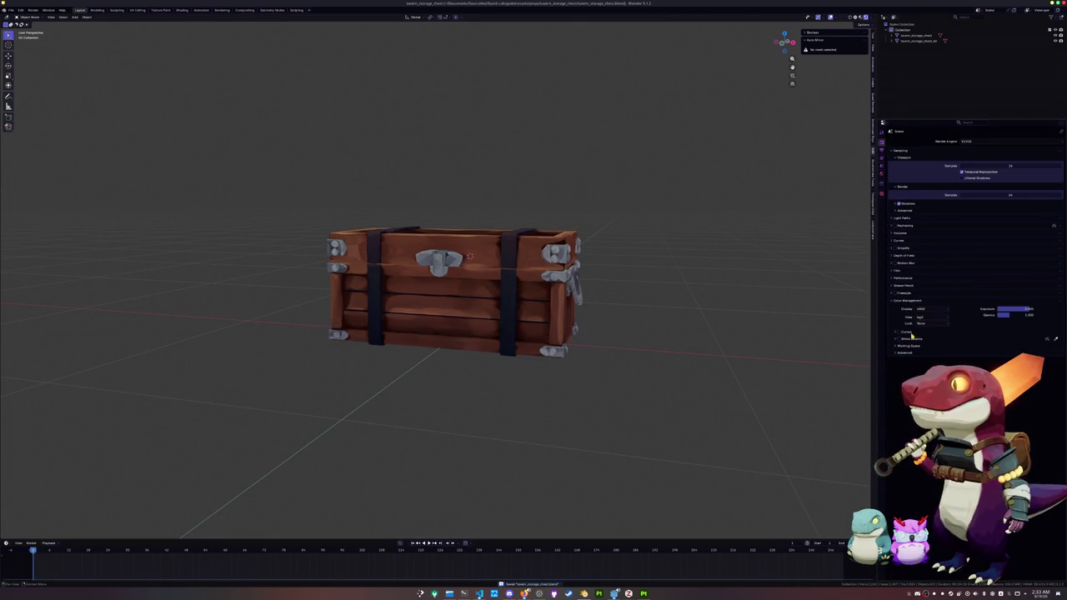
click(929, 317)
click(931, 327)
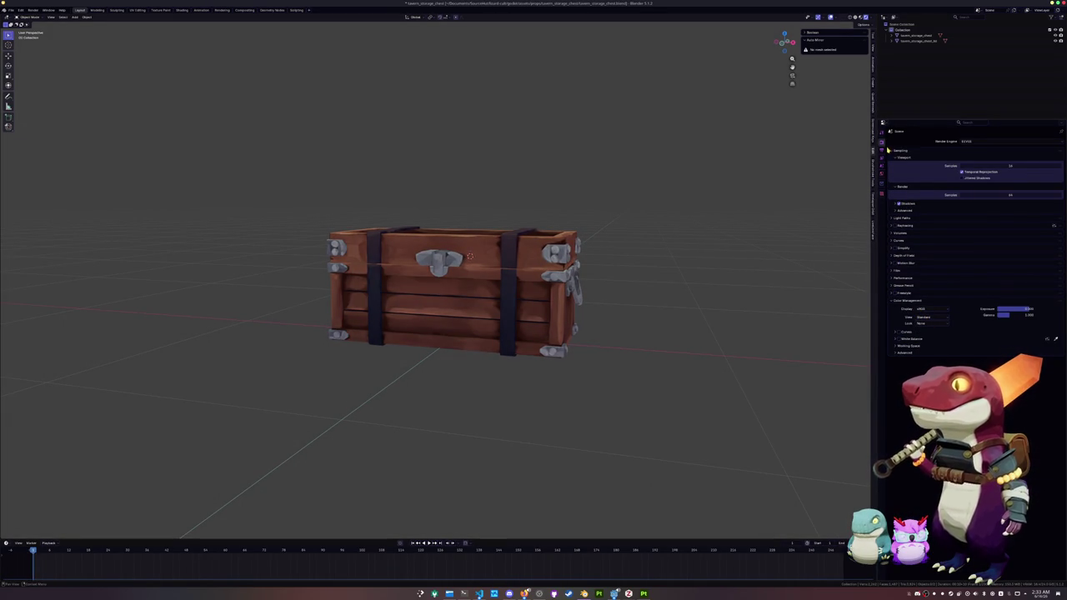
Add a Plain Axes empty to the scene.
middle_drag(709, 221, 720, 224)
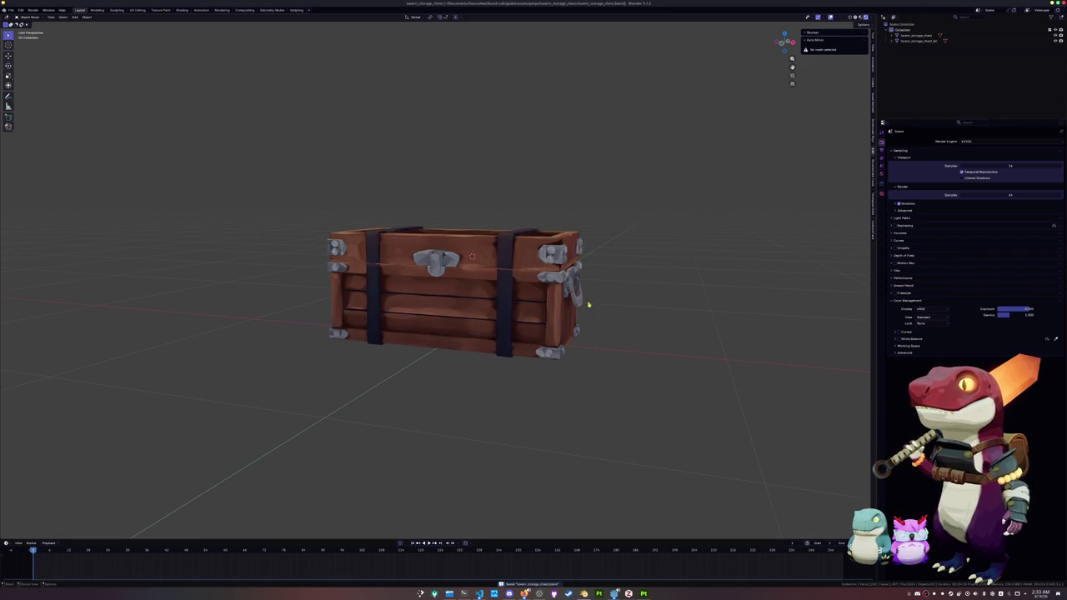
click(494, 323)
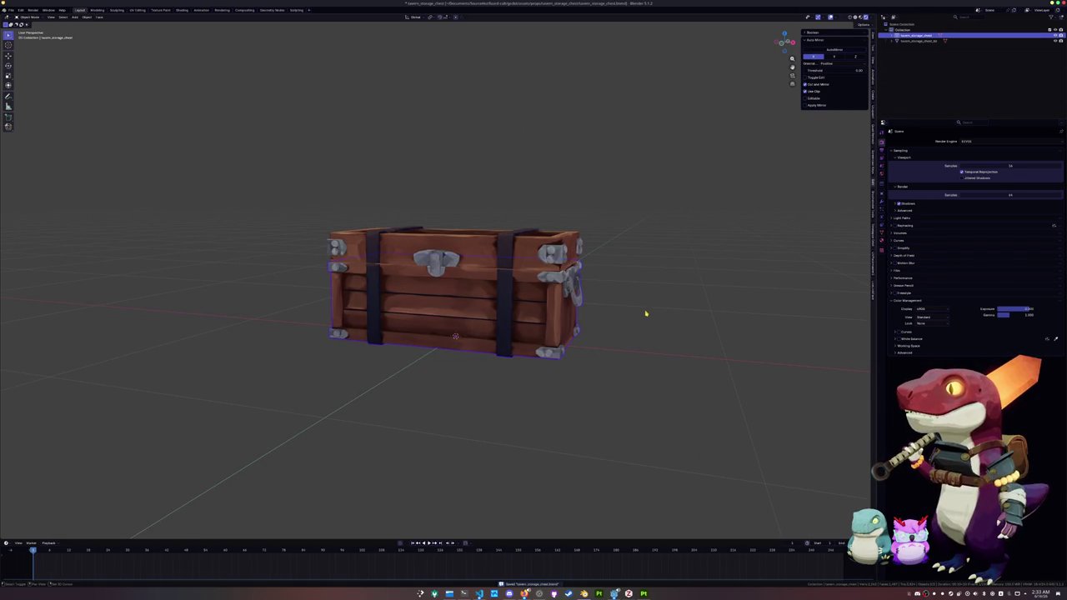
key(shift+a)
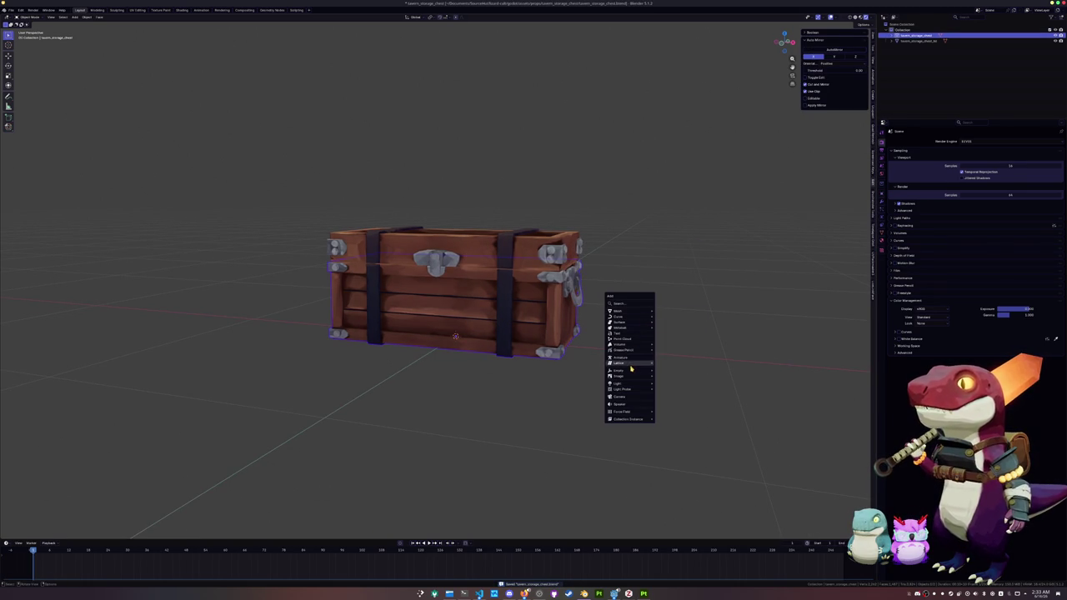
mouse_move(622, 371)
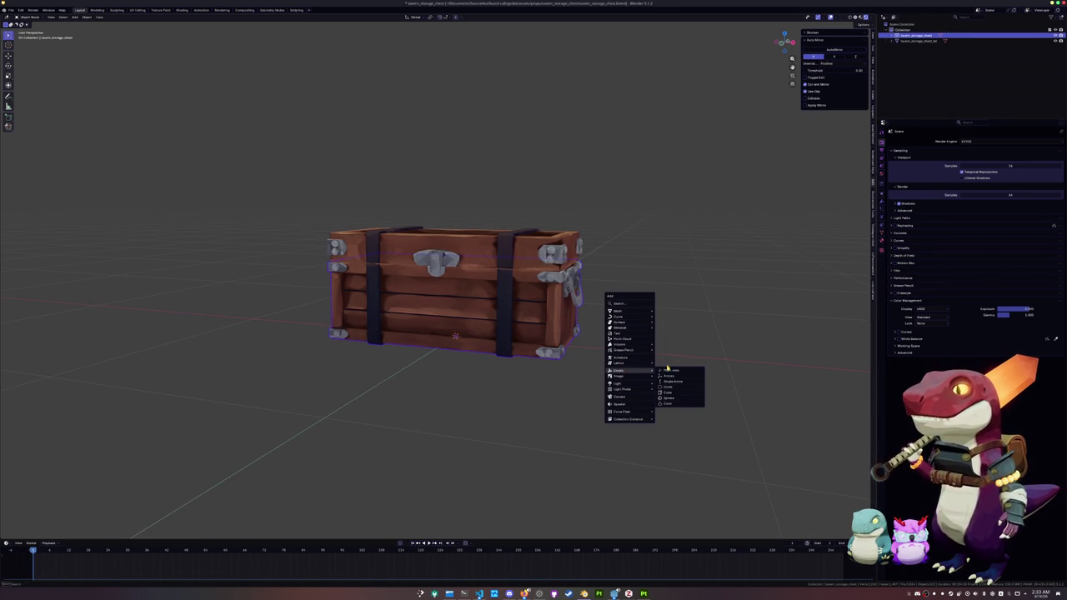
click(667, 370)
Add a camera and move it vertically into position.
key(shift+a)
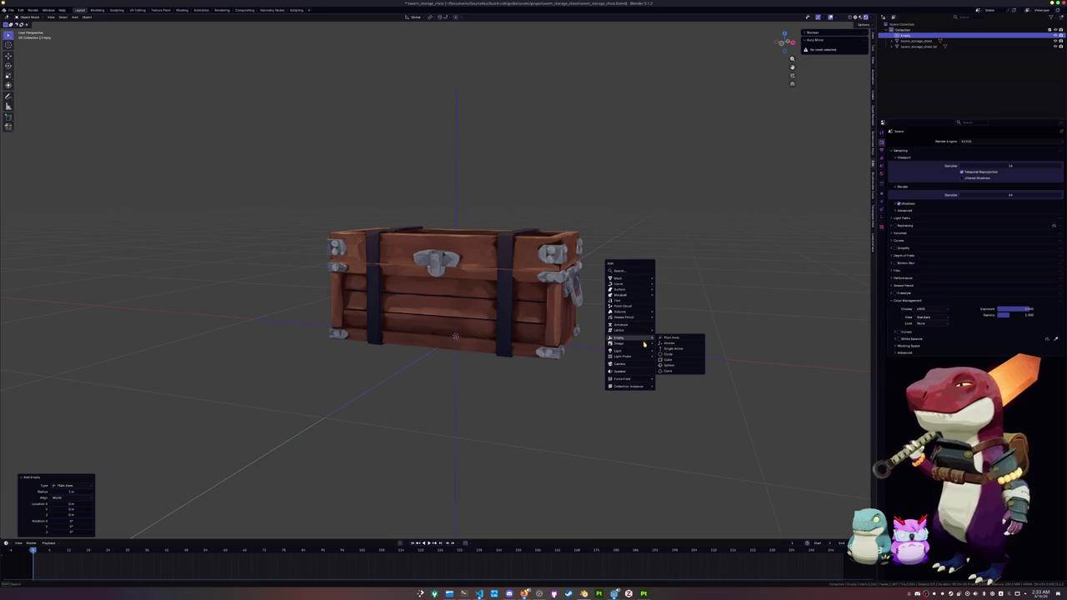
click(621, 363)
scroll(574, 322, down, 5)
key(g)
key(z)
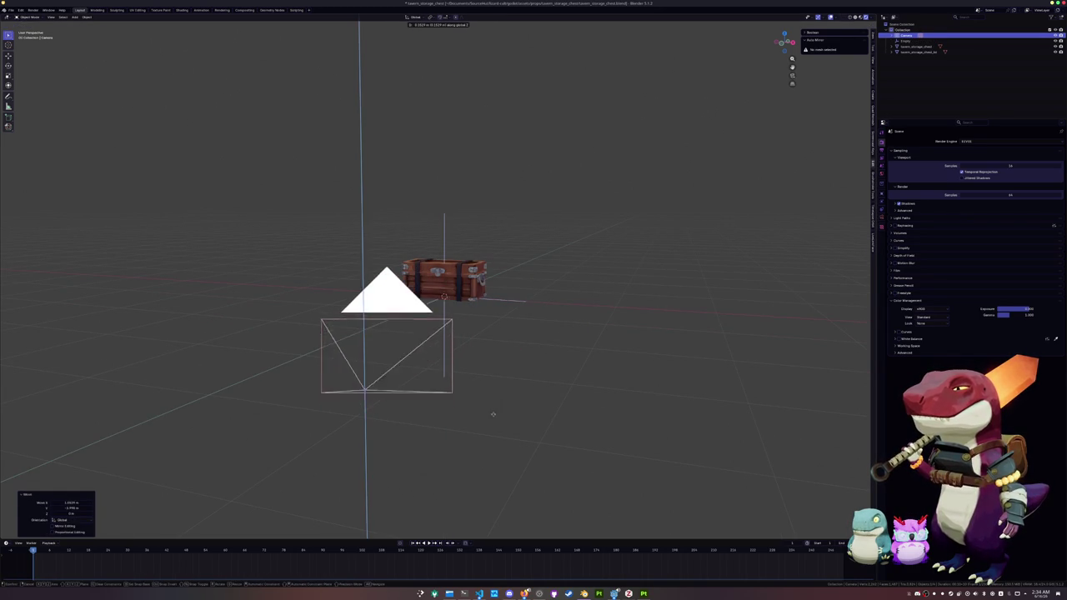
click(492, 347)
Give the camera a Track To constraint targeting the Empty.
click(882, 213)
click(882, 208)
click(975, 142)
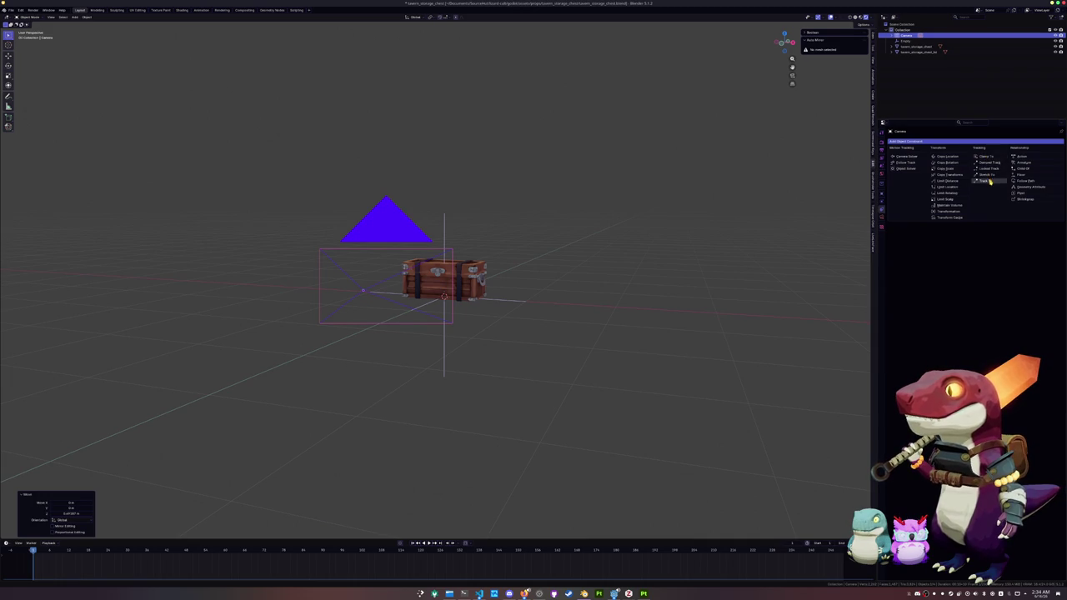
click(987, 181)
click(514, 298)
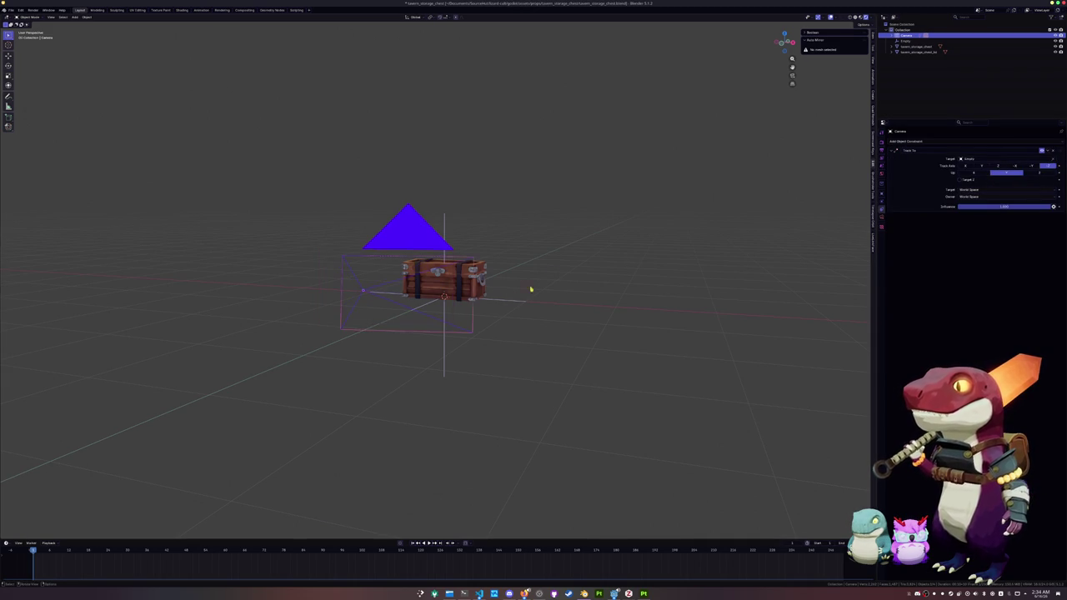
Look through the camera and raise the Empty vertically to aim at the chest.
key(KP_0)
click(558, 289)
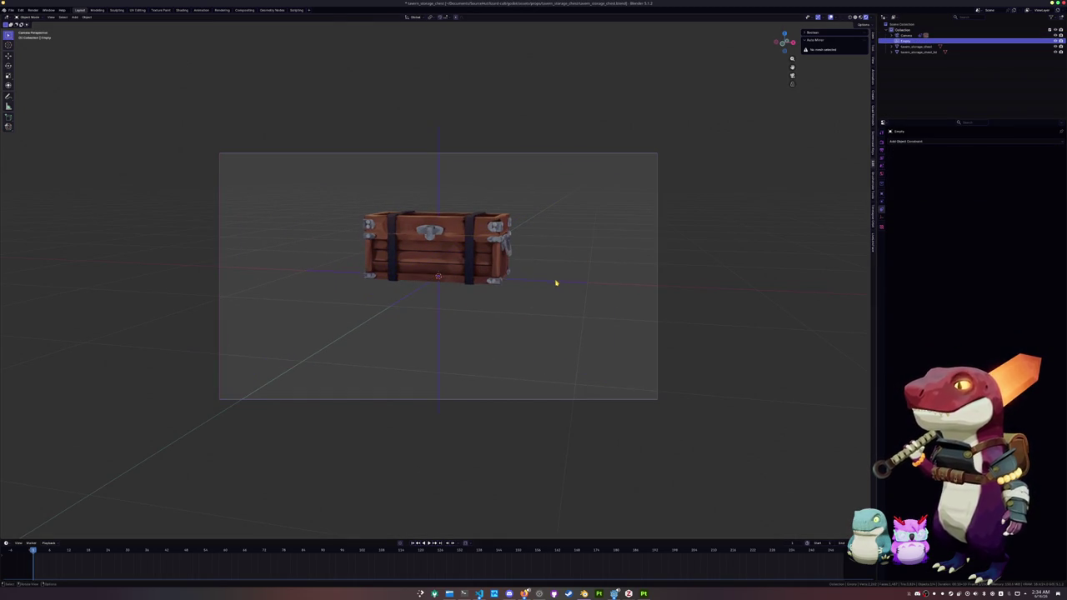
key(g)
key(z)
click(644, 273)
Raise the camera's focal length from 50 to 75 mm and save the file.
click(657, 273)
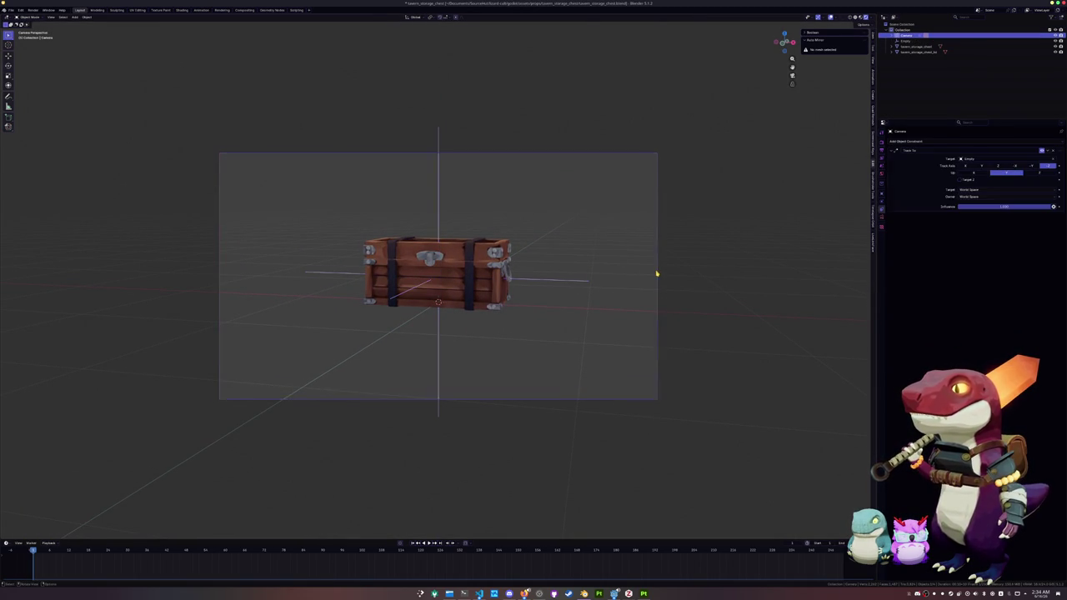
click(882, 218)
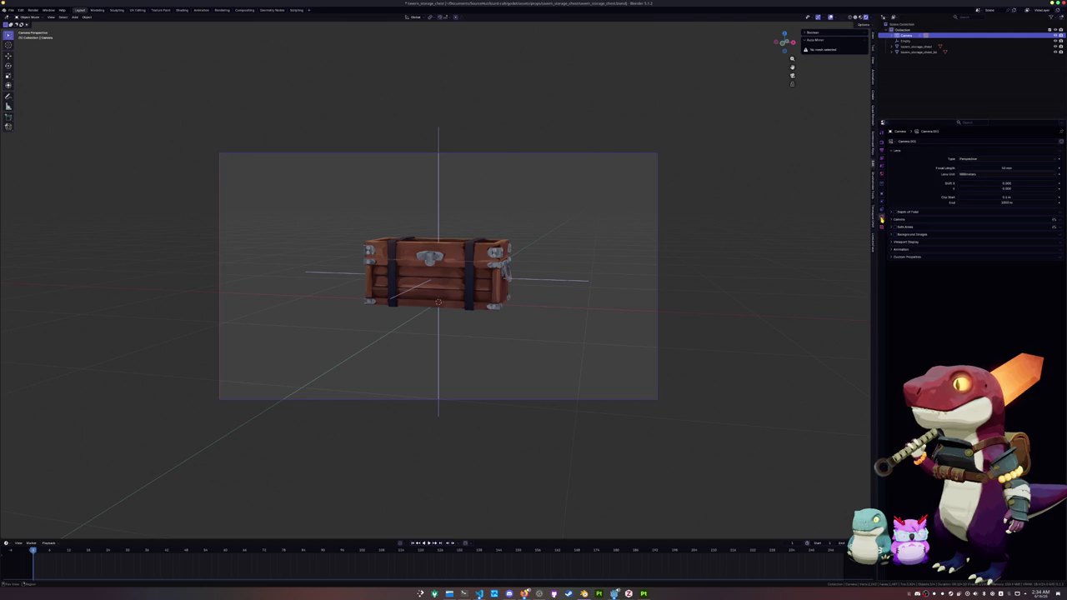
drag(996, 167, 1034, 168)
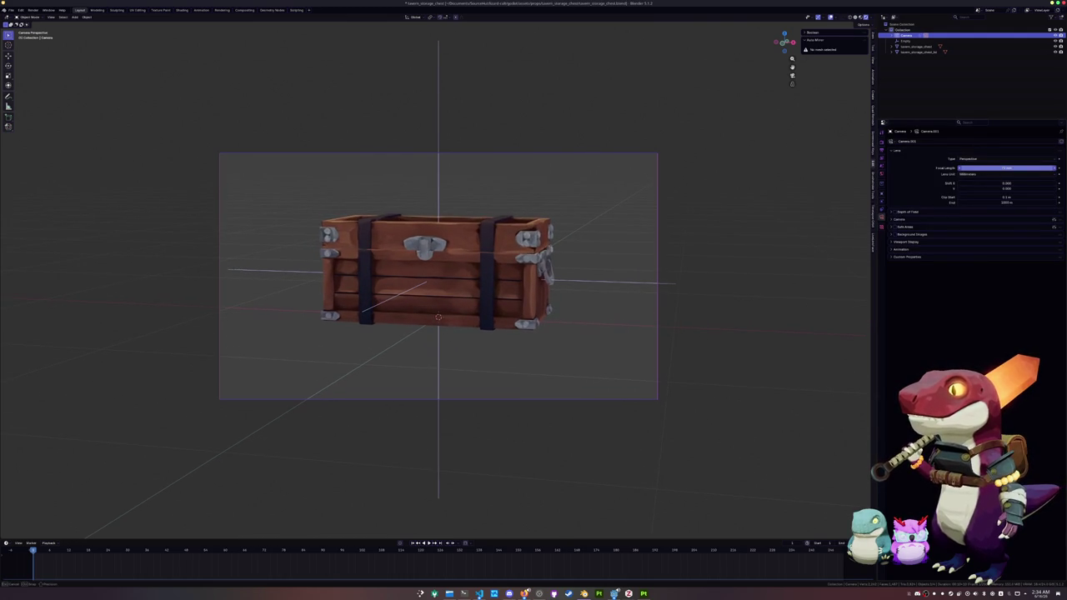
key(ctrl+s)
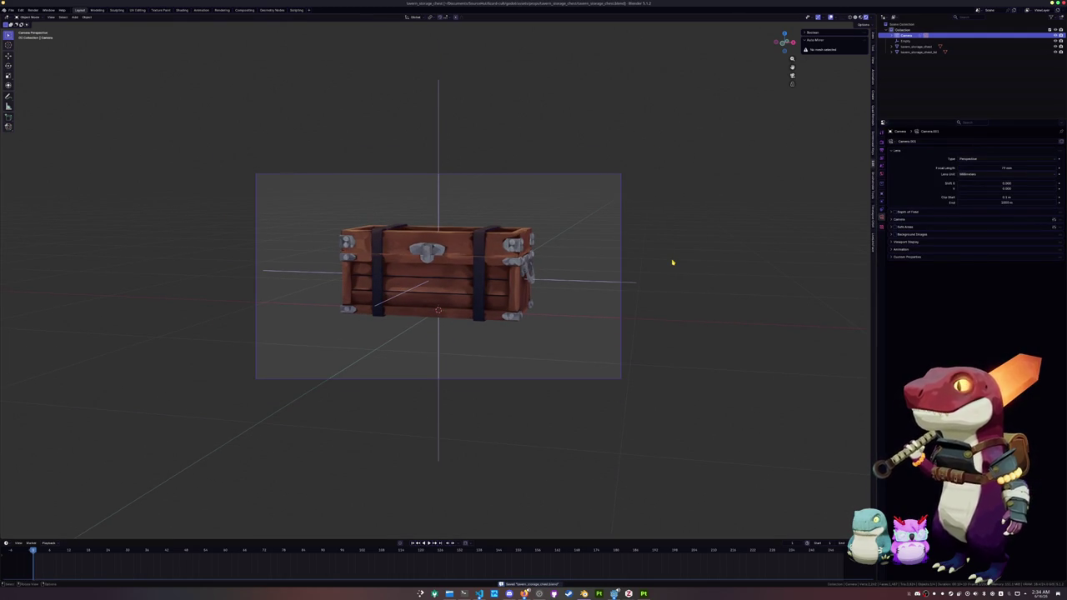
shift+middle_drag(672, 263, 664, 280)
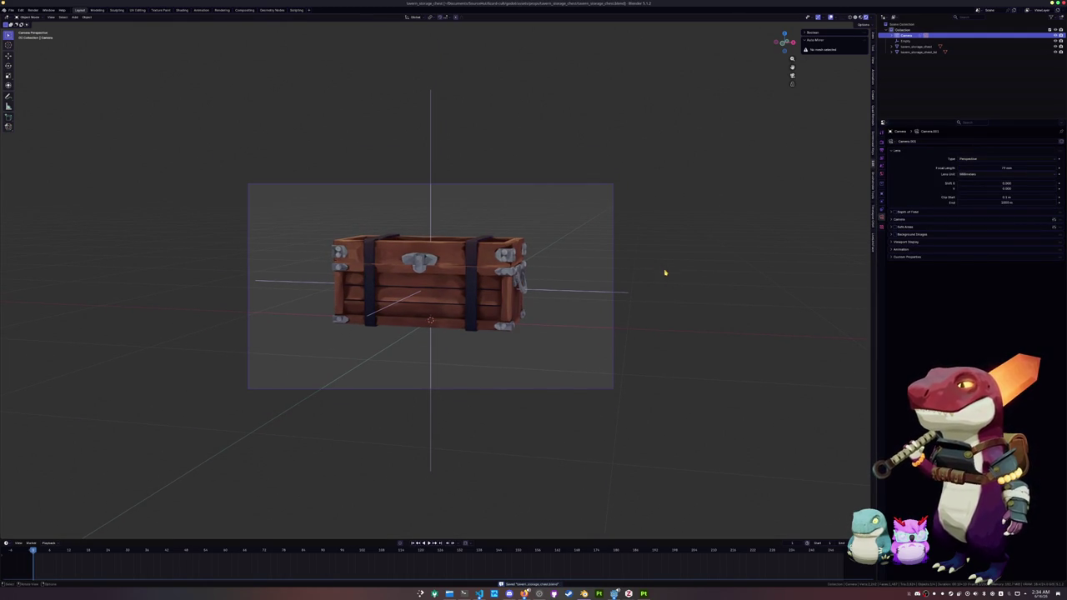
click(221, 10)
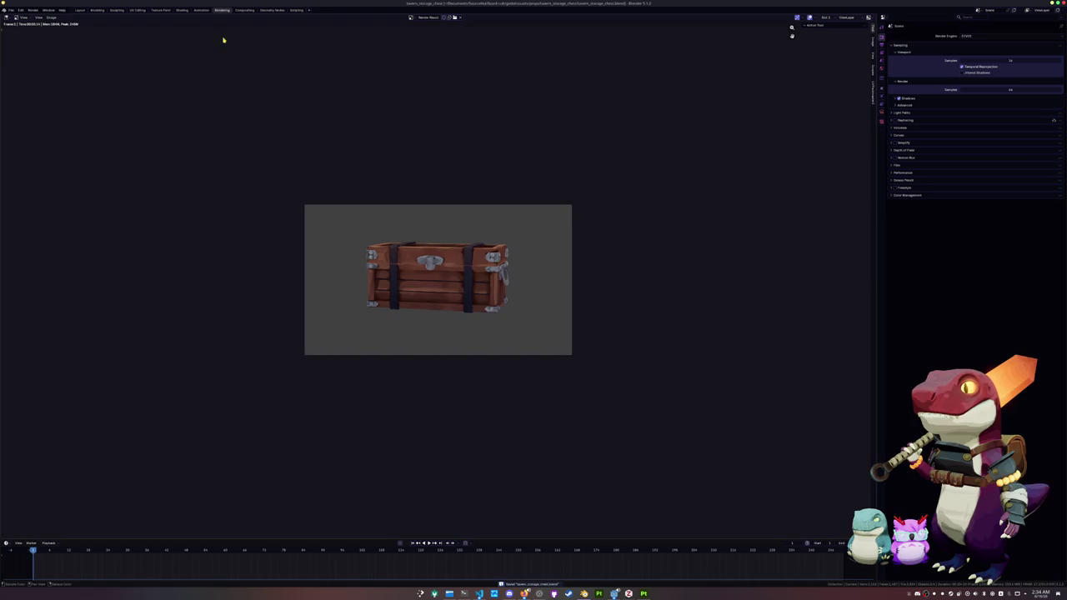
Close the render's Image menu without choosing anything and return to the Layout workspace.
click(51, 17)
click(56, 52)
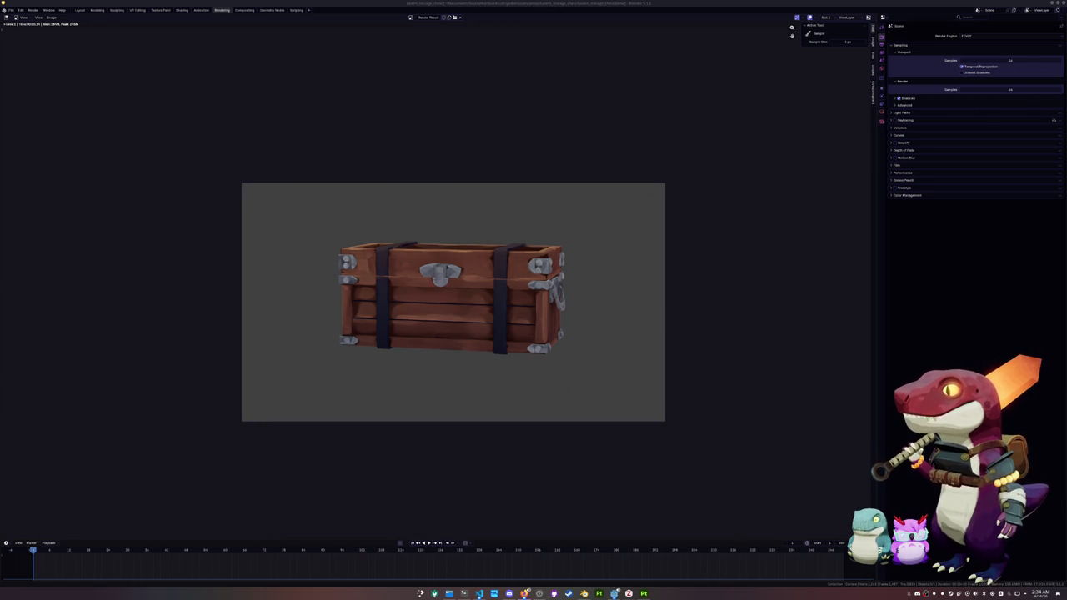
key(super)
key(super)
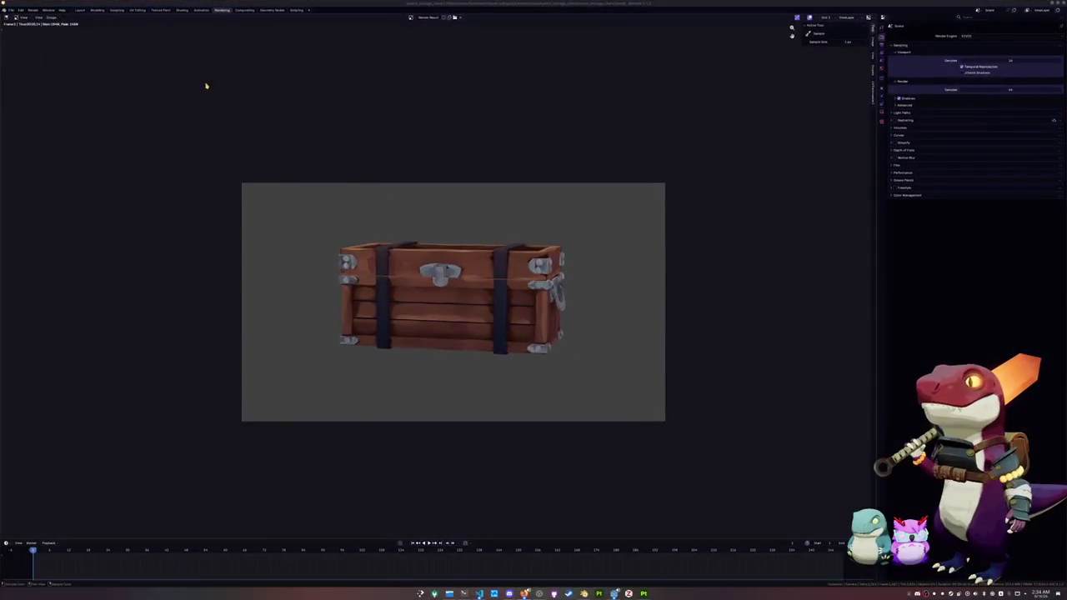
click(79, 13)
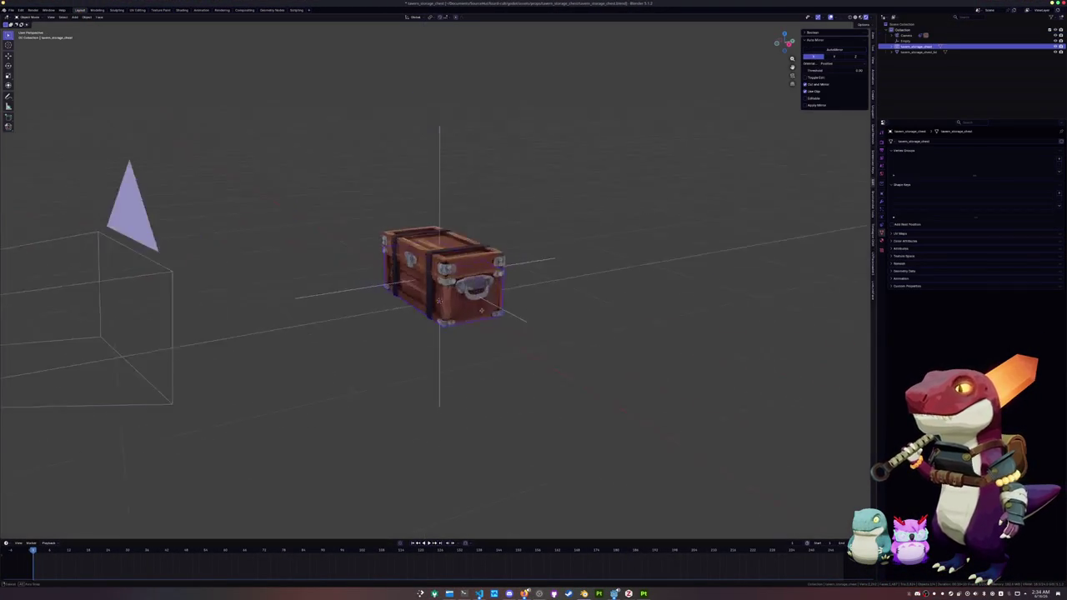
Test-rotate the chest lid around the X axis, then cancel so it stays closed.
click(476, 265)
key(r)
key(x)
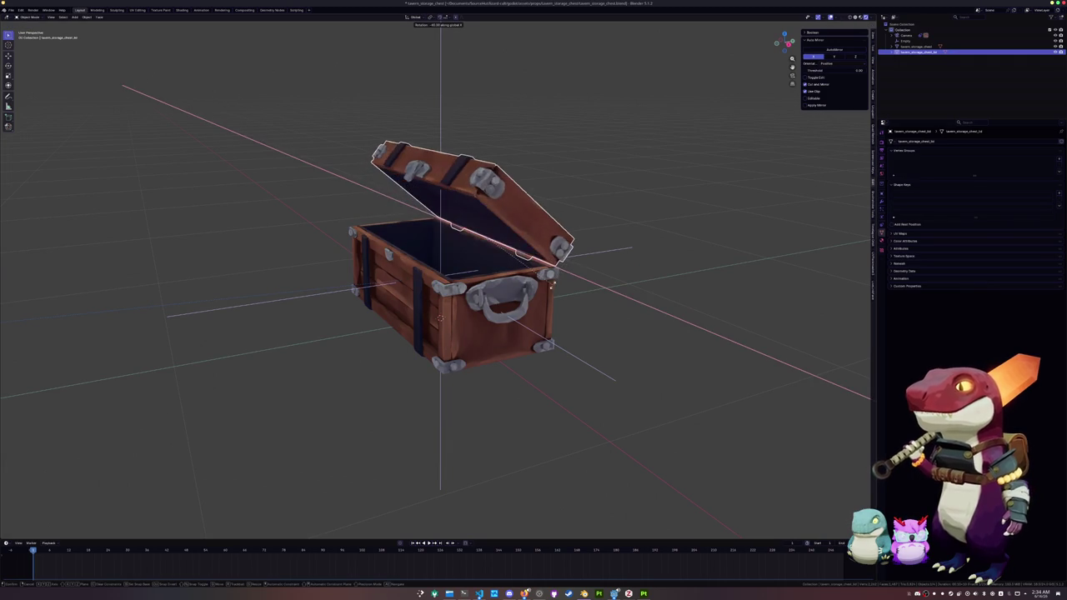
key(Escape)
Orbit to the chest's front, then return to Substance Painter viewing the underside.
mouse_move(551, 283)
middle_down()
mouse_move(240, 291)
mouse_move(598, 293)
mouse_move(572, 258)
mouse_move(599, 270)
mouse_move(550, 392)
middle_up()
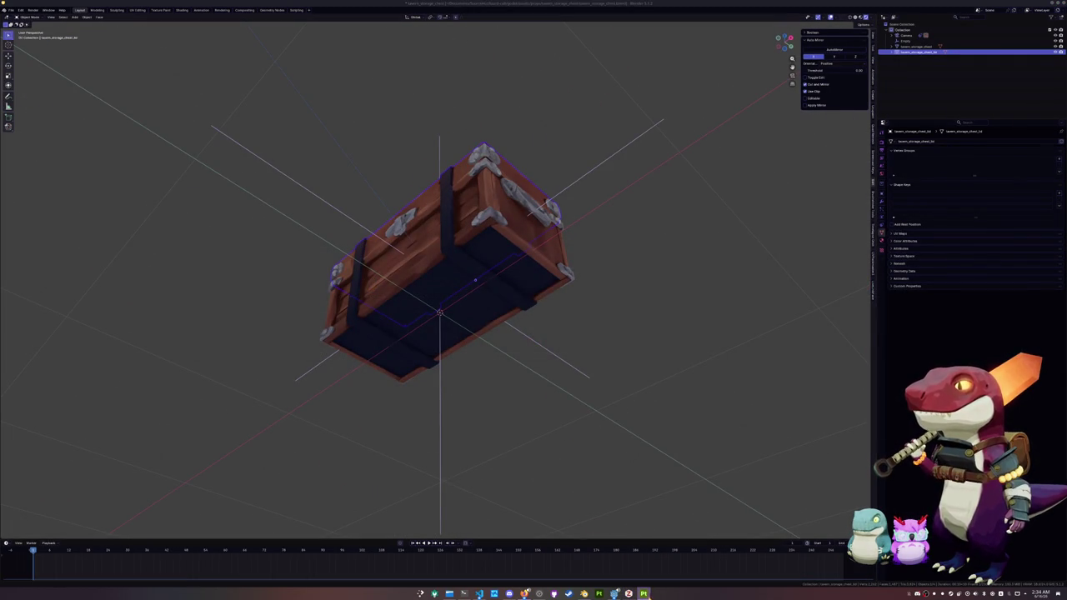
key(alt+Tab)
alt+drag(598, 440, 570, 303)
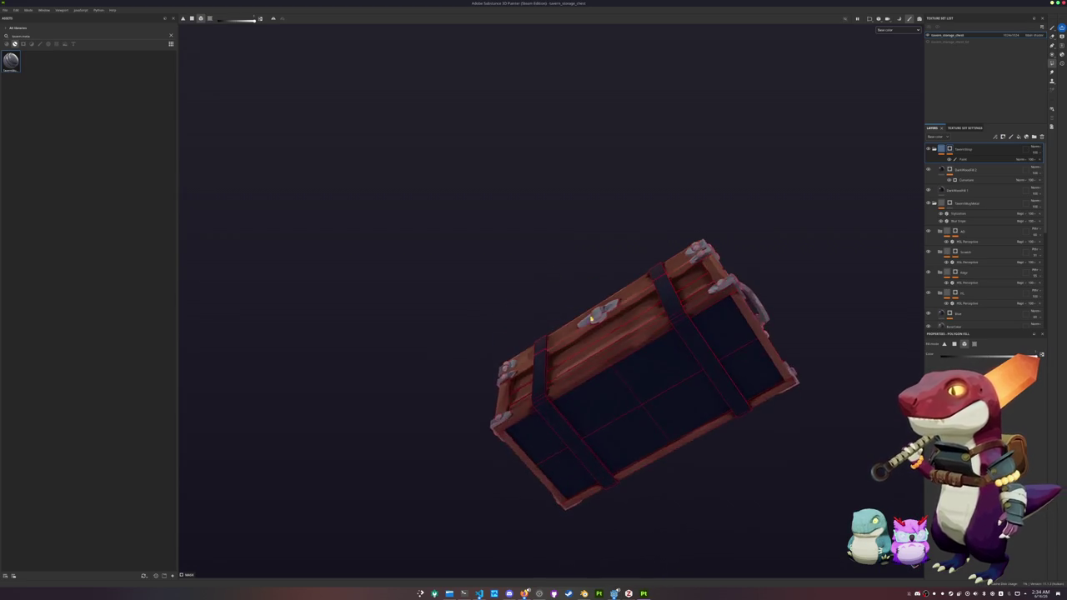
In polygon fill mode, fill the chest's dark underside faces with the red-brown wood.
scroll(570, 303, up, 2)
key(2)
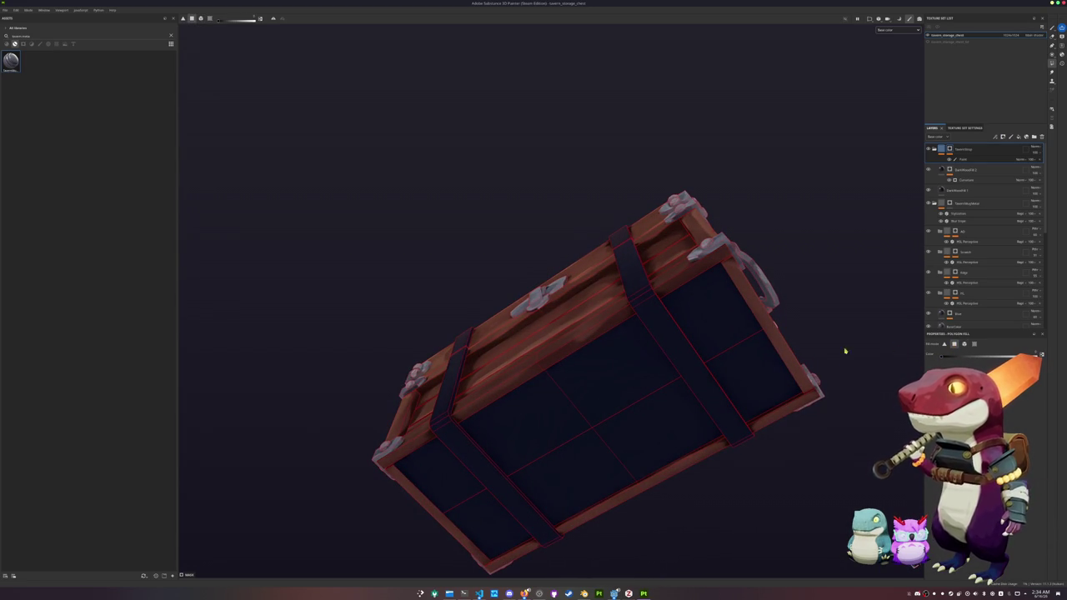
mouse_move(733, 368)
mouse_down()
mouse_move(717, 338)
mouse_move(564, 425)
mouse_move(576, 458)
mouse_move(563, 437)
mouse_move(586, 431)
mouse_up()
Fill the dark side wall face with wood, then frame the whole chest.
scroll(672, 358, up, 3)
scroll(553, 409, up, 2)
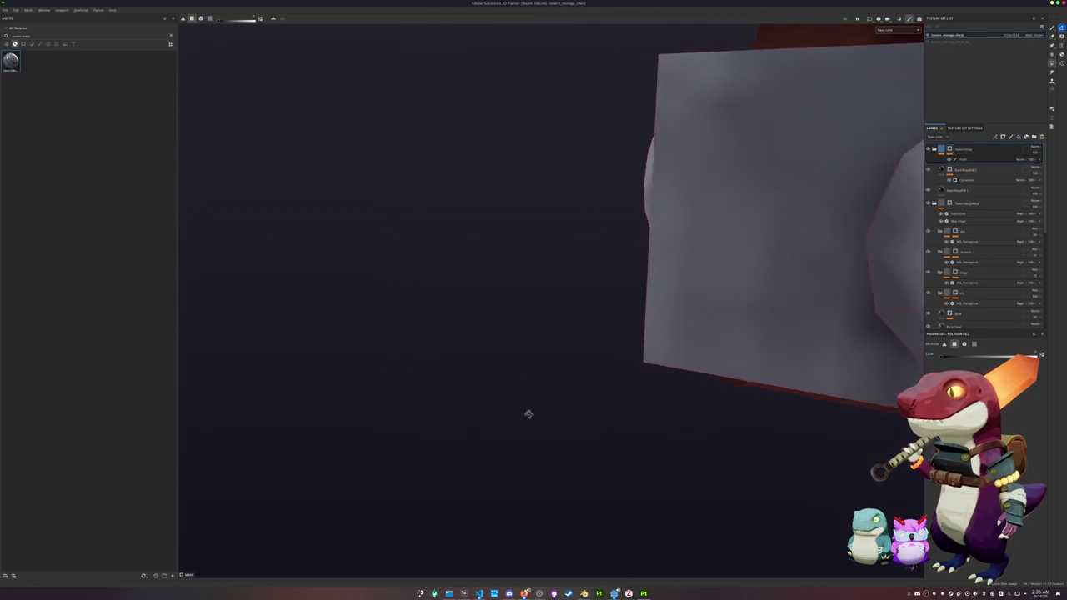
alt+middle_drag(552, 409, 321, 419)
mouse_move(322, 419)
alt+mouse_down()
mouse_move(550, 386)
mouse_move(562, 367)
mouse_move(643, 353)
mouse_move(555, 334)
mouse_move(370, 336)
mouse_move(350, 350)
mouse_move(416, 358)
alt+mouse_up()
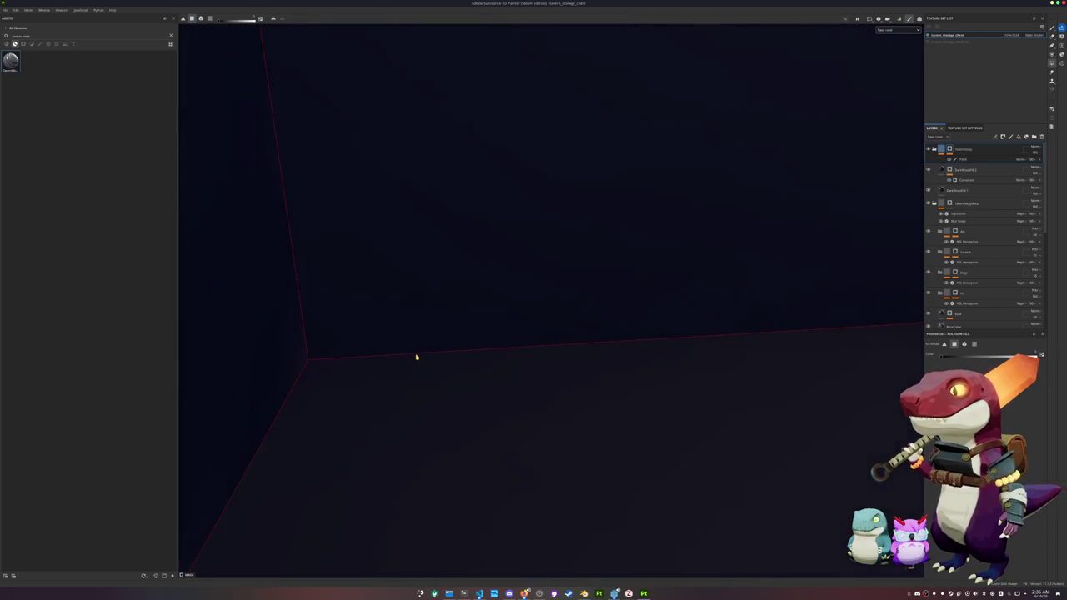
click(418, 358)
key(f)
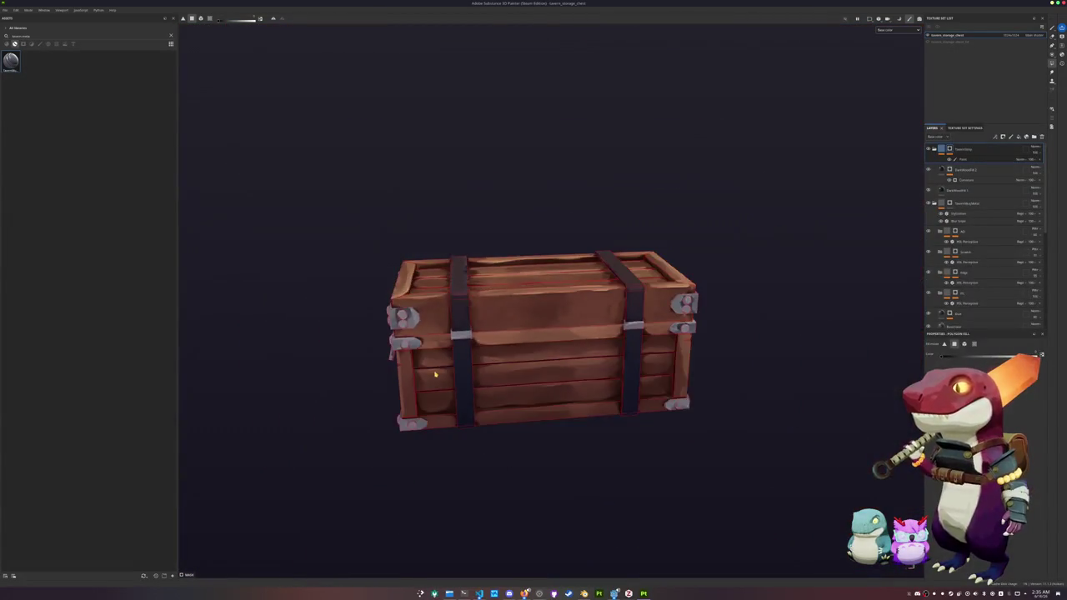